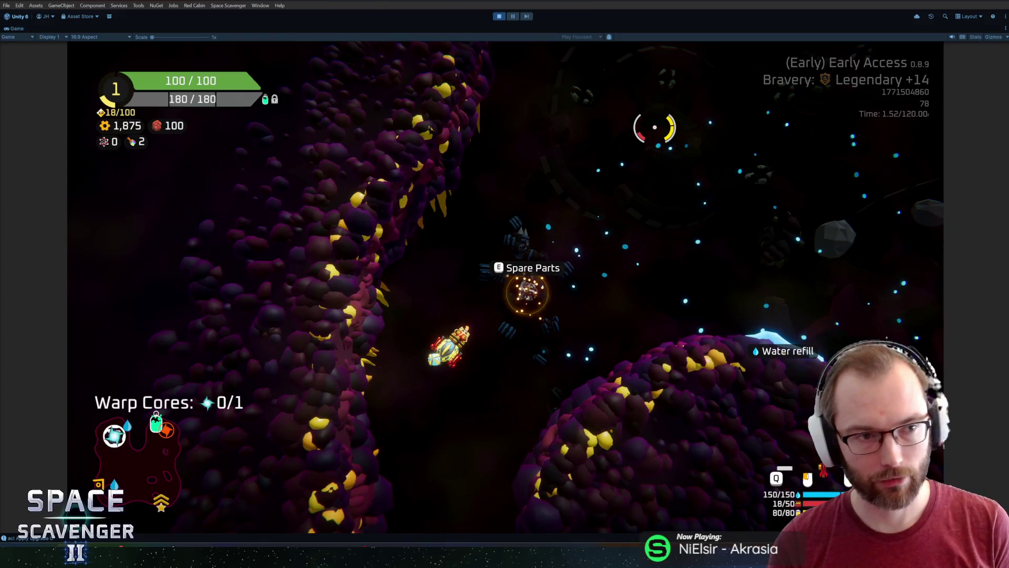
type("ship stats addm")
Run the console cheat 'ship stats addMult FireRate 3' to triple the ship's fire rate
key("Tab")
type("f")
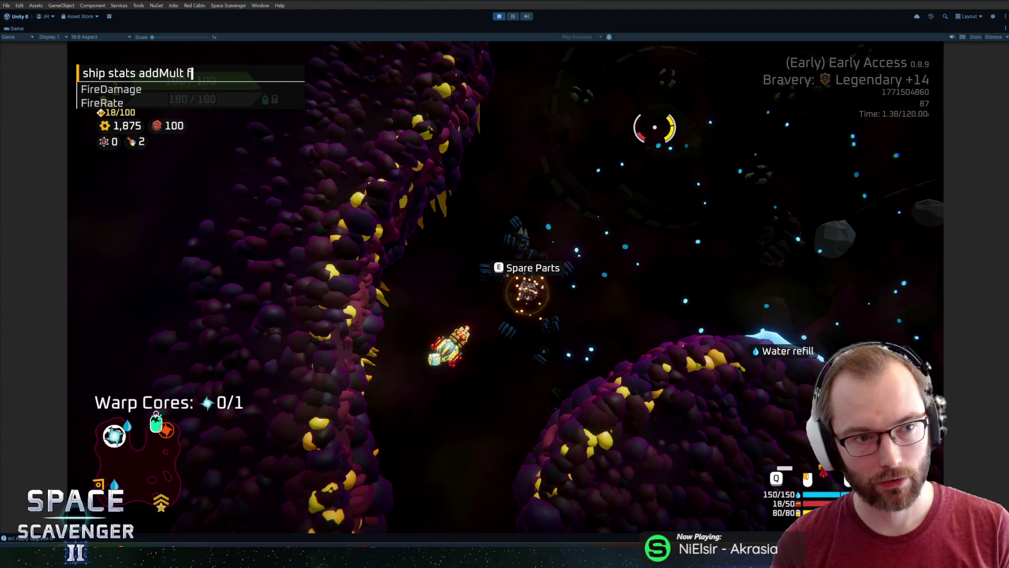
type("re")
key("Tab")
type("3")
key("Return")
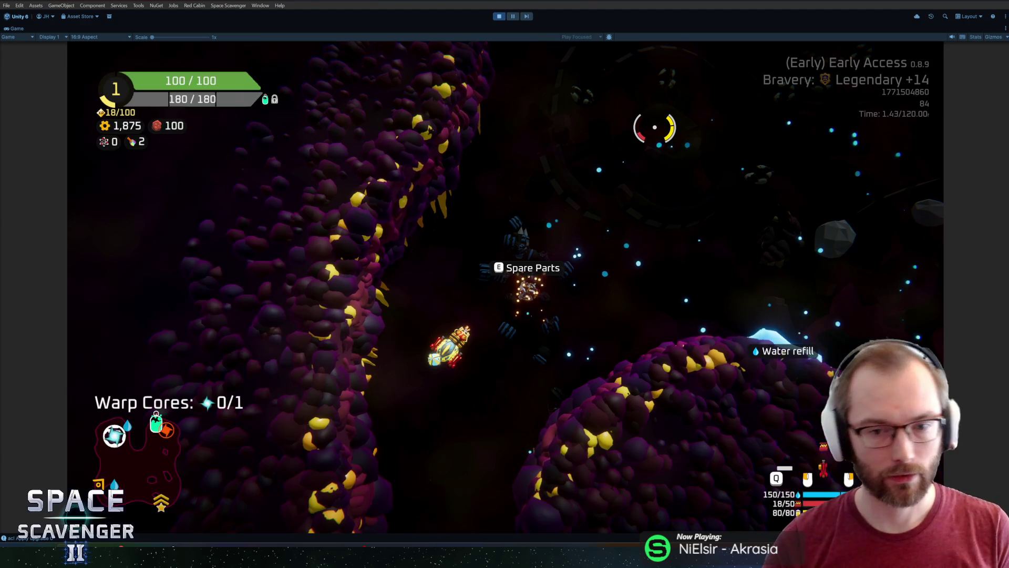
Test-fire the boosted flamethrower at targets ahead, then end the play session
left_click_drag(641, 136, 604, 150)
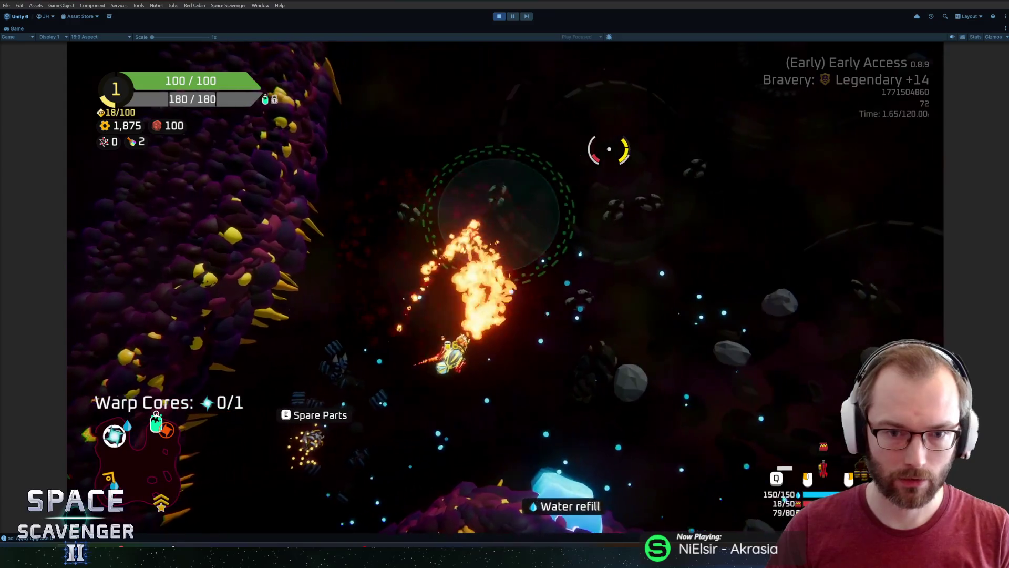
mouse_move(604, 151)
left_mouse_down()
mouse_move(471, 190)
mouse_move(535, 152)
mouse_move(541, 135)
left_mouse_up()
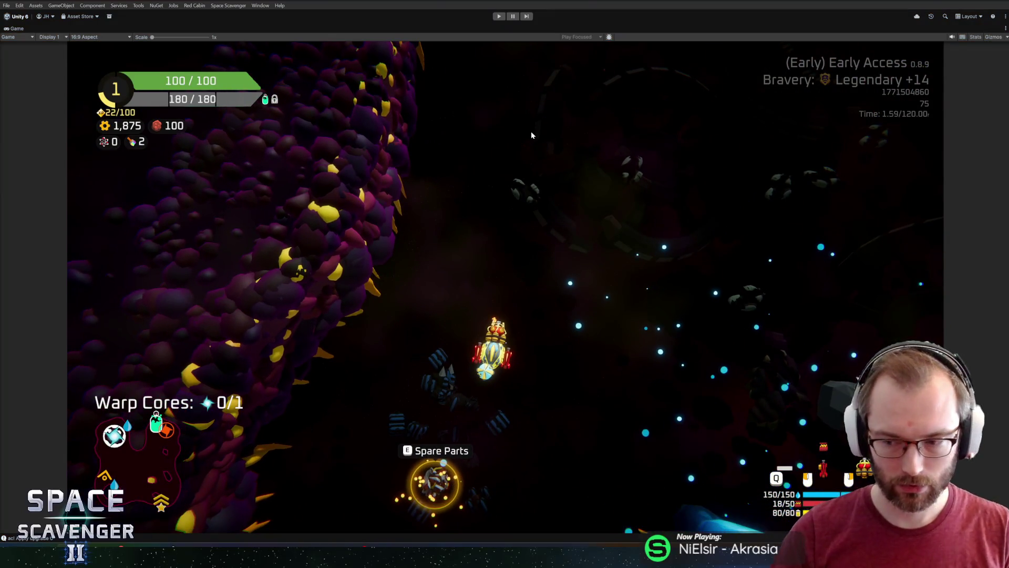
key("ctrl+p")
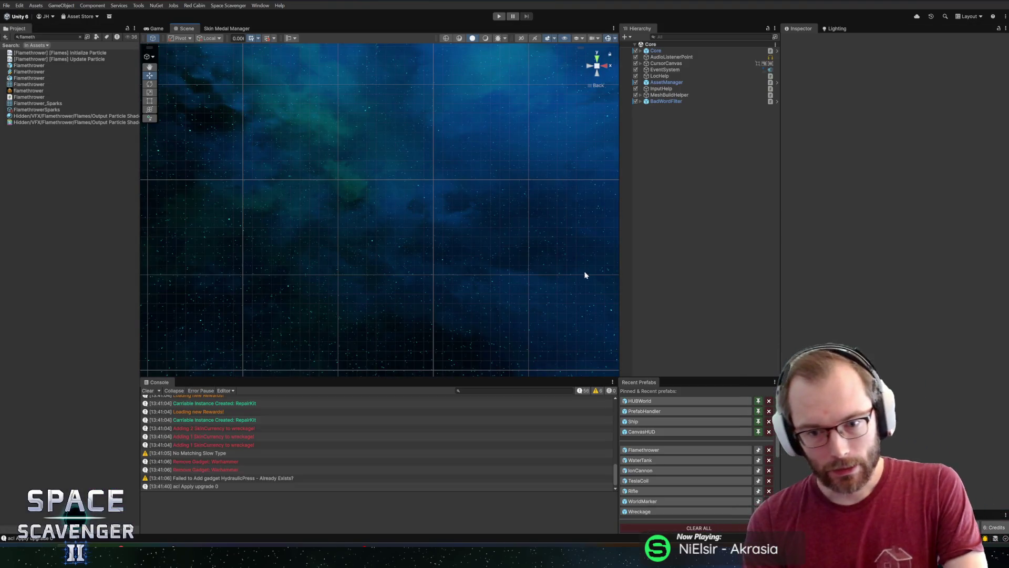
Open the Flamethrower prefab from Recent Prefabs and centre the Scene view on its tanks
left_click(640, 449)
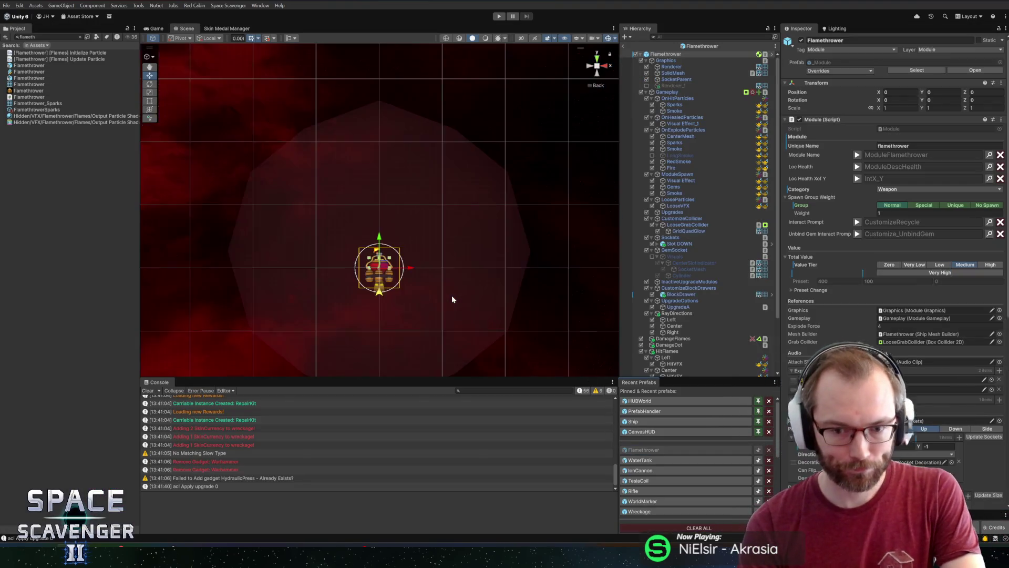
left_click_drag(521, 254, 513, 192)
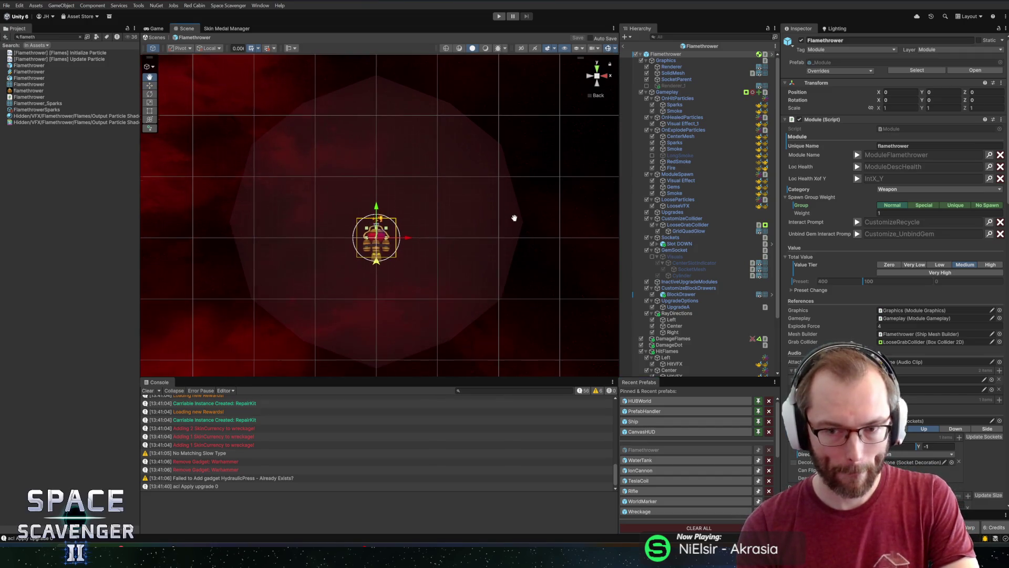
scroll(459, 185, "up", 2)
scroll(466, 209, "up", 2)
scroll(463, 208, "up", 1)
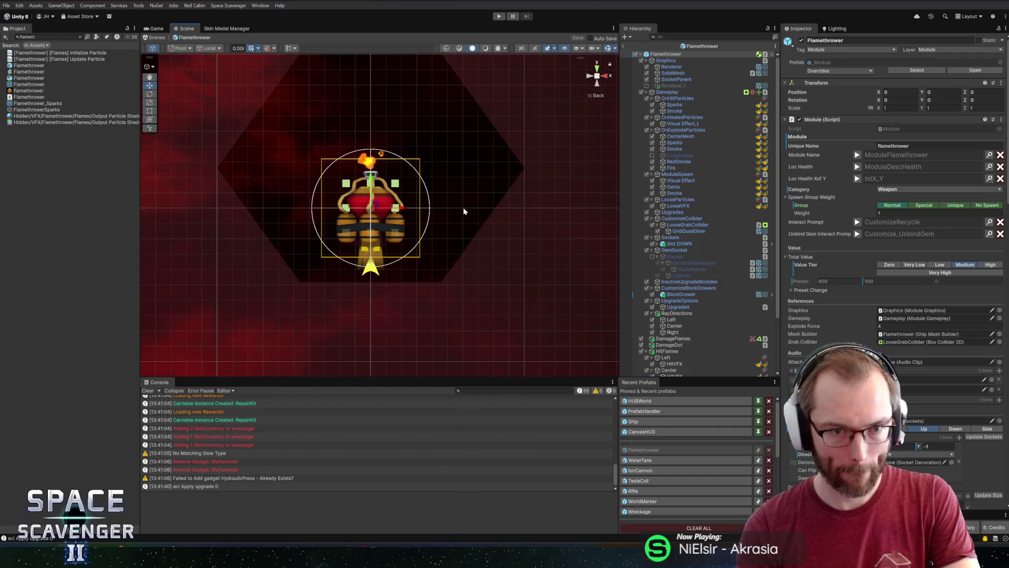
scroll(463, 207, "down", 2)
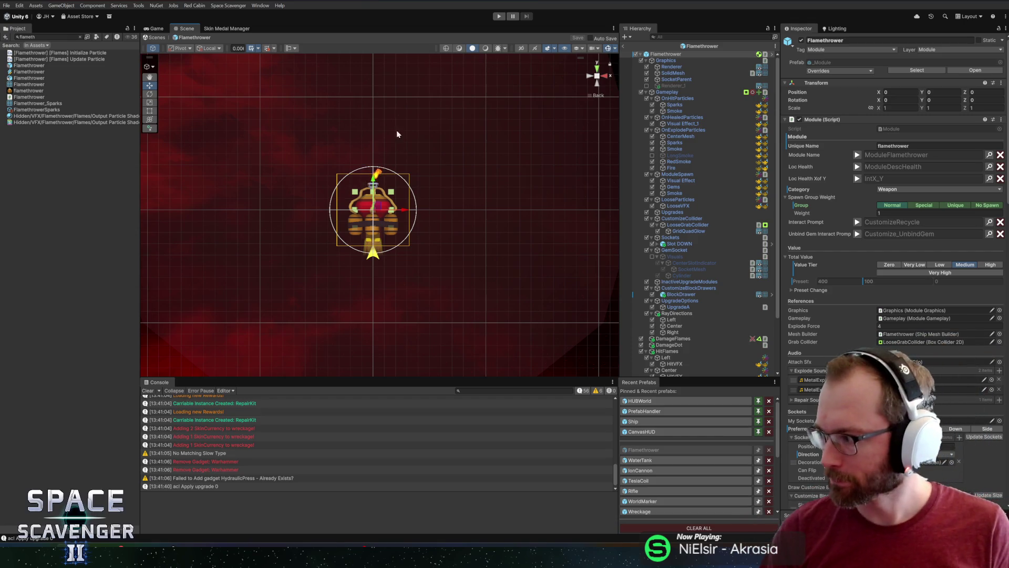
scroll(379, 205, "down", 2)
scroll(378, 205, "up", 3)
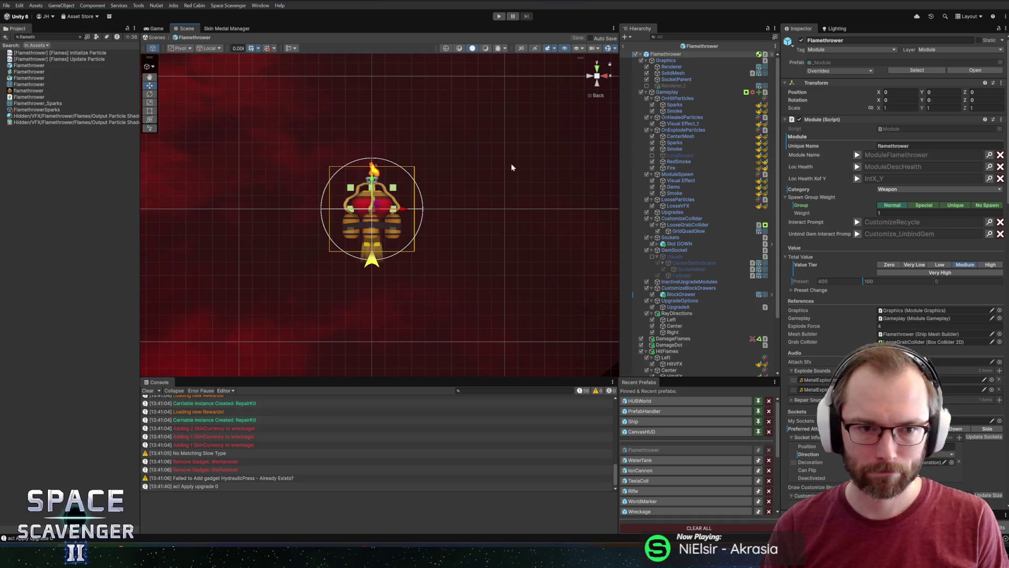
scroll(496, 185, "down", 1)
scroll(496, 185, "down", 2)
left_click_drag(468, 219, 464, 245)
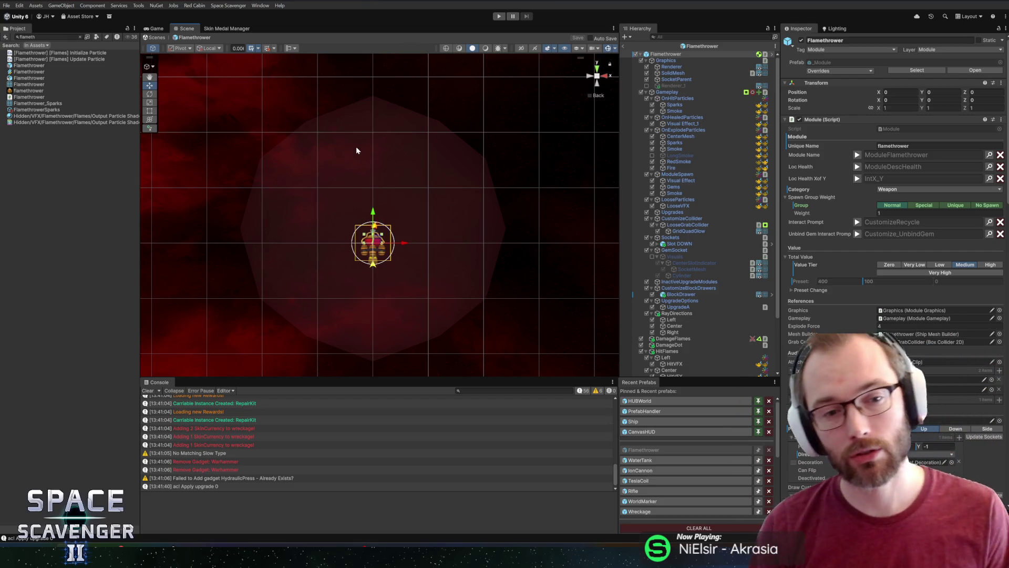
scroll(338, 225, "up", 3)
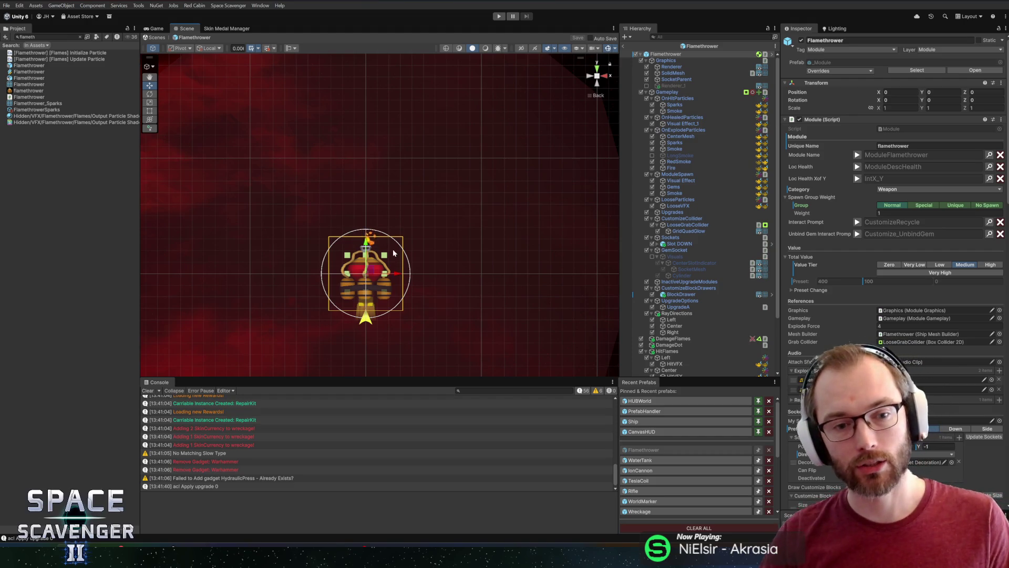
key("f")
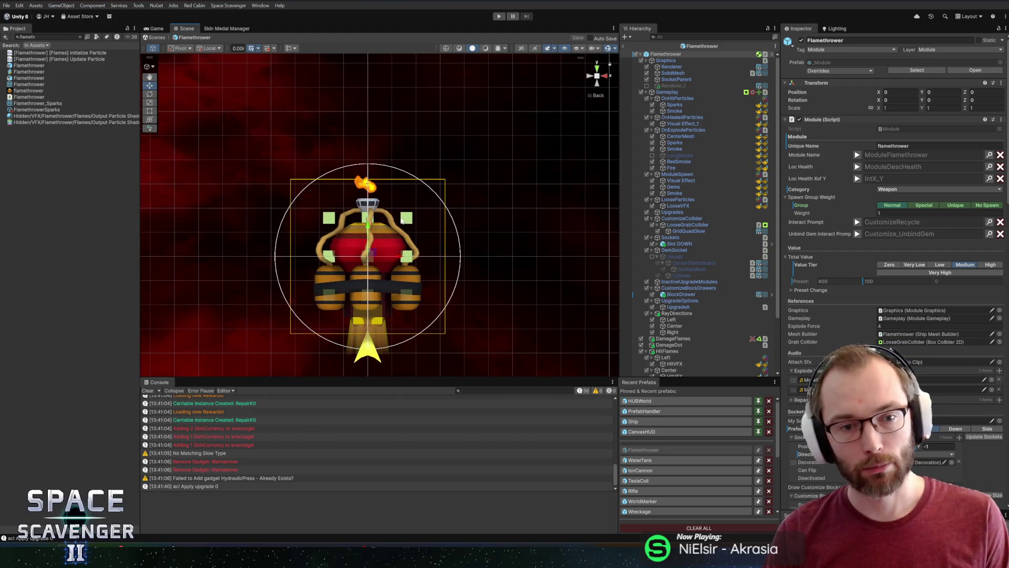
scroll(676, 237, "down", 3)
left_click(677, 240)
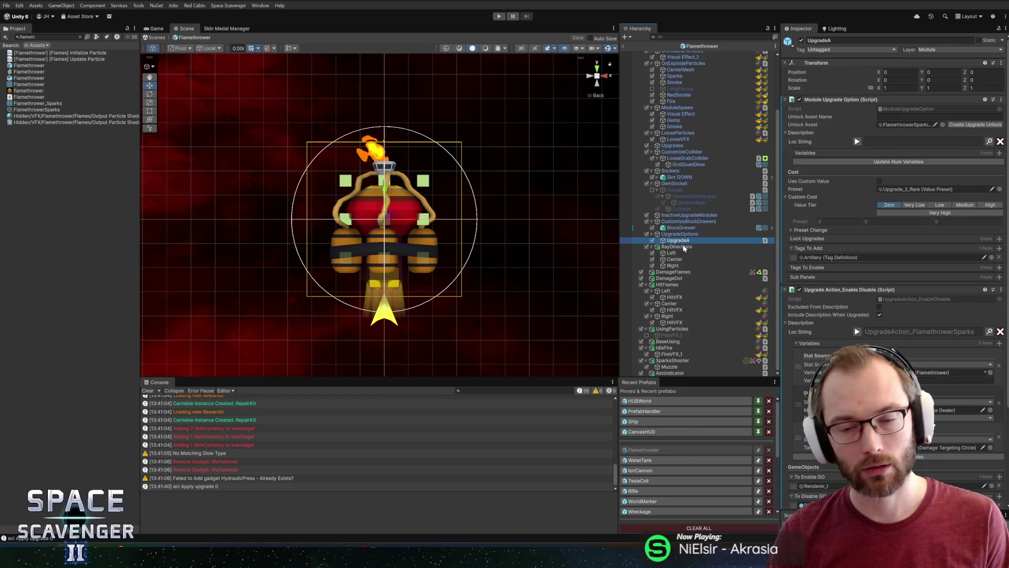
Duplicate UpgradeA as UpgradeB_burn and remove its Artillery tag
key("ctrl+d")
key("F2")
key("BackSpace")
key("BackSpace")
key("BackSpace")
type("burn")
key("Return")
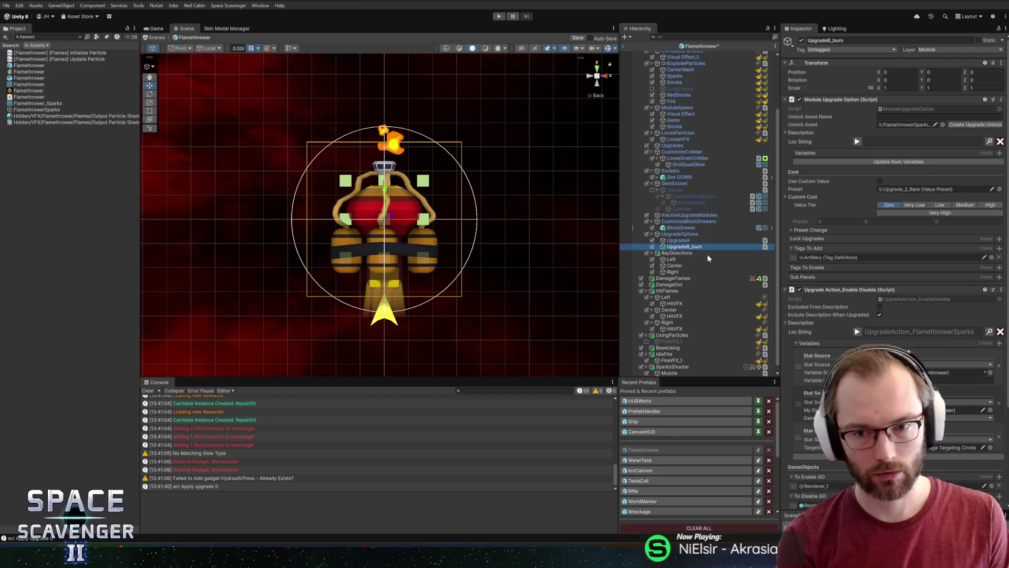
left_click(1003, 260)
left_click(999, 259)
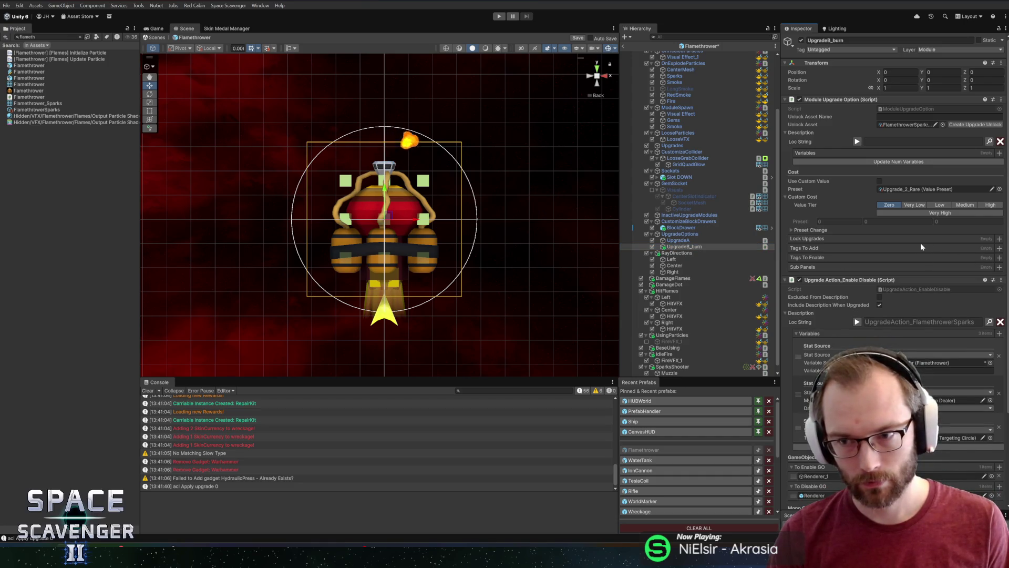
Set preset Upgrade_1_Uncommon, create the FlamethrowerBurn unlock asset, and open the Localization Editor
left_click(922, 189)
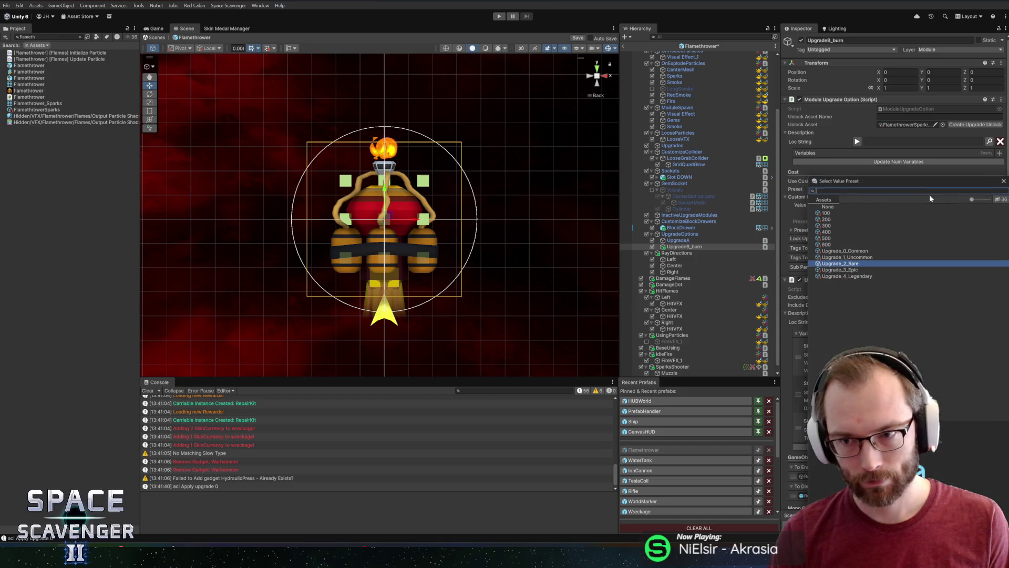
left_click(858, 261)
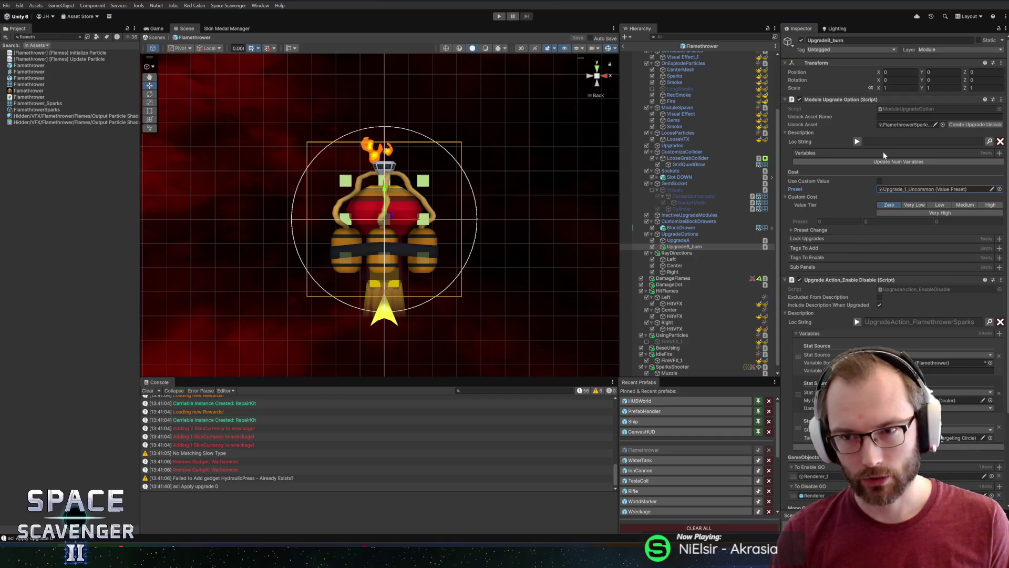
left_click(918, 116)
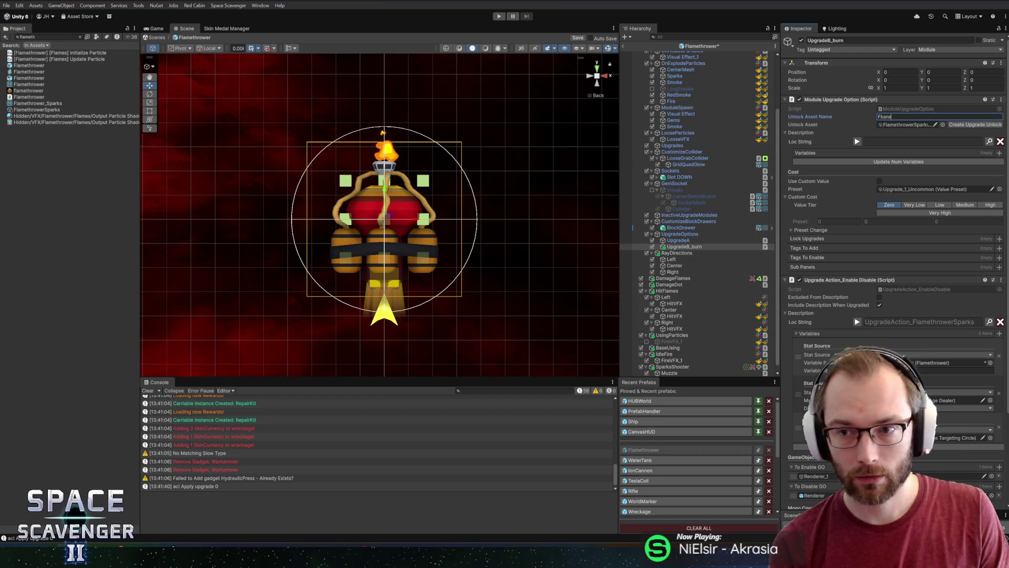
type("Fla")
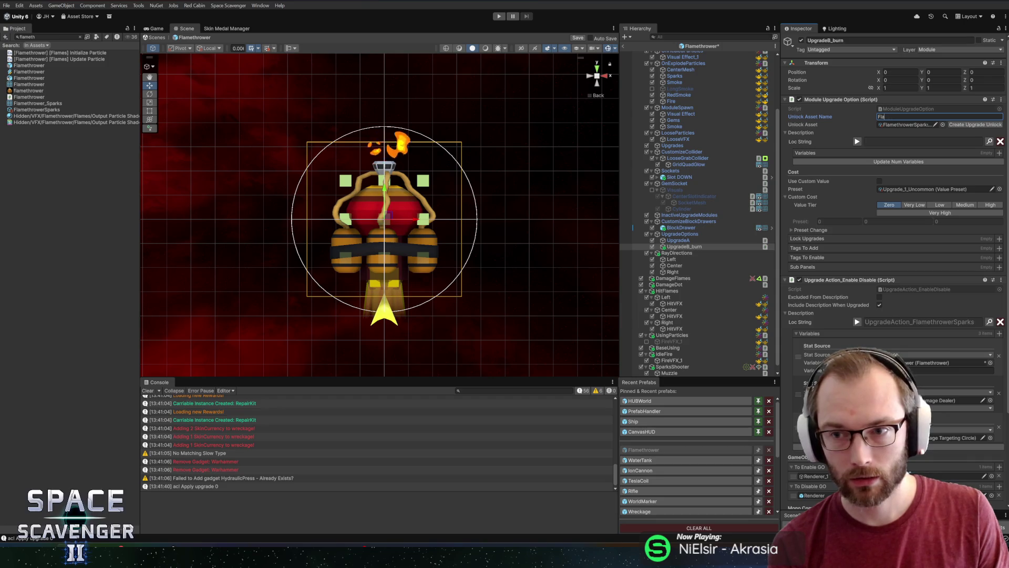
type("memethrowerBurn")
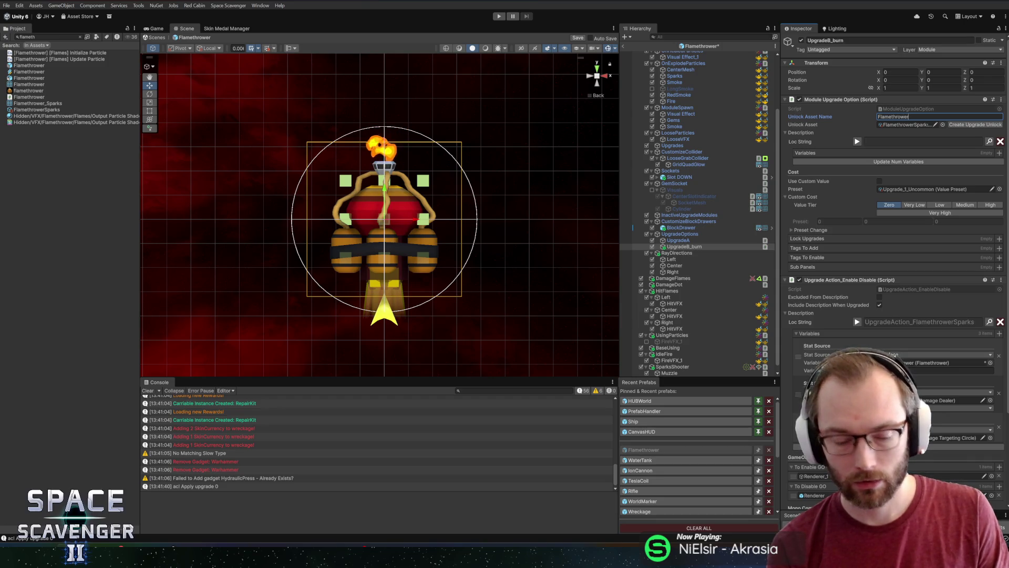
left_click(970, 126)
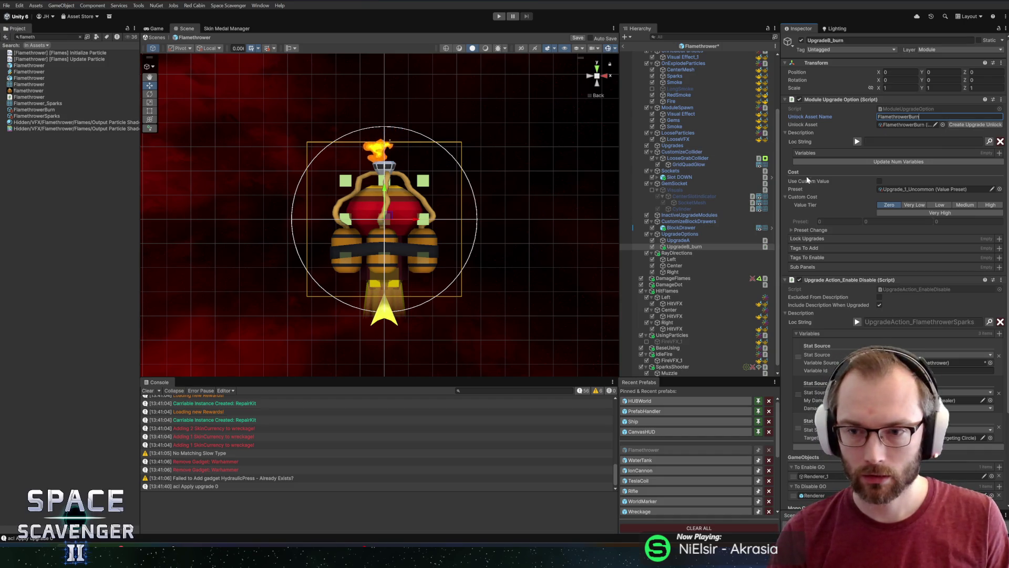
scroll(878, 322, "down", 5)
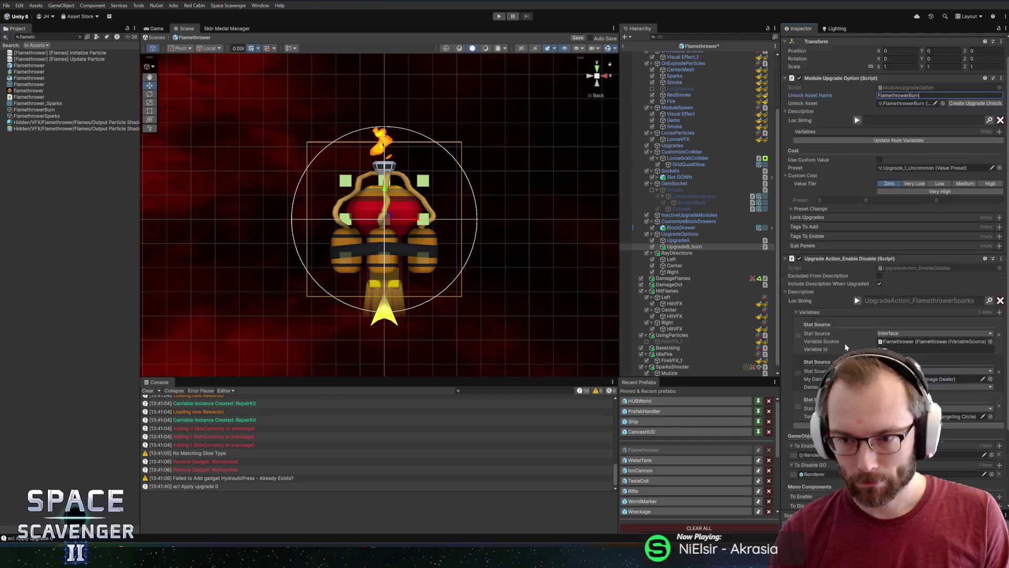
left_click(860, 214)
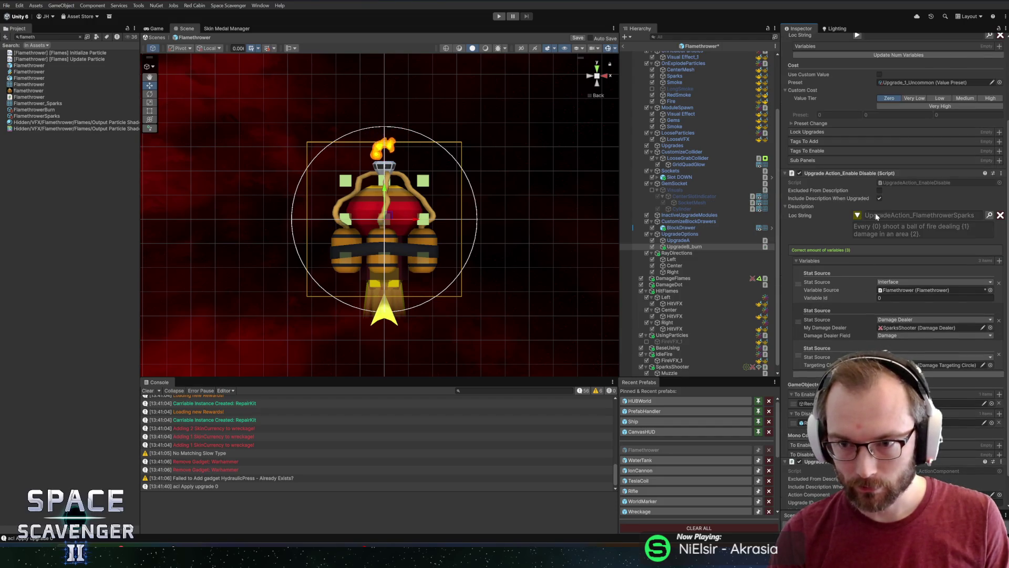
left_click(990, 215)
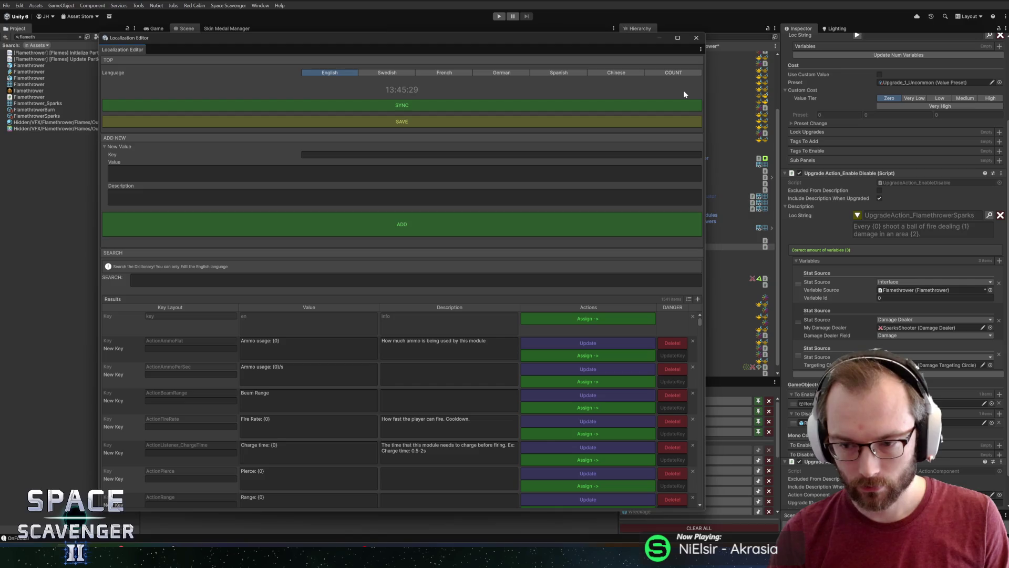
Close the Localization Editor, clear the copied description, and ping Renderer_1 from the To Enable GO list
left_click(696, 38)
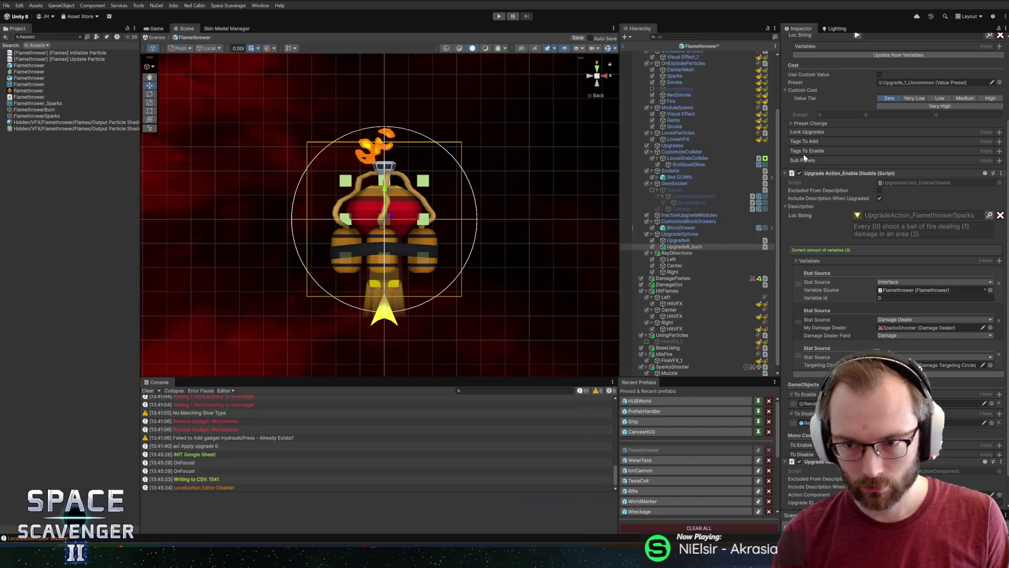
left_click(1000, 215)
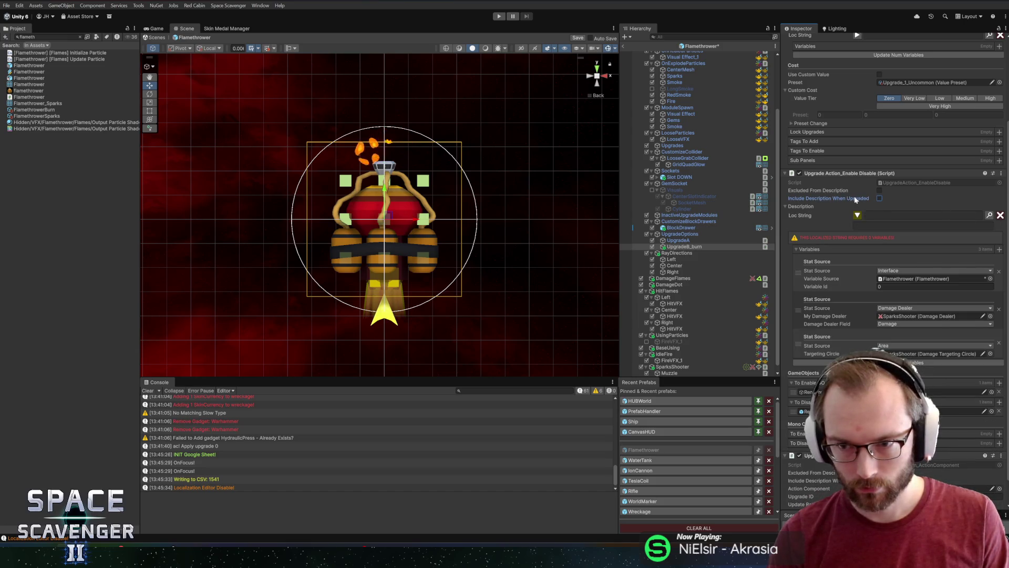
left_click(790, 206)
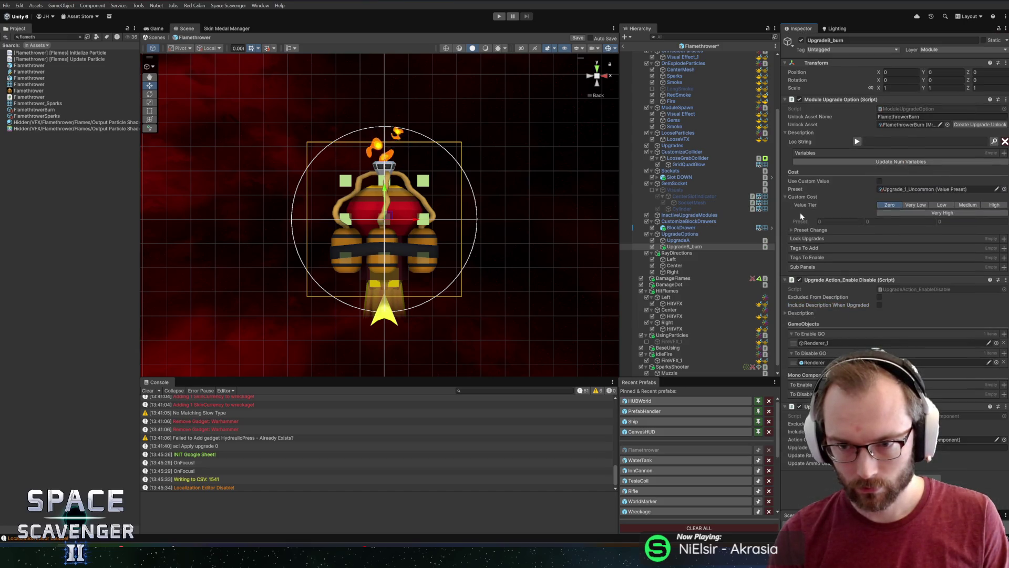
left_click(798, 313)
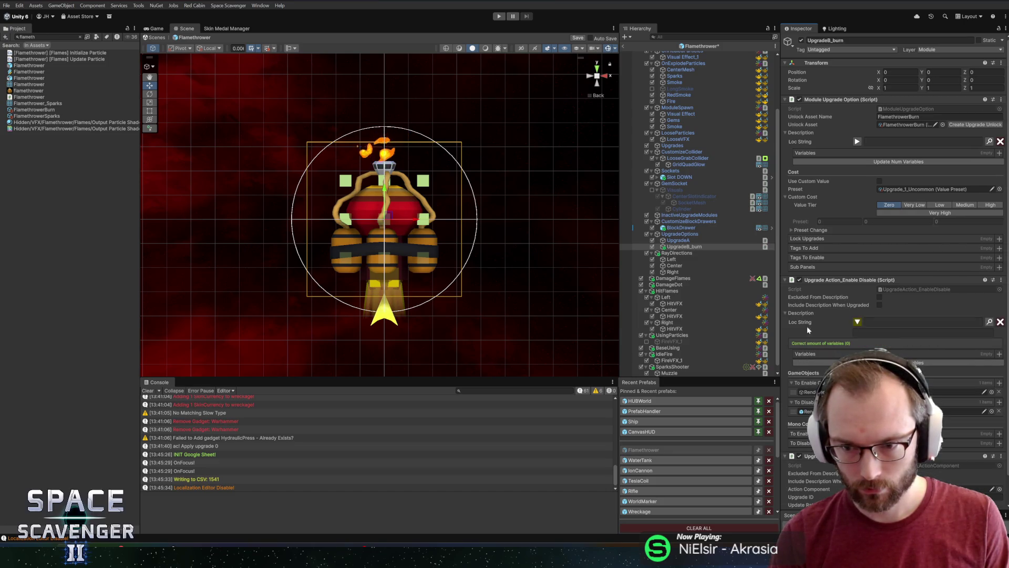
left_click(801, 313)
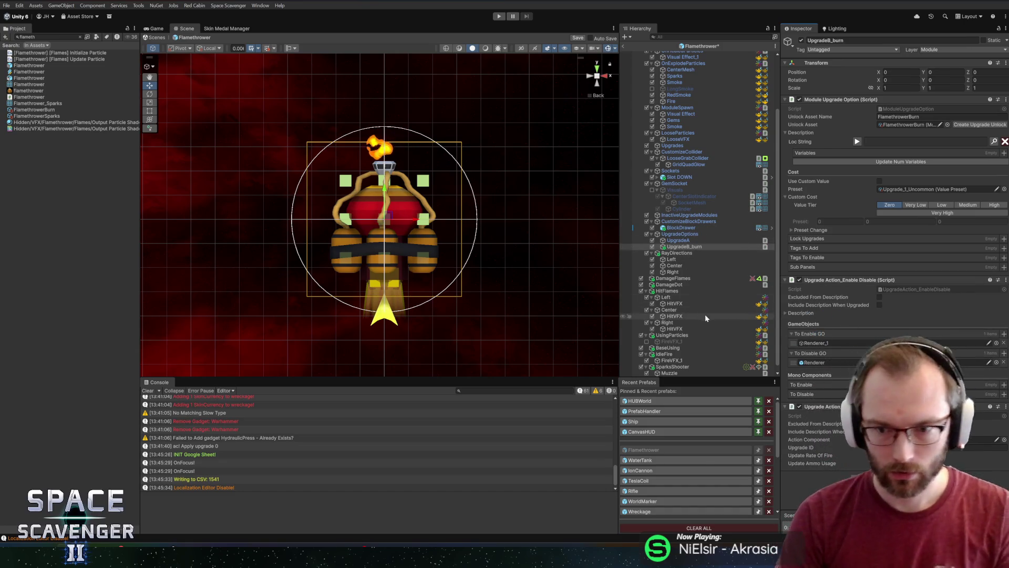
left_click(823, 344)
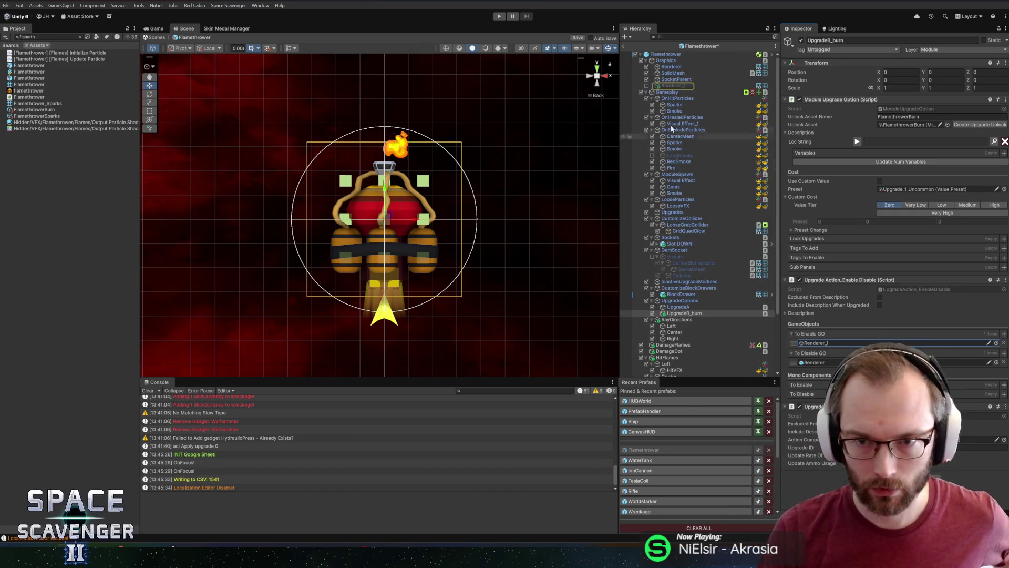
Duplicate Renderer_1 and toggle visibility to compare the copy against the original tanks
left_click(668, 86)
key("ctrl+d")
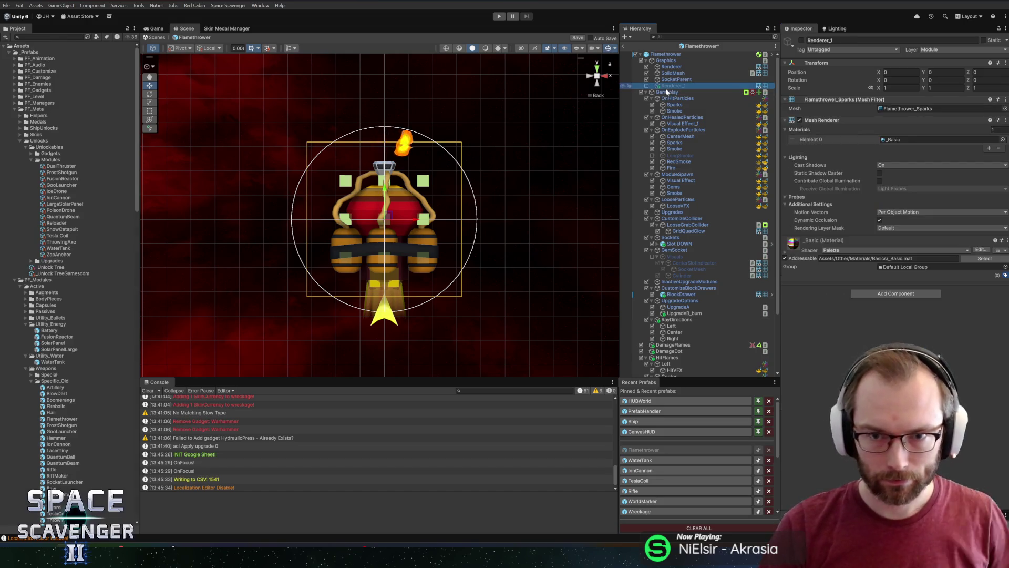
left_click(668, 97)
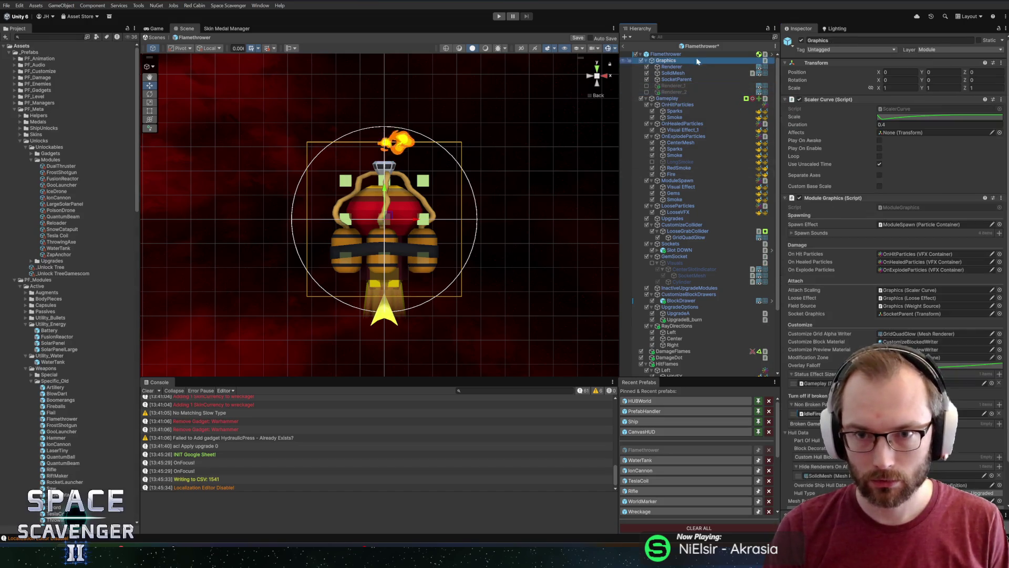
left_click(665, 53)
left_click(679, 85)
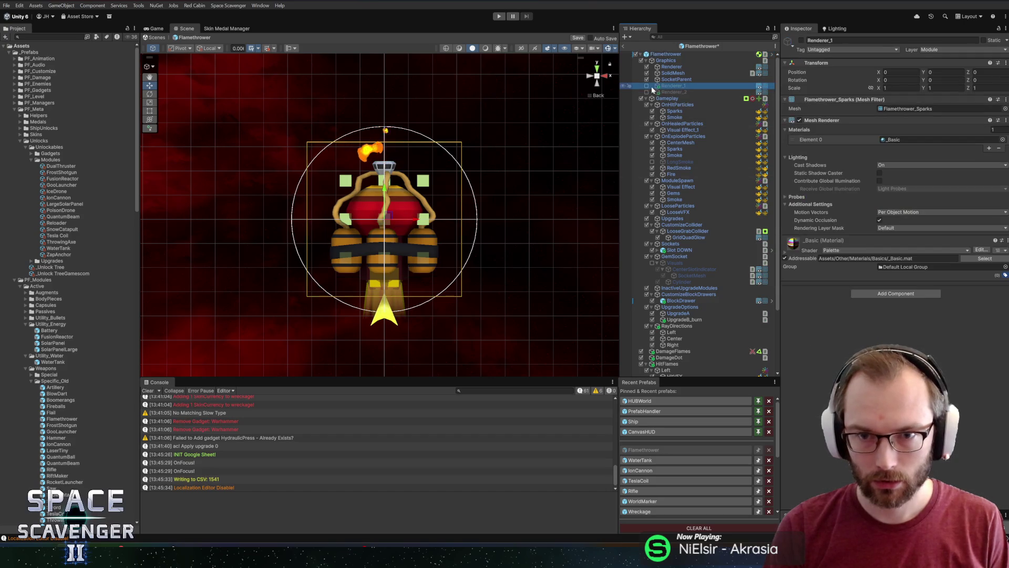
left_click(647, 85)
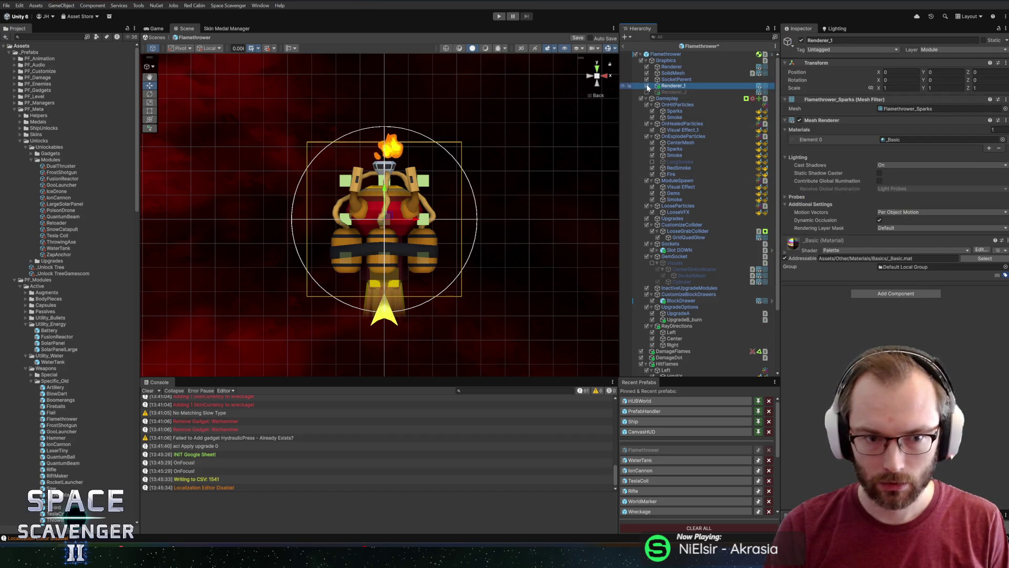
left_click(646, 85)
left_click(647, 92)
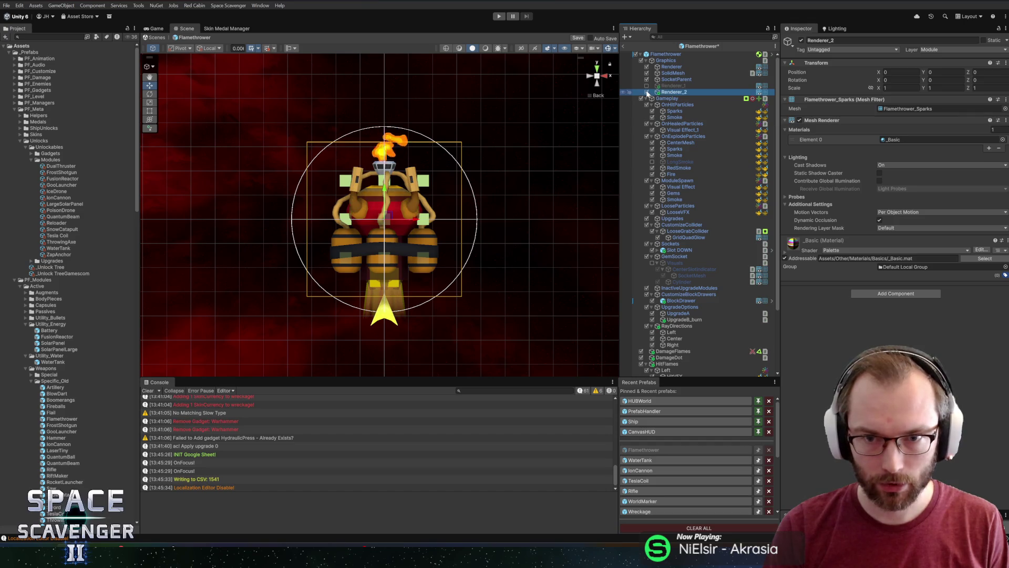
Rename the copy BigTanks, set its scale to 1.1, and return to the UpgradeB_burn object
left_click(669, 91)
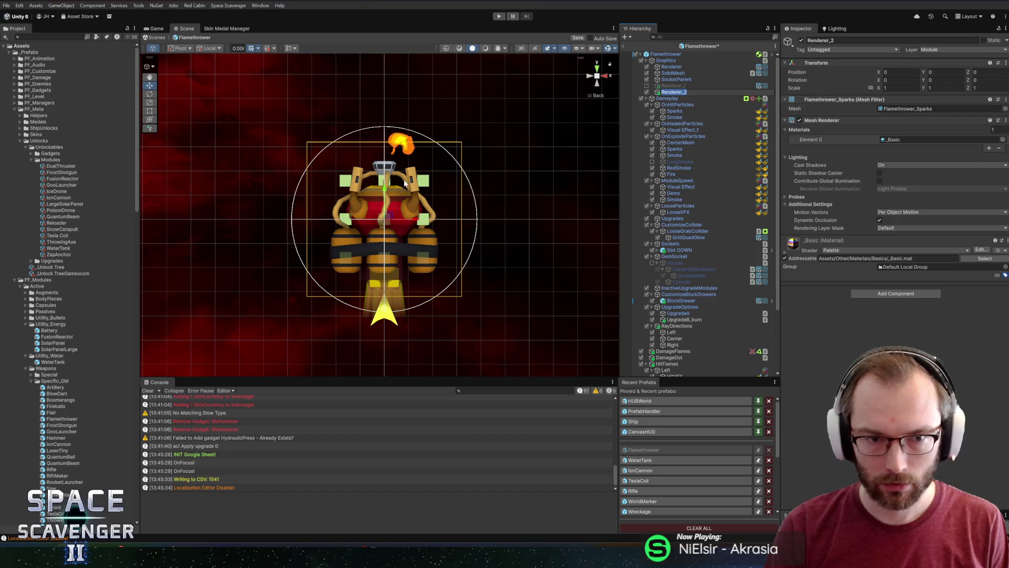
left_click_drag(385, 190, 391, 241)
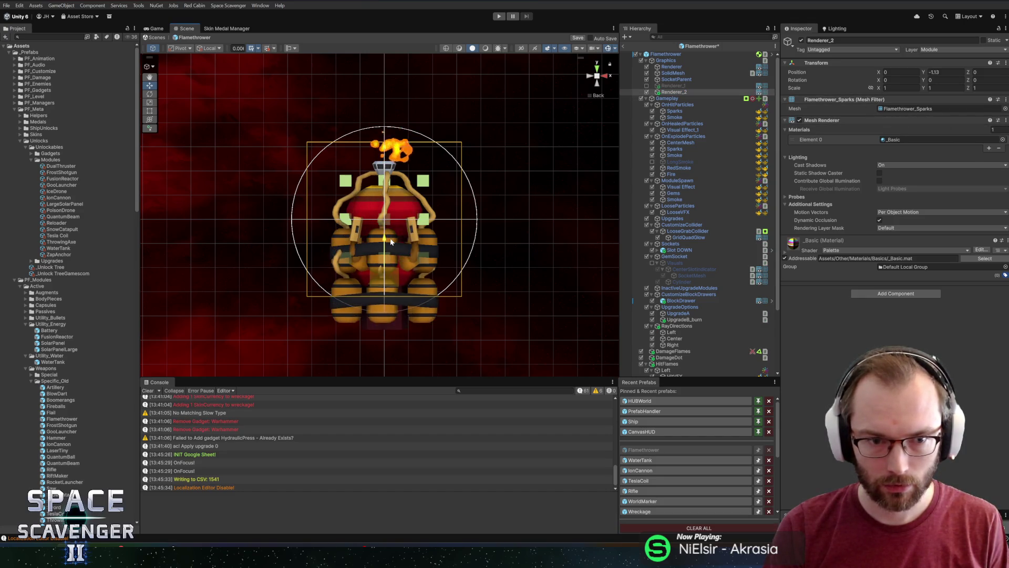
key("ctrl+z")
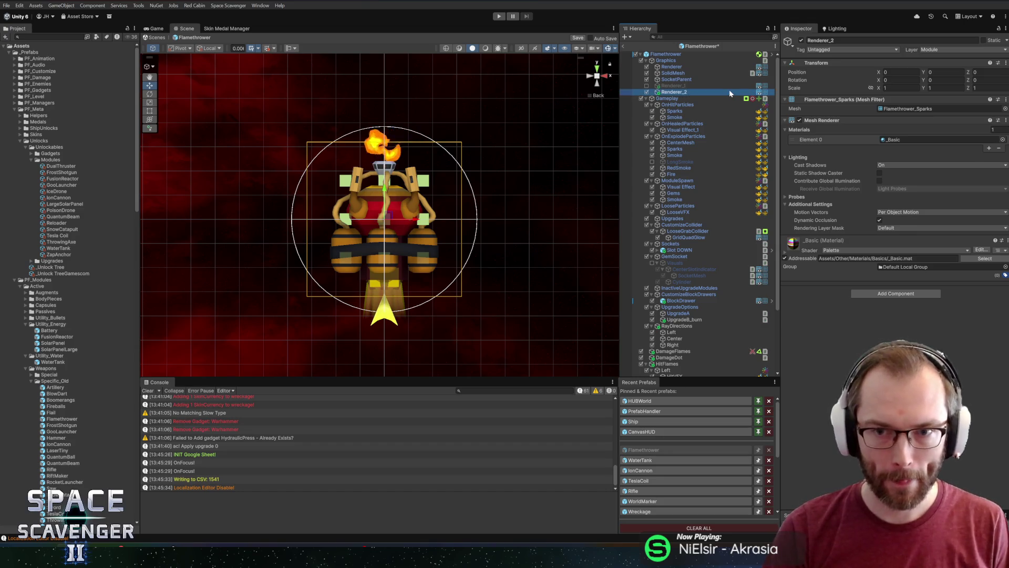
key("F2")
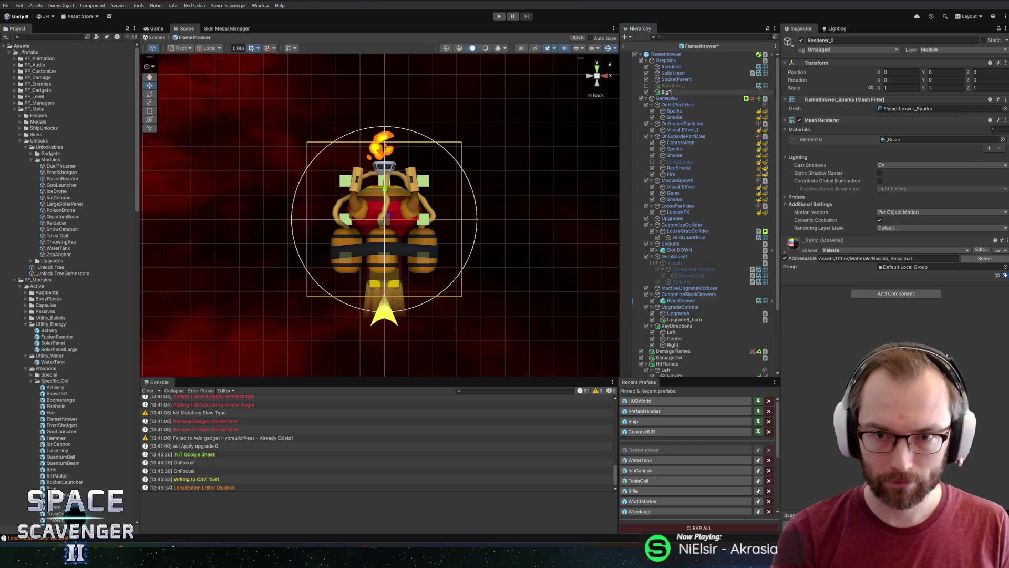
left_click(891, 87)
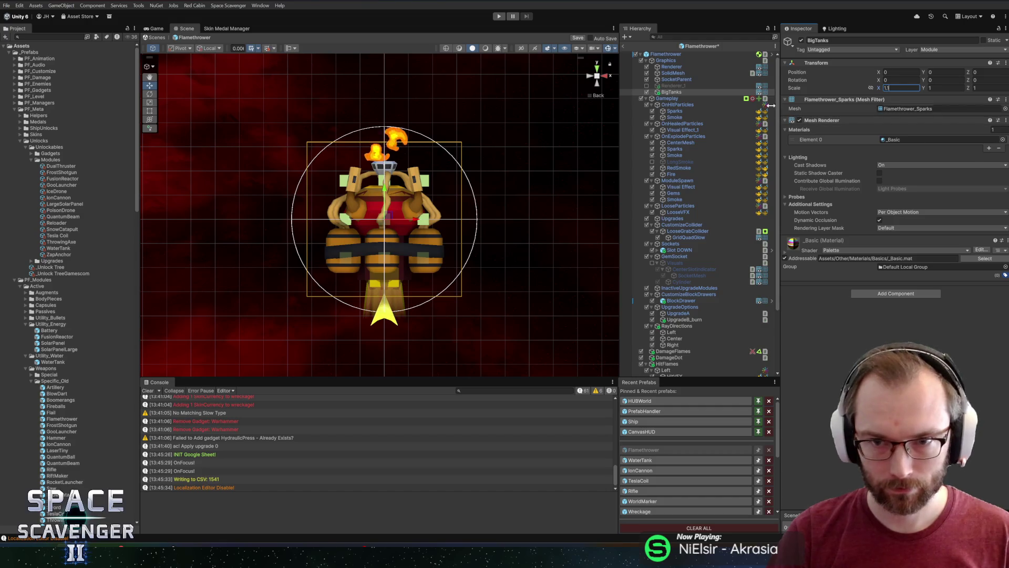
type("1.1")
key("Tab")
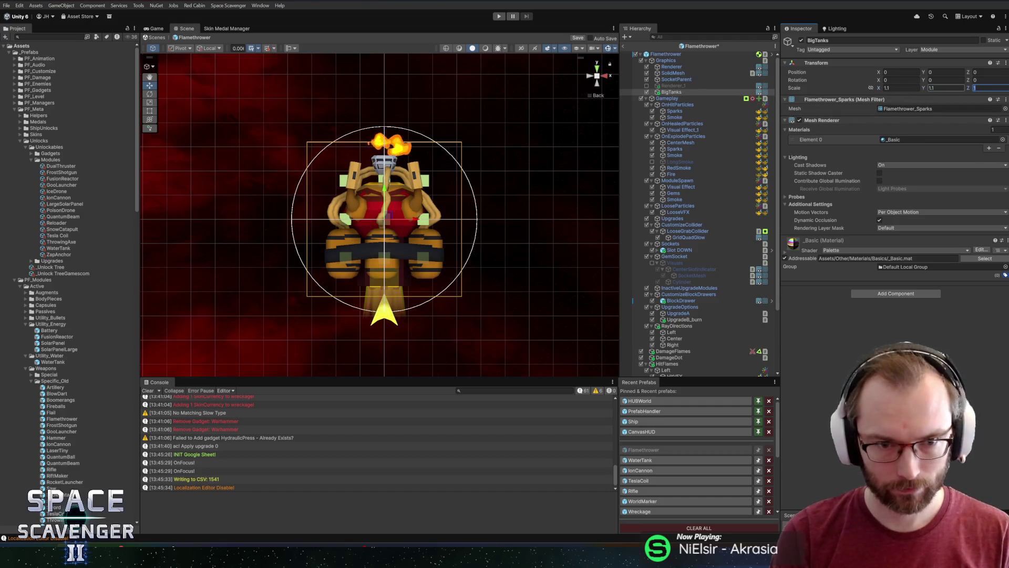
type("1.1")
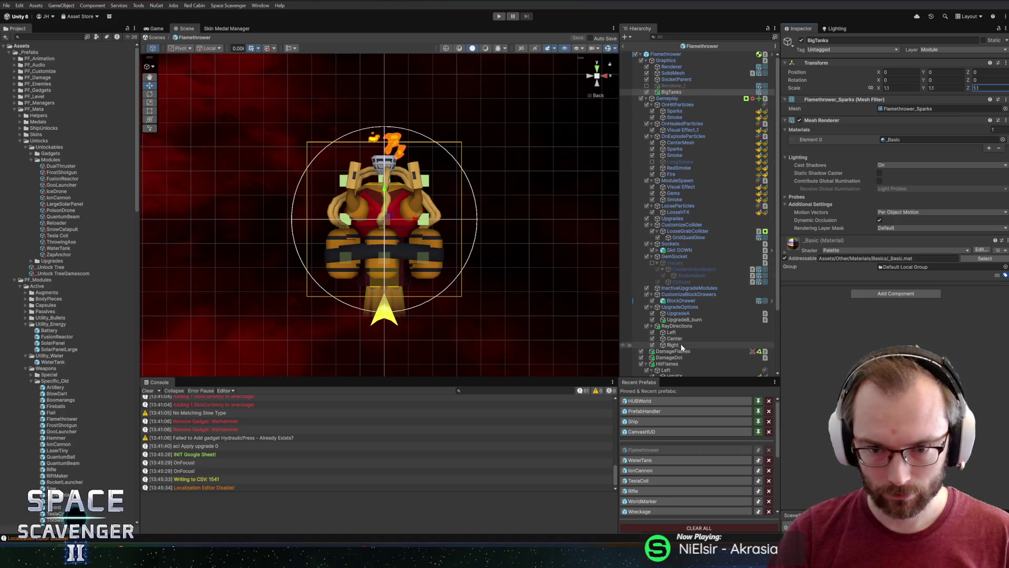
scroll(680, 343, "down", 2)
scroll(688, 352, "down", 2)
left_click(683, 240)
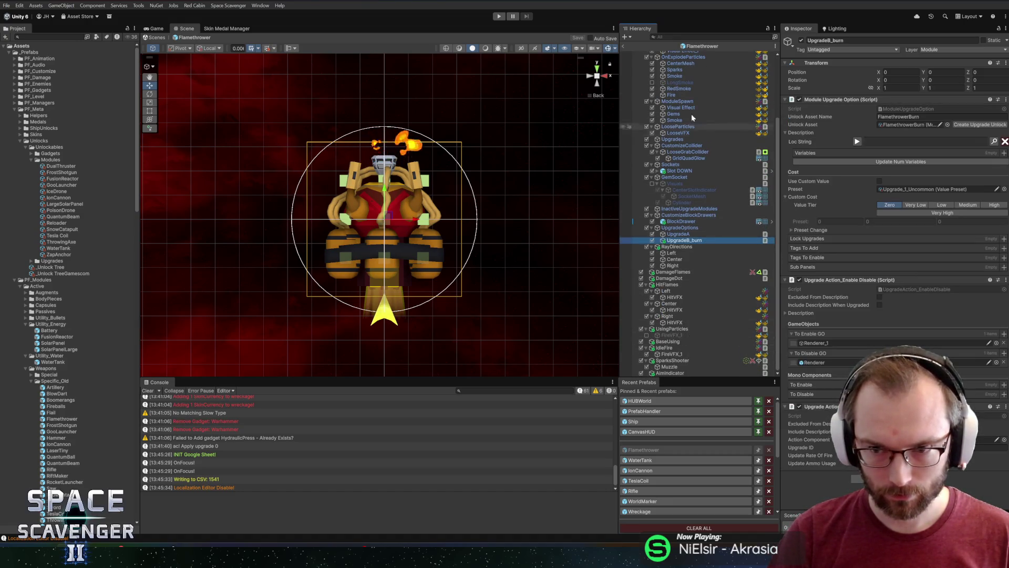
scroll(680, 105, "up", 2)
Make UpgradeB_burn enable BigTanks and remove Renderer from its disable list
left_click_drag(675, 103, 819, 337)
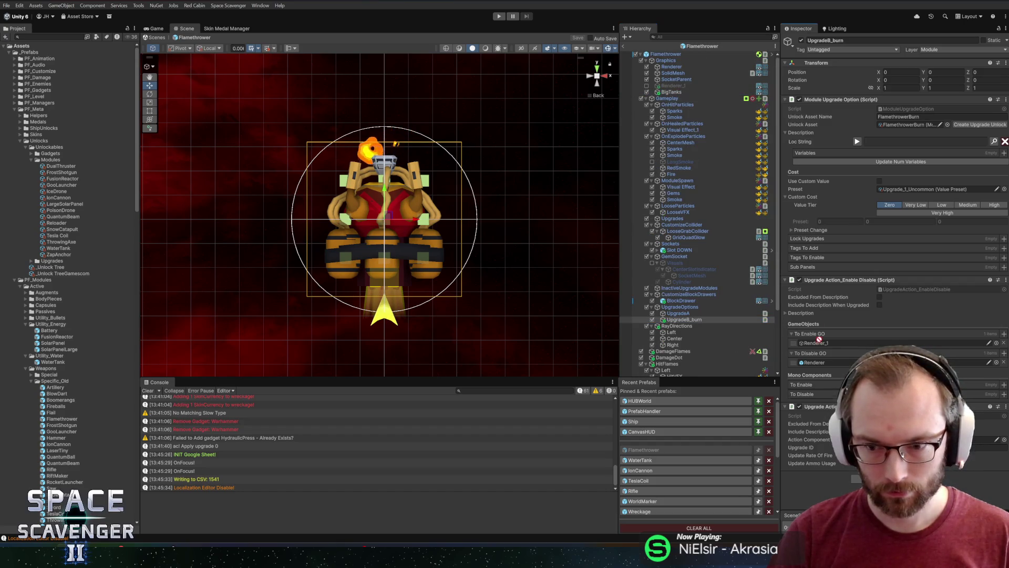
left_click(825, 345)
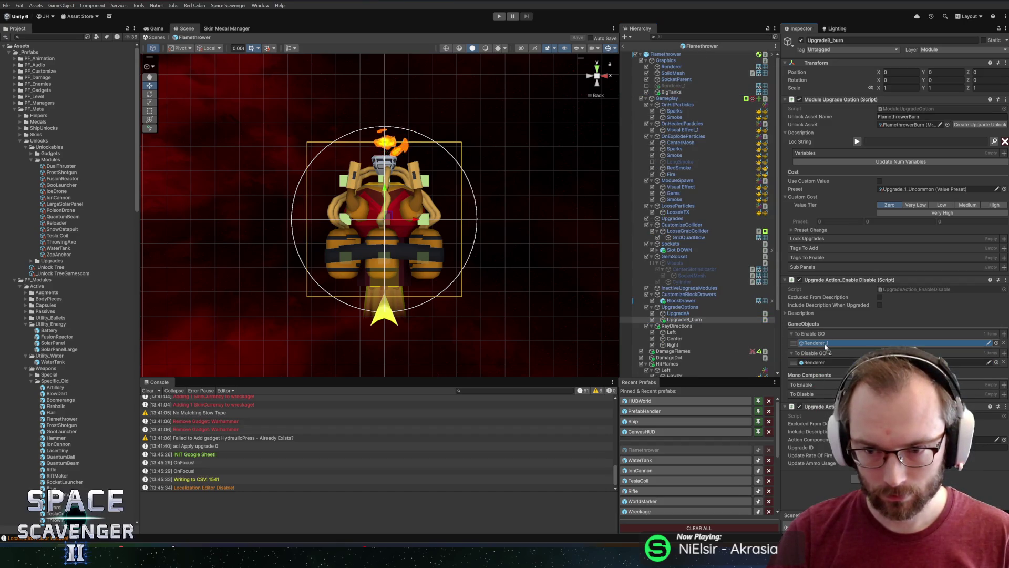
left_click(1003, 361)
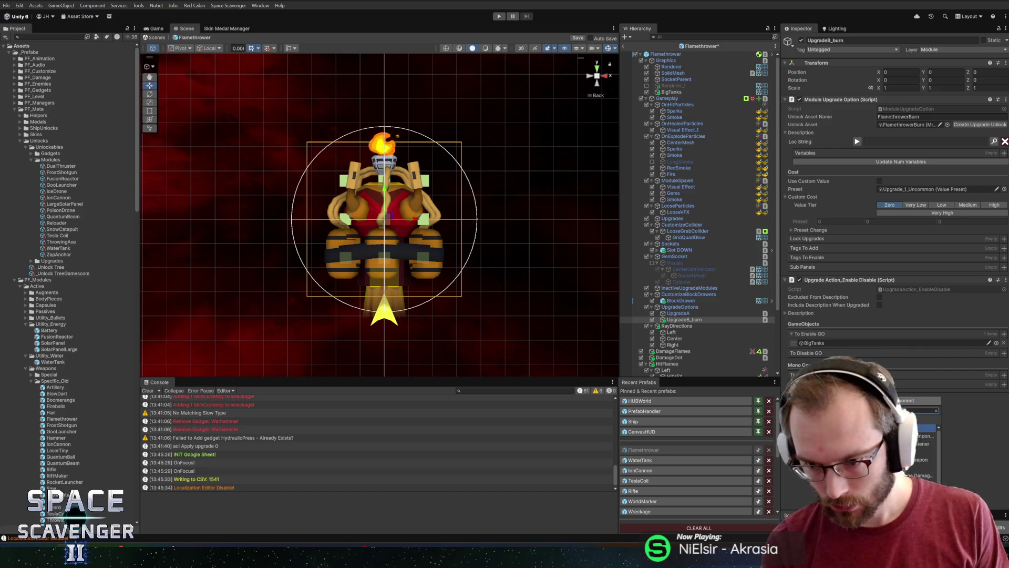
Add Upgrade Action_Stat and Ship Stat components to UpgradeB_burn via Add Component
key("Down")
key("Down")
key("Down")
key("Up")
key("Up")
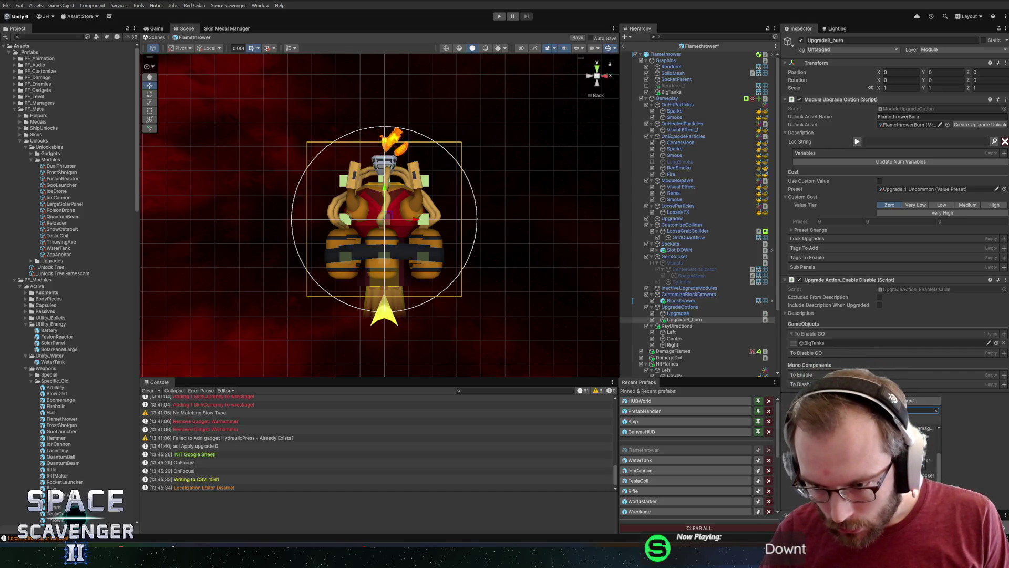
key("Return")
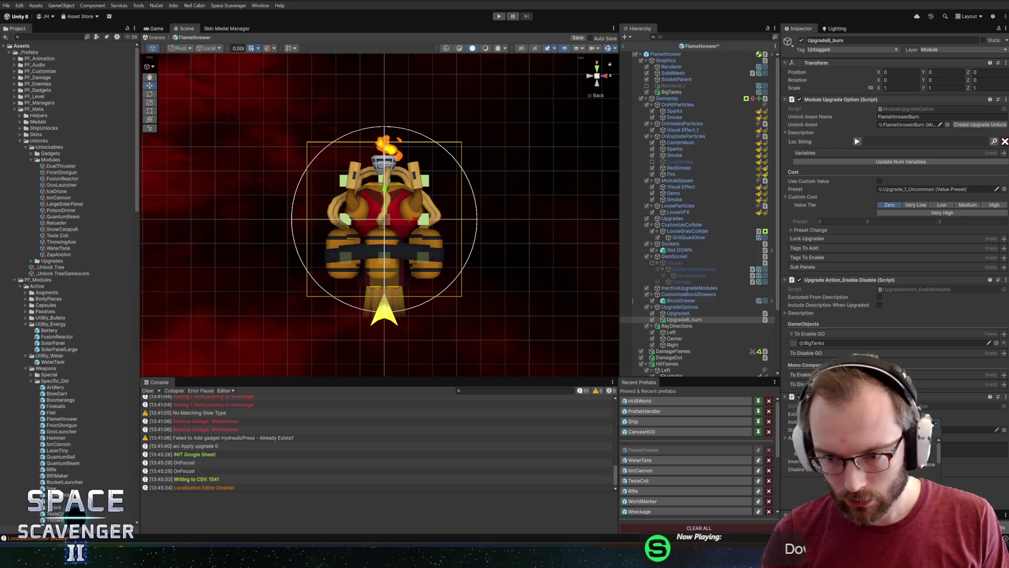
key("Return")
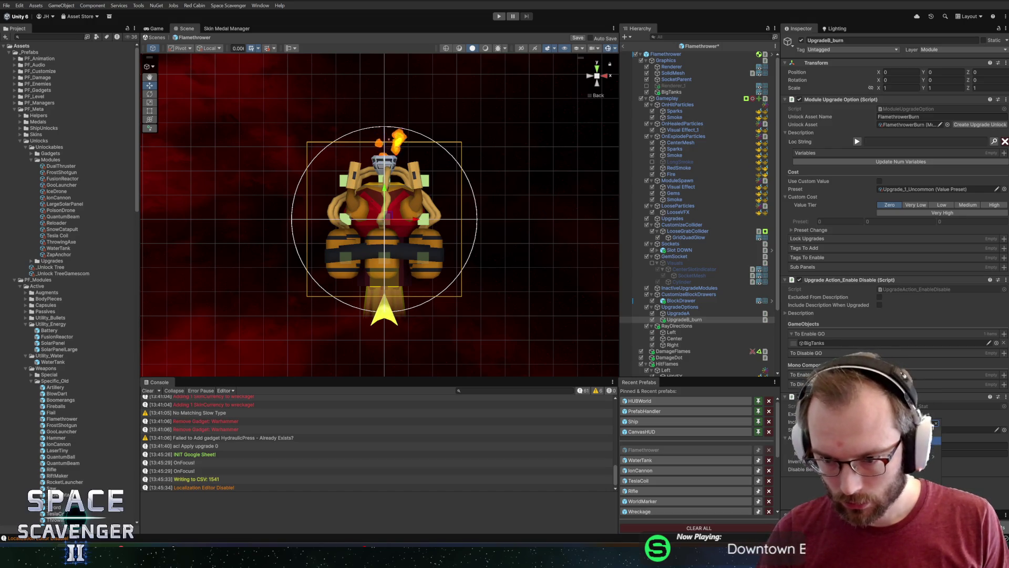
key("Return")
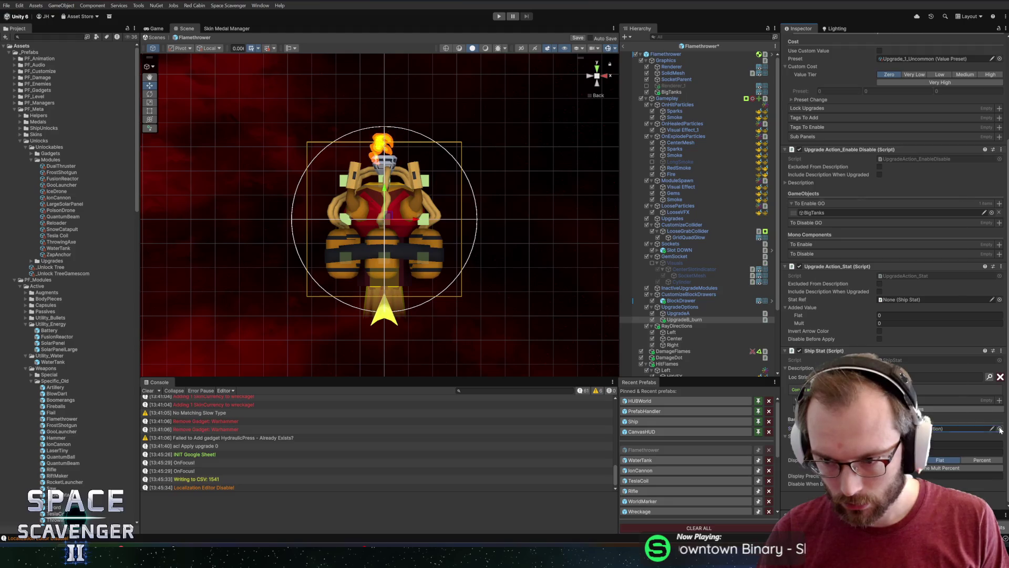
Give the Ship Stat a burn stat definition and link it as the stat action's Stat Ref
left_click(1000, 430)
type("burn")
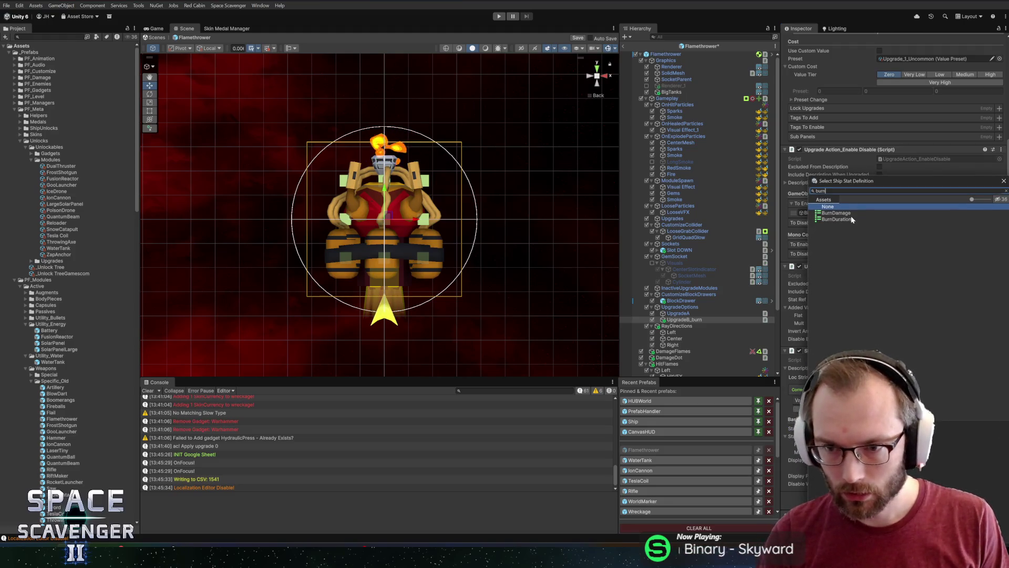
double_click(841, 218)
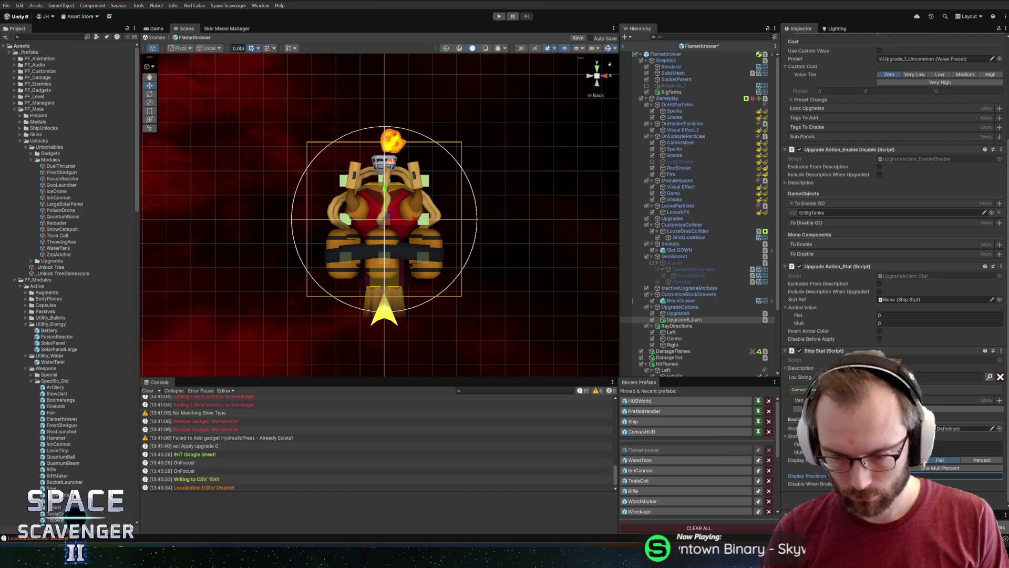
left_click_drag(824, 350, 897, 303)
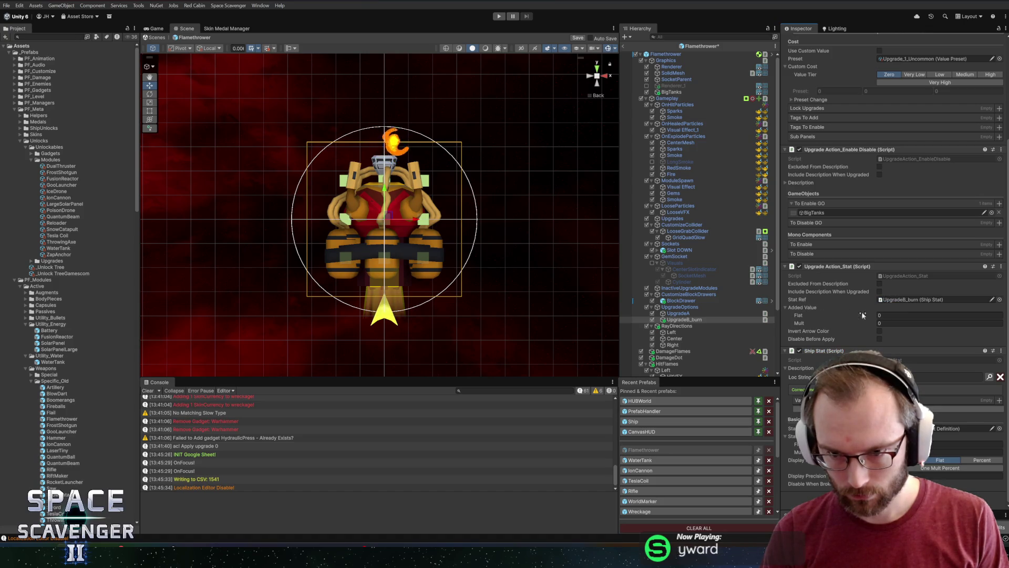
Set the flat value to 8, enable Disable Before Apply, and open the Localization Editor
left_click(962, 444)
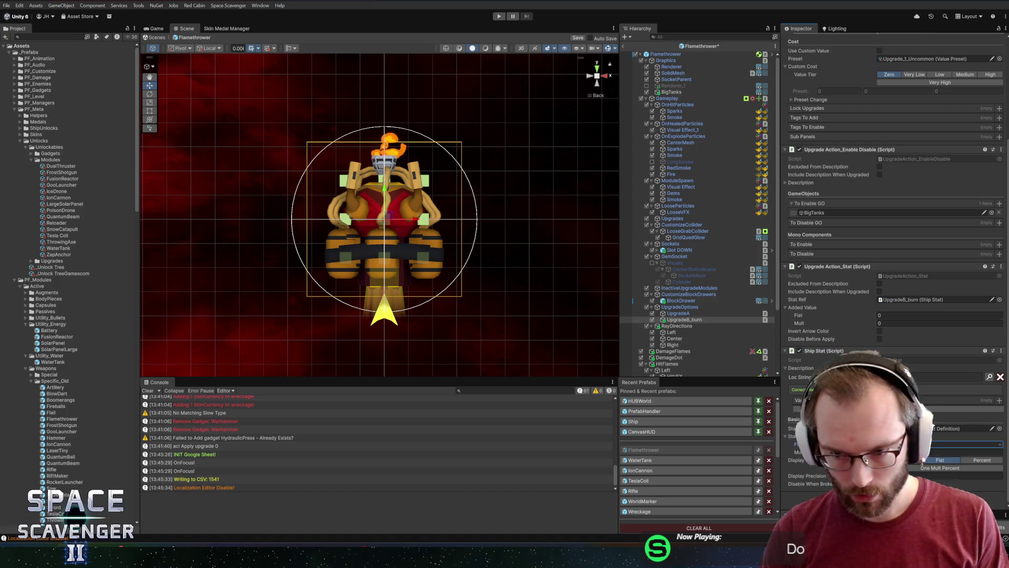
left_click(939, 315)
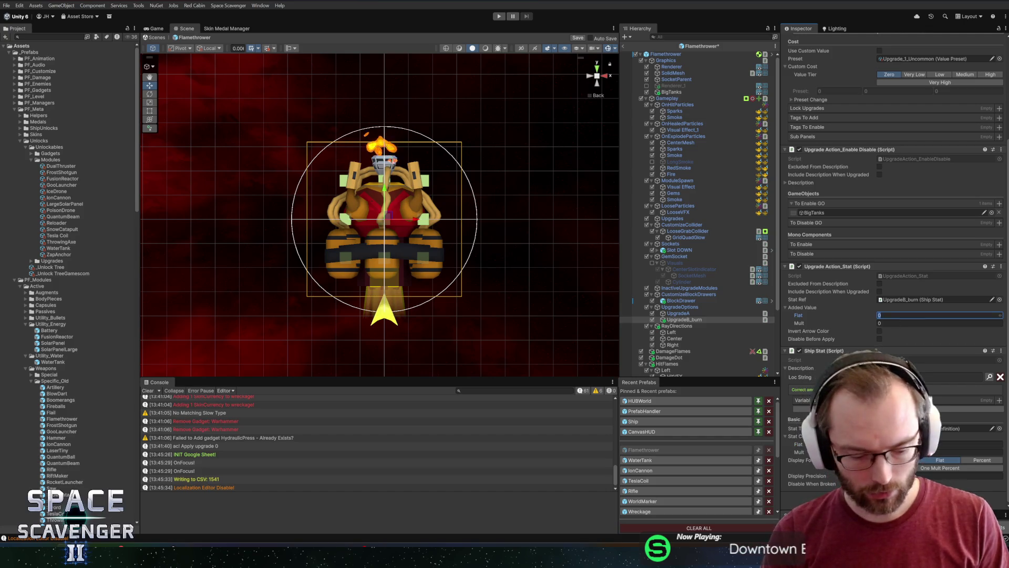
type("8")
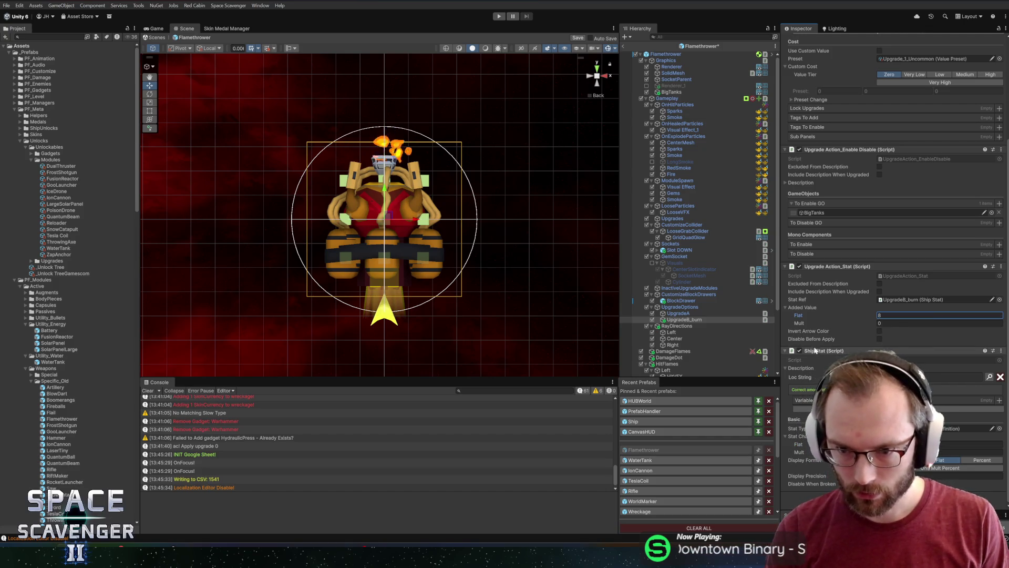
left_click(879, 338)
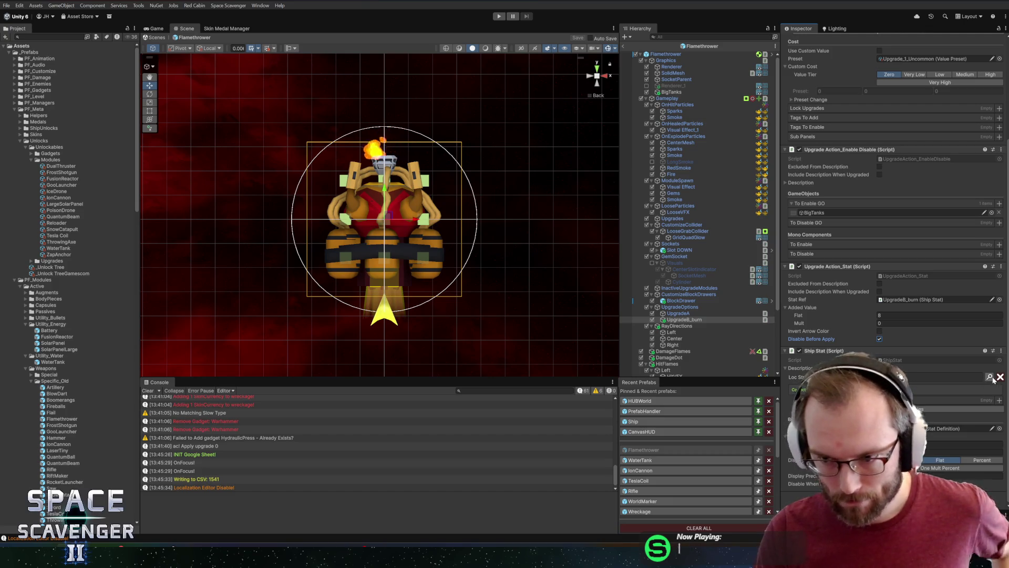
key("ctrl+l")
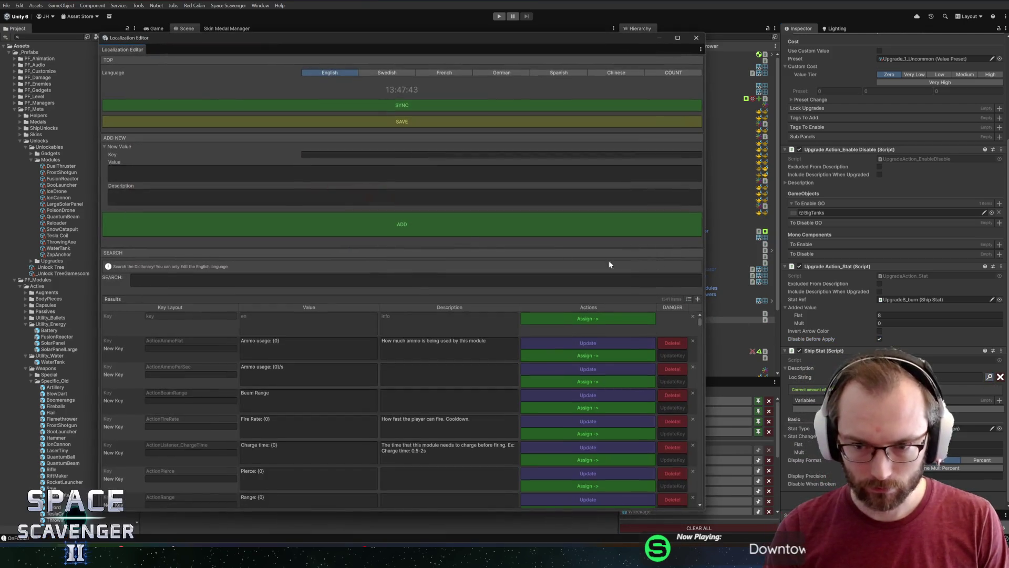
type("shipstat")
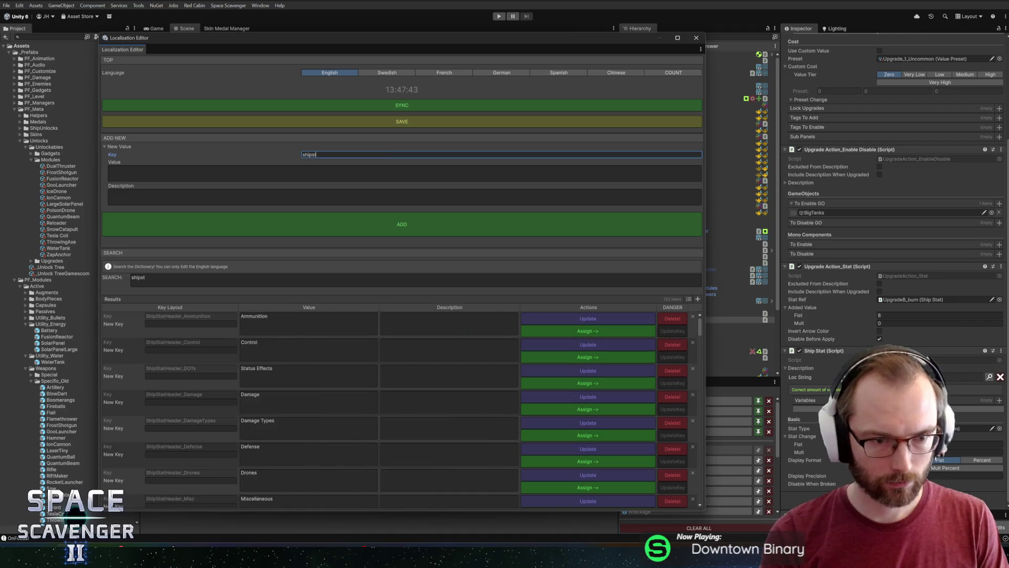
scroll(308, 355, "down", 2)
scroll(307, 355, "down", 1)
scroll(307, 355, "down", 1)
scroll(308, 359, "down", 2)
scroll(308, 358, "down", 2)
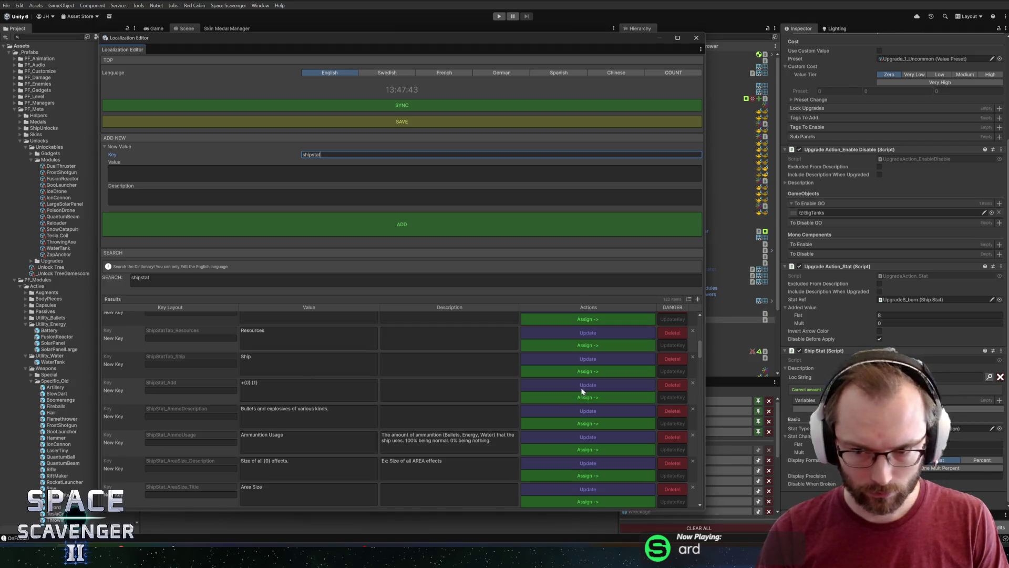
Close the Localization Editor and add a first description variable sourced from the UpgradeB_burn stat
left_click(603, 228)
left_click(696, 37)
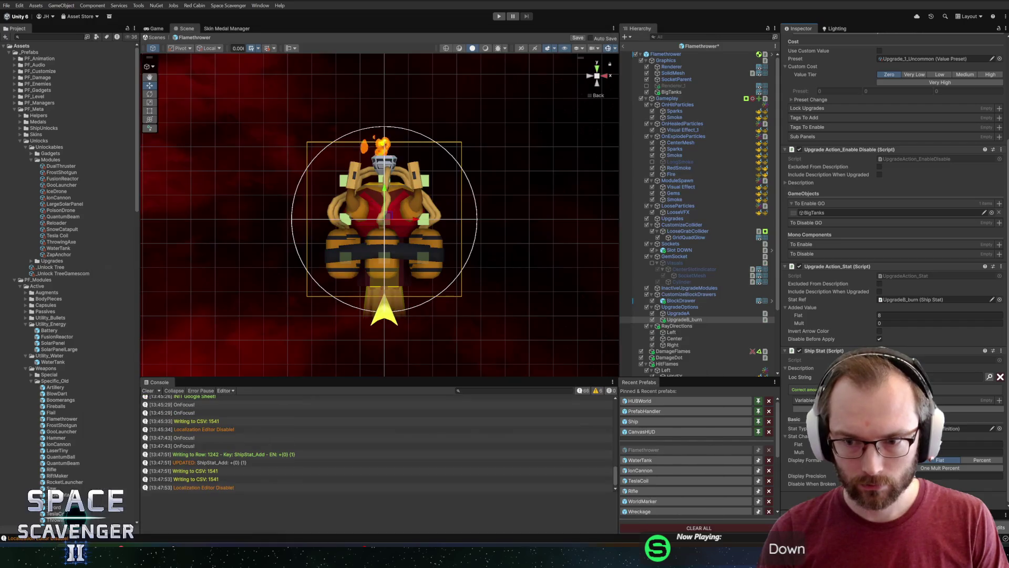
left_click(999, 400)
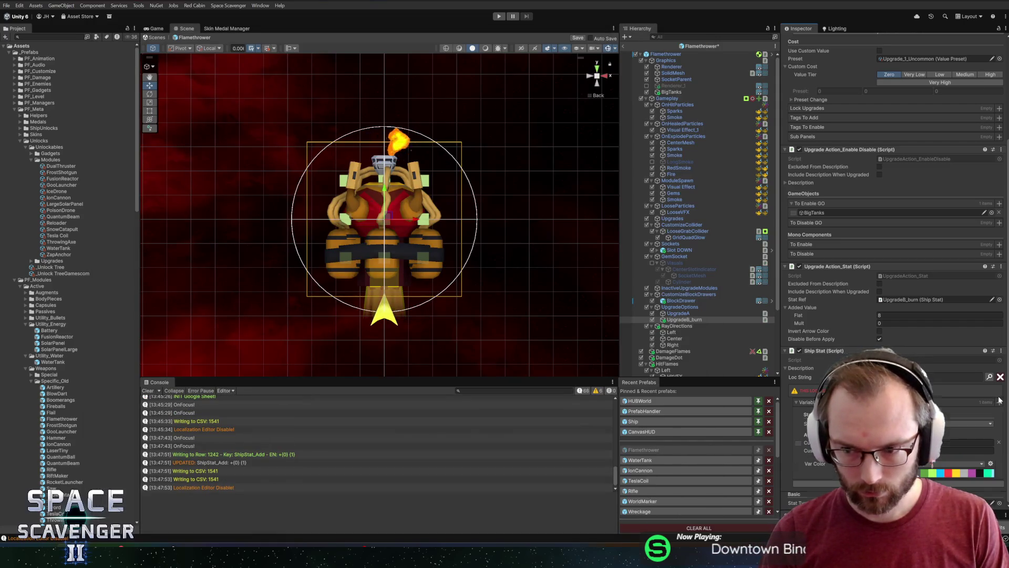
scroll(980, 400, "down", 5)
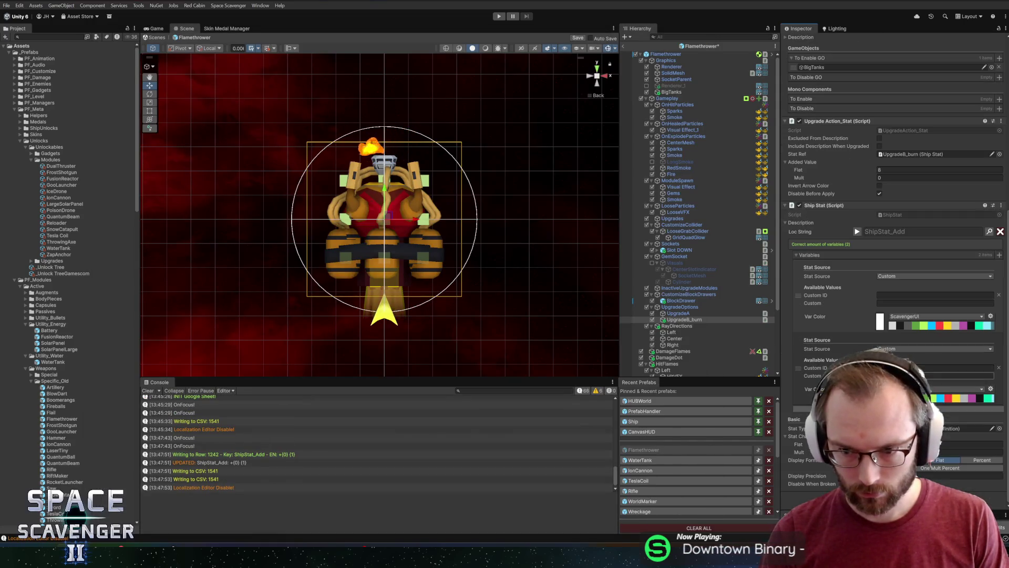
left_click(886, 275)
left_click(895, 293)
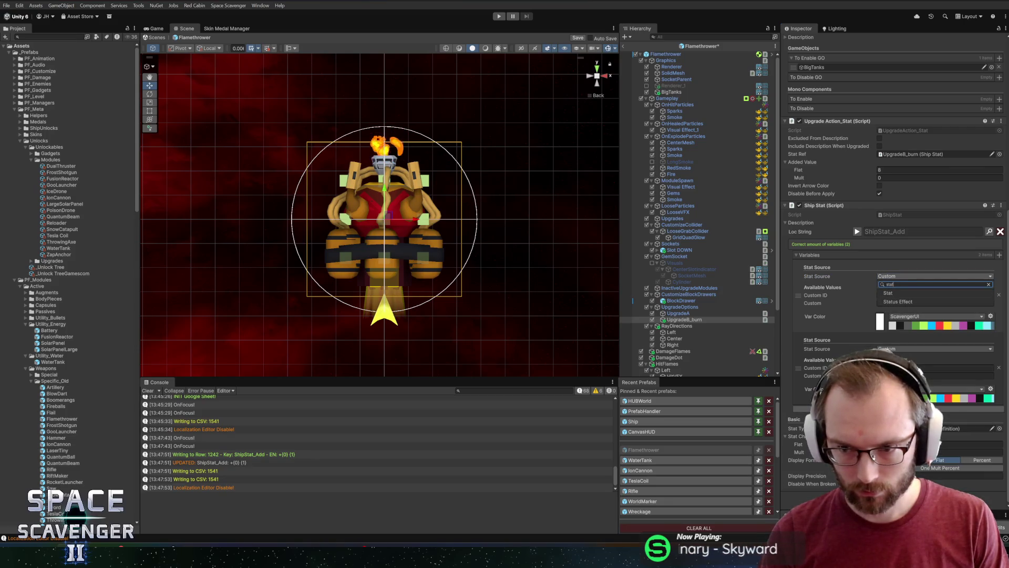
left_click(892, 319)
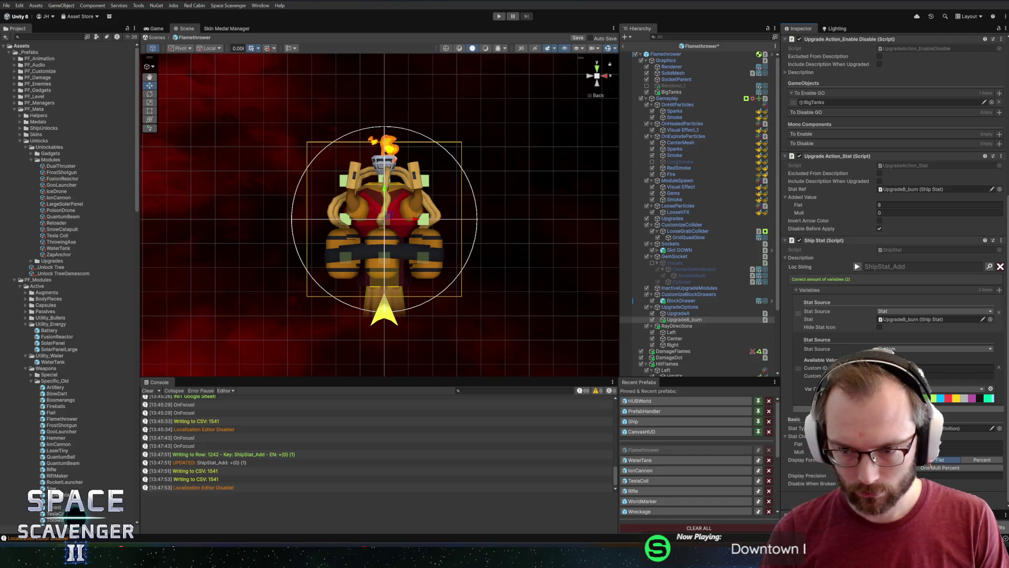
Add a second description variable using a Keyword source
left_click(897, 357)
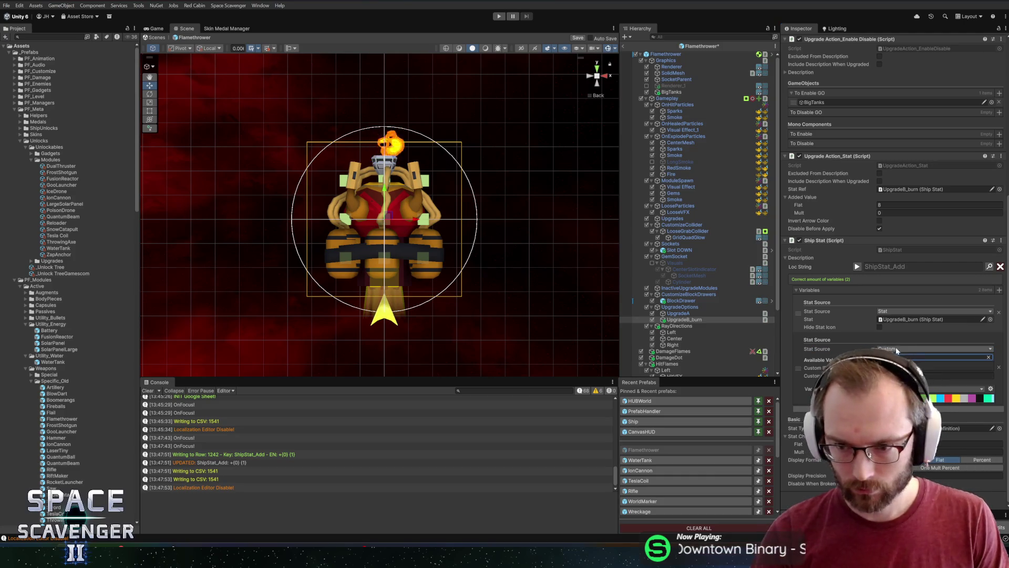
left_click(968, 391)
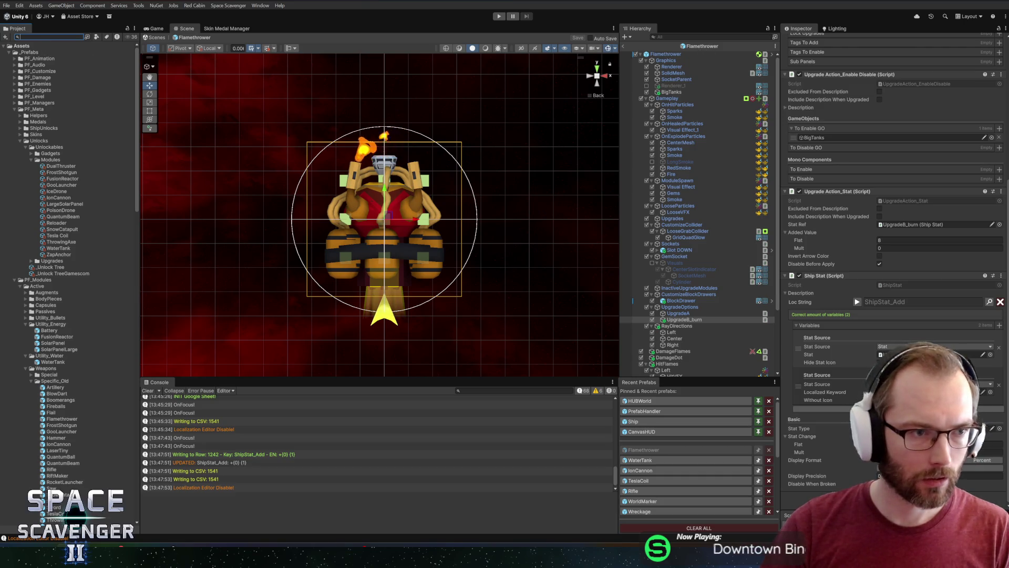
type("oilb")
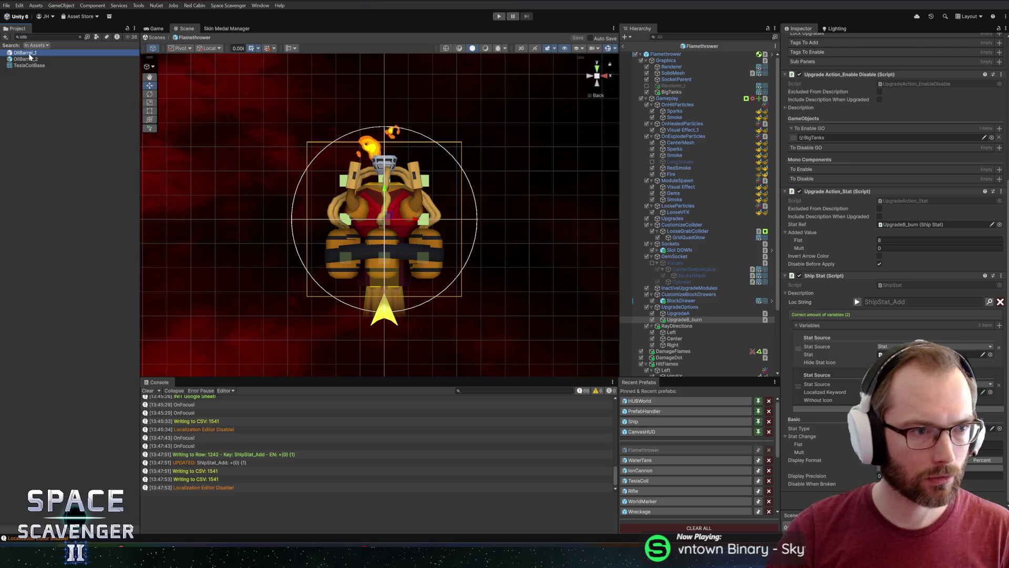
Open OilBarrel_1 to preview its HotFlame description variables, then reopen the Flamethrower prefab
double_click(27, 53)
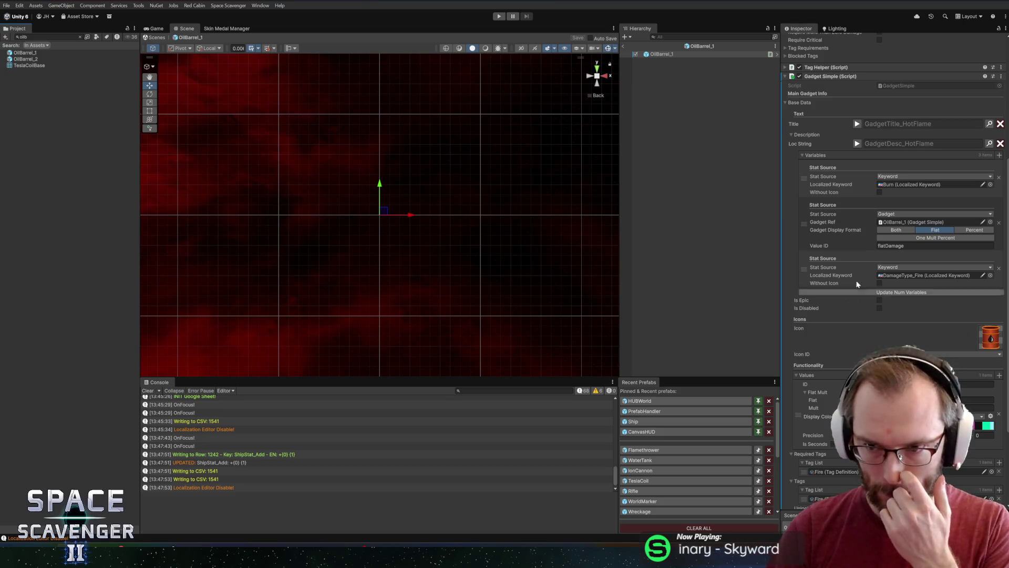
left_click(857, 143)
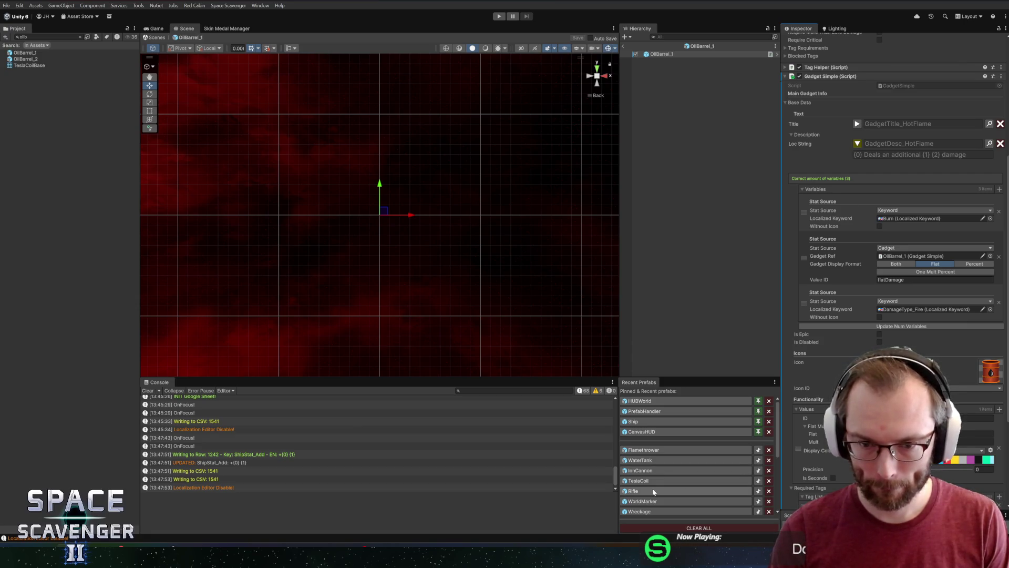
left_click(653, 450)
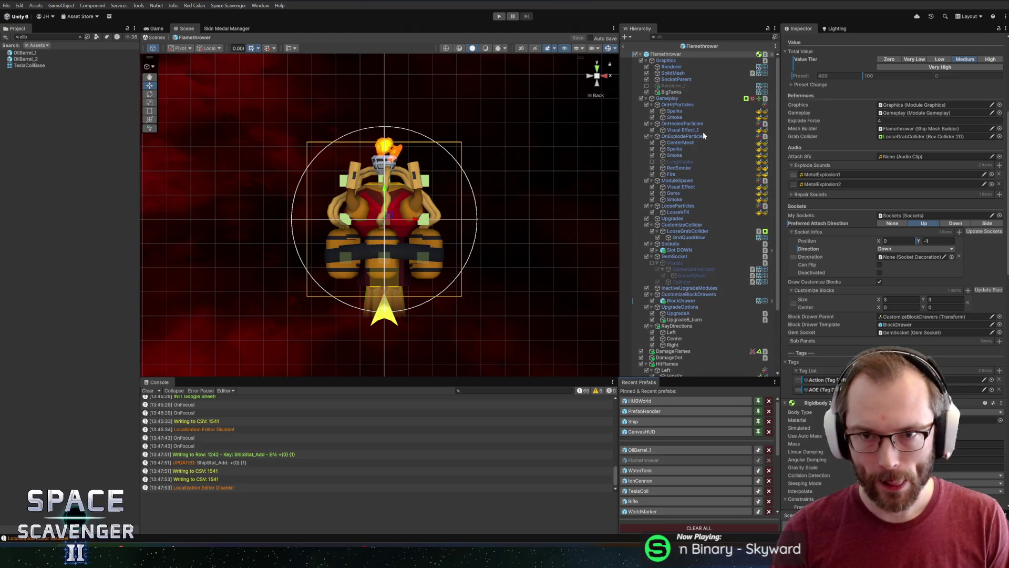
Select UpgradeB_burn and assign the Burn stat to its sub panel
left_click(684, 241)
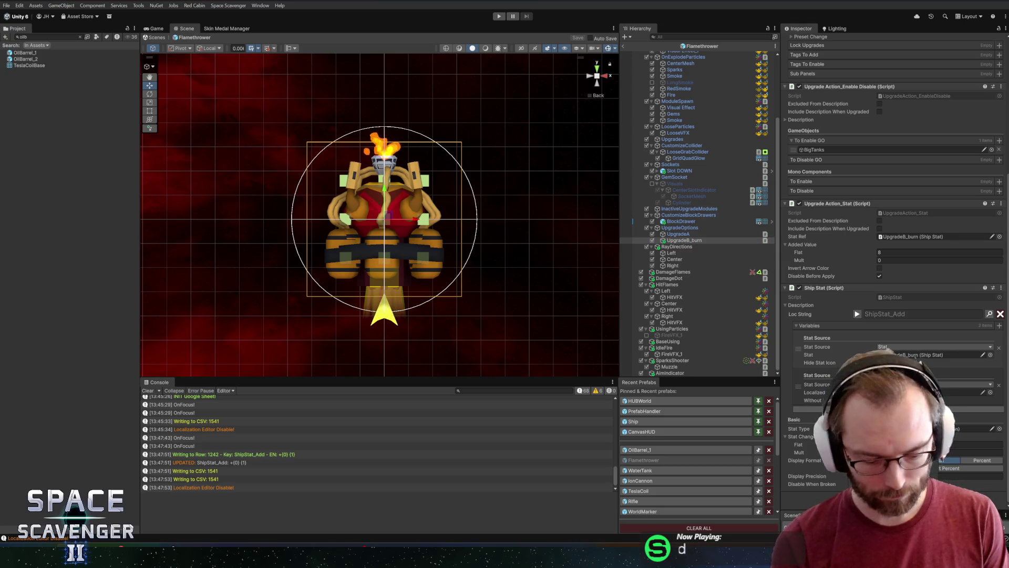
left_click(931, 428)
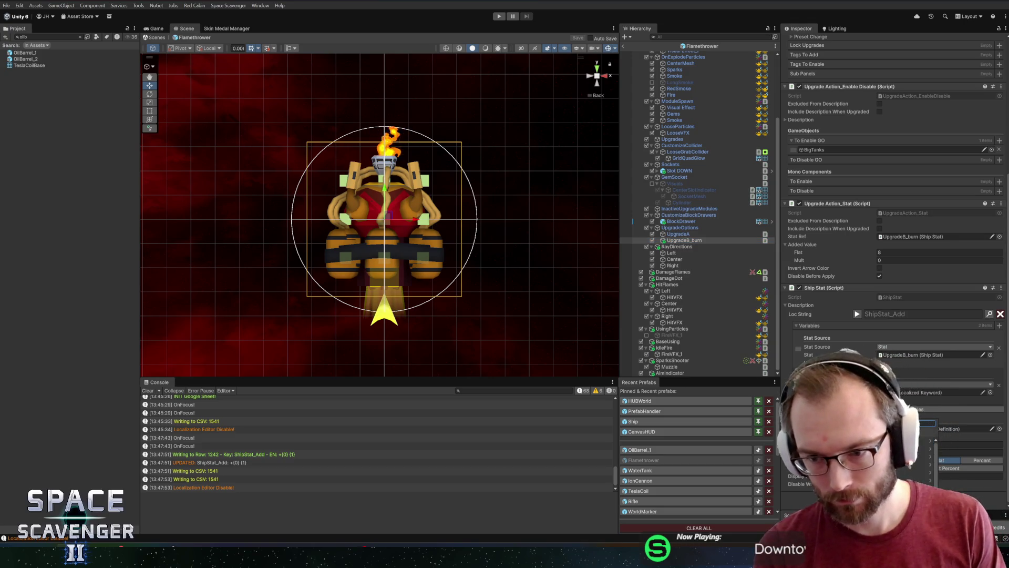
key("Return")
scroll(891, 299, "down", 3)
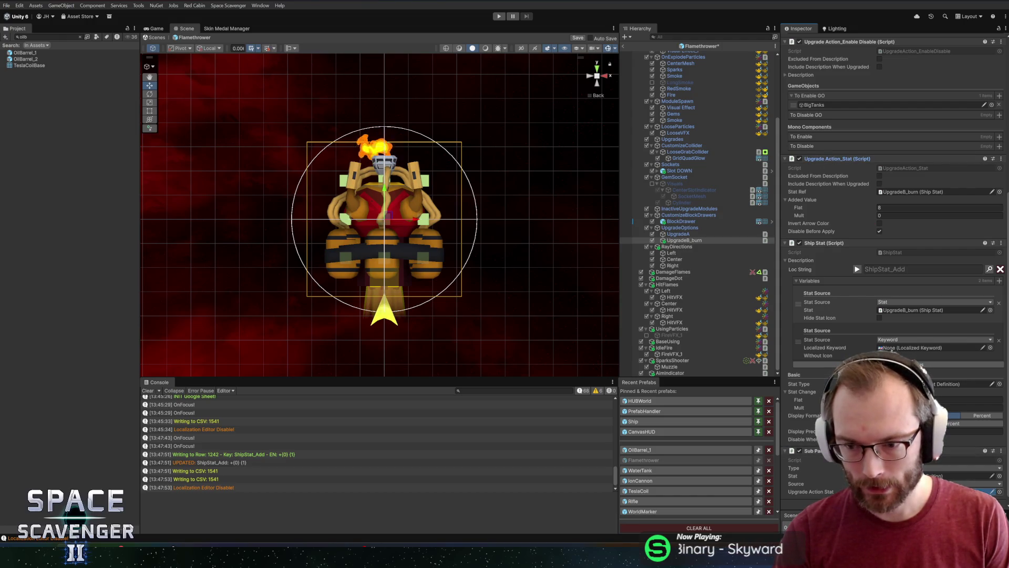
left_click(1000, 476)
type("burn")
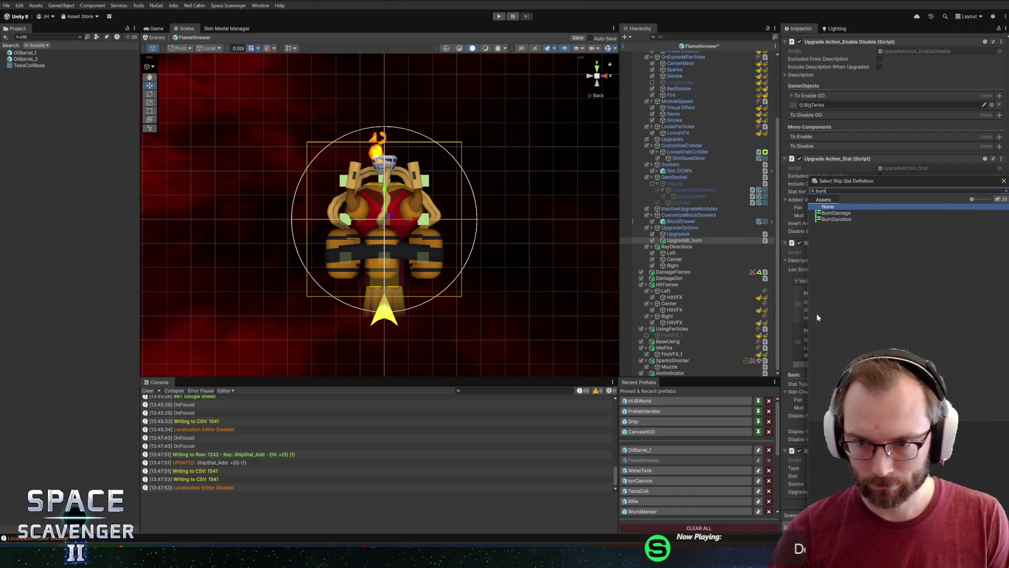
double_click(837, 213)
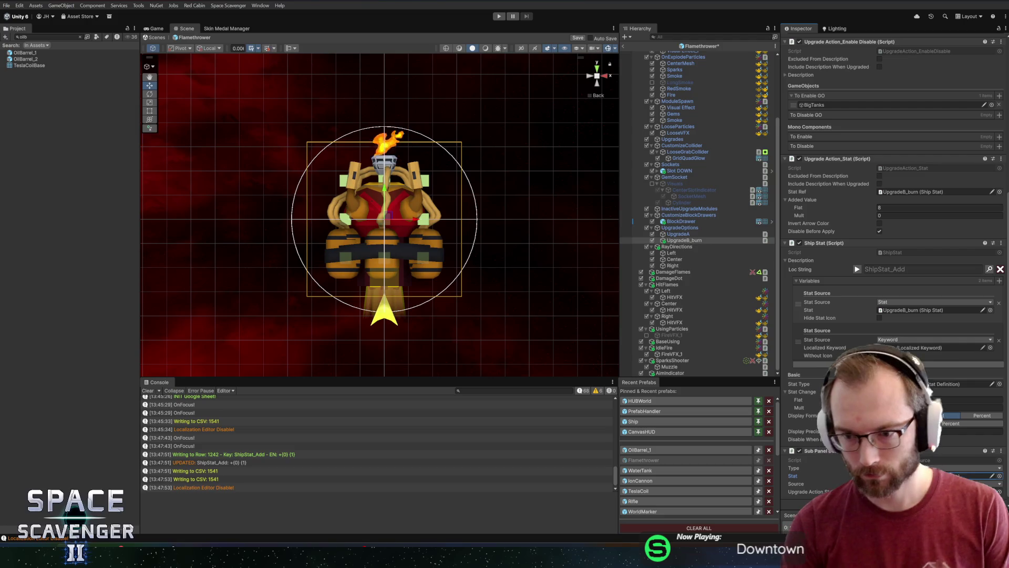
Assign the Burn localized keyword to the description variable and exit the Flamethrower prefab
left_click(990, 348)
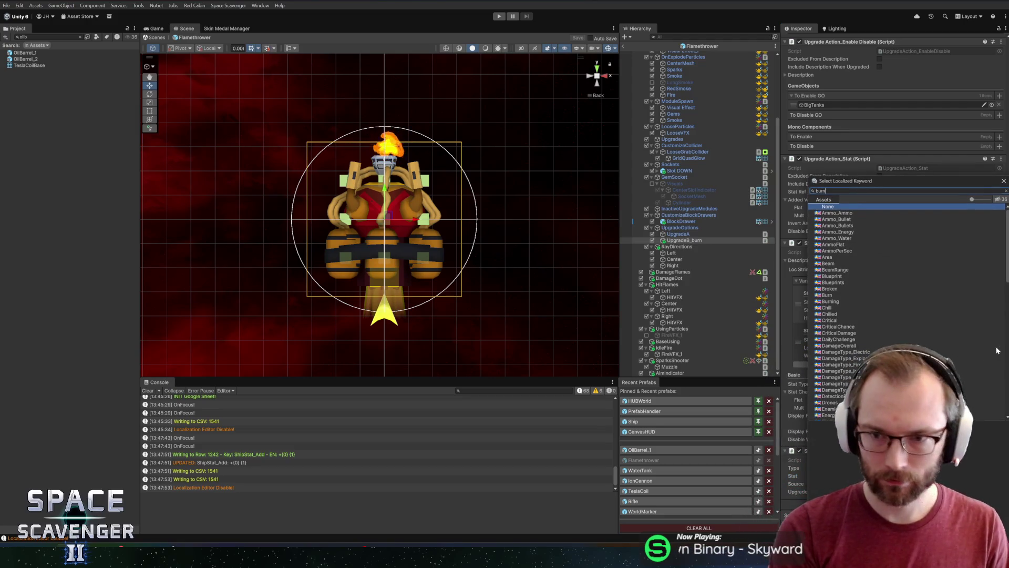
type("burn")
double_click(834, 213)
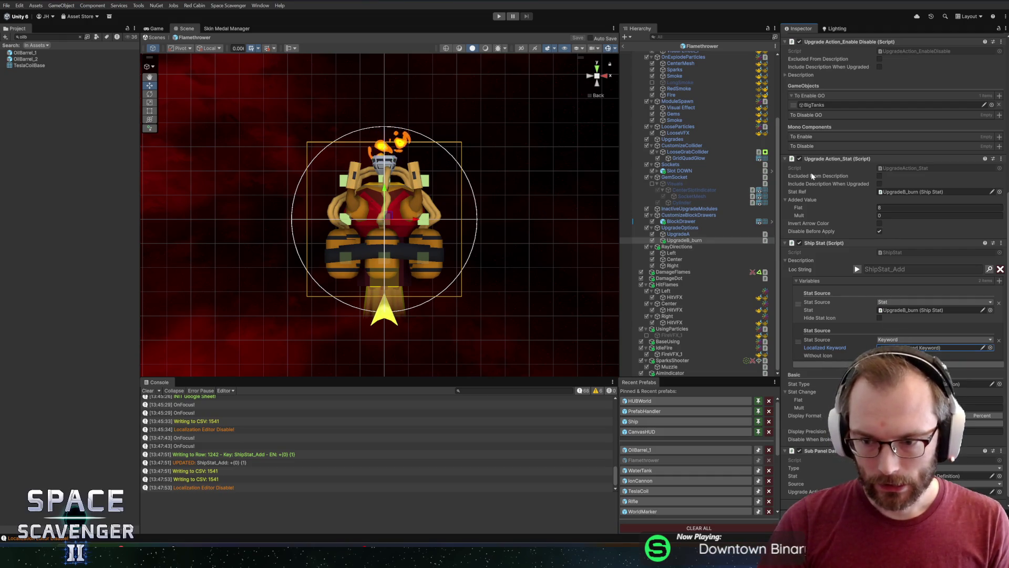
left_click(625, 46)
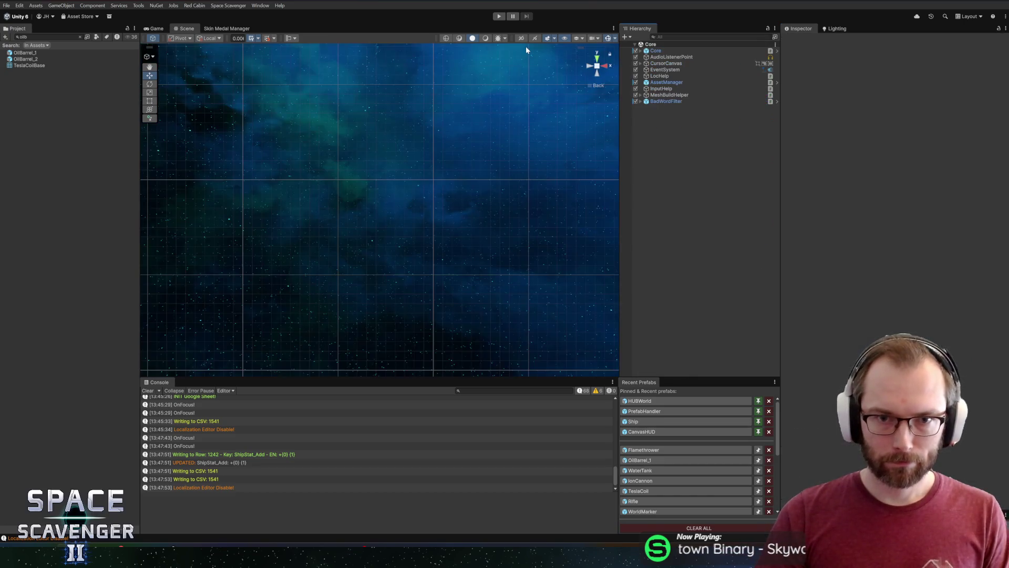
Find the FlamethrowerBurn asset via a 'flameth' search and bring up its Localization Editor key field
left_click(47, 38)
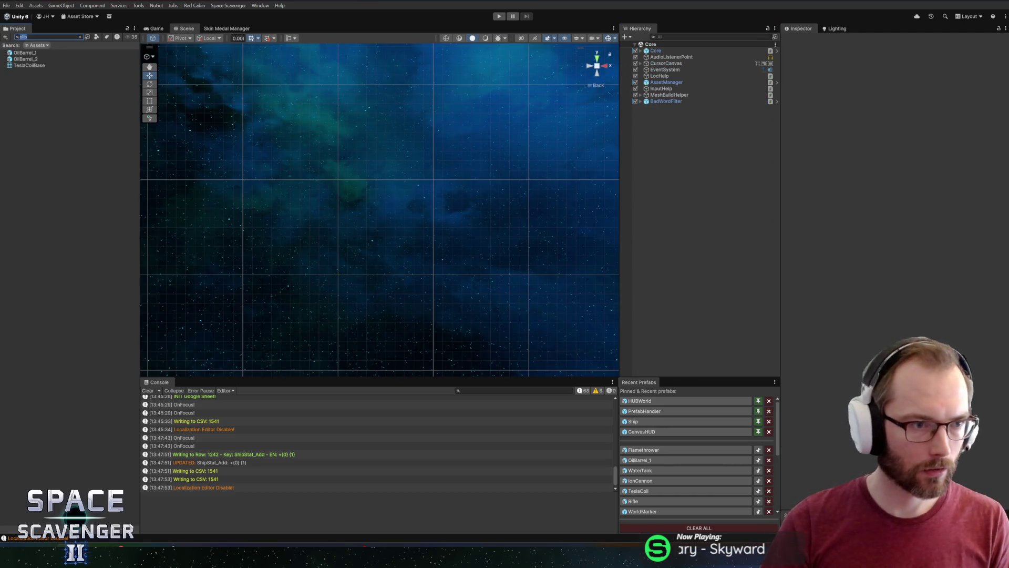
type("flameth")
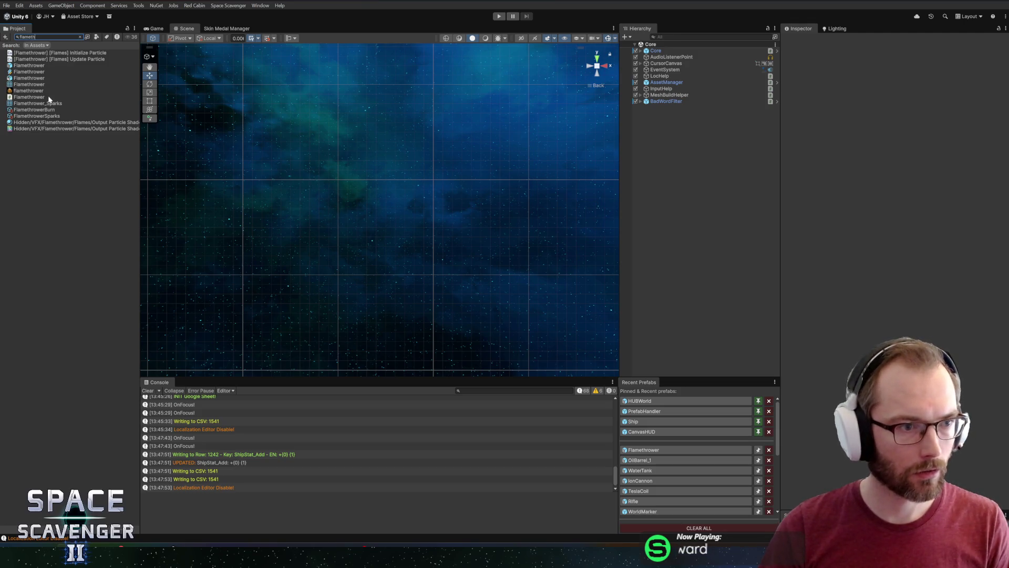
left_click(36, 109)
left_click(993, 93)
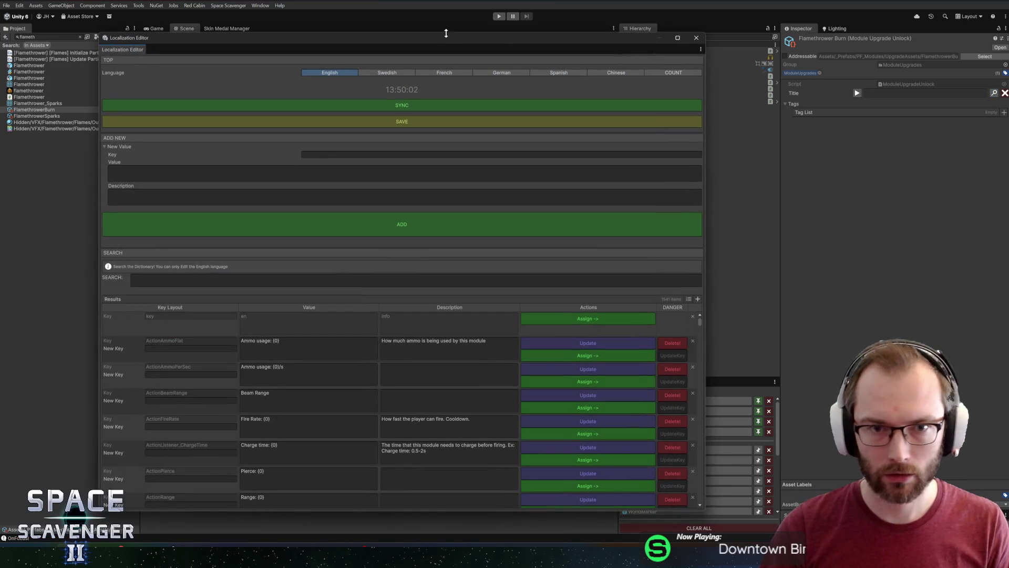
left_click_drag(445, 33, 523, 30)
left_click(415, 152)
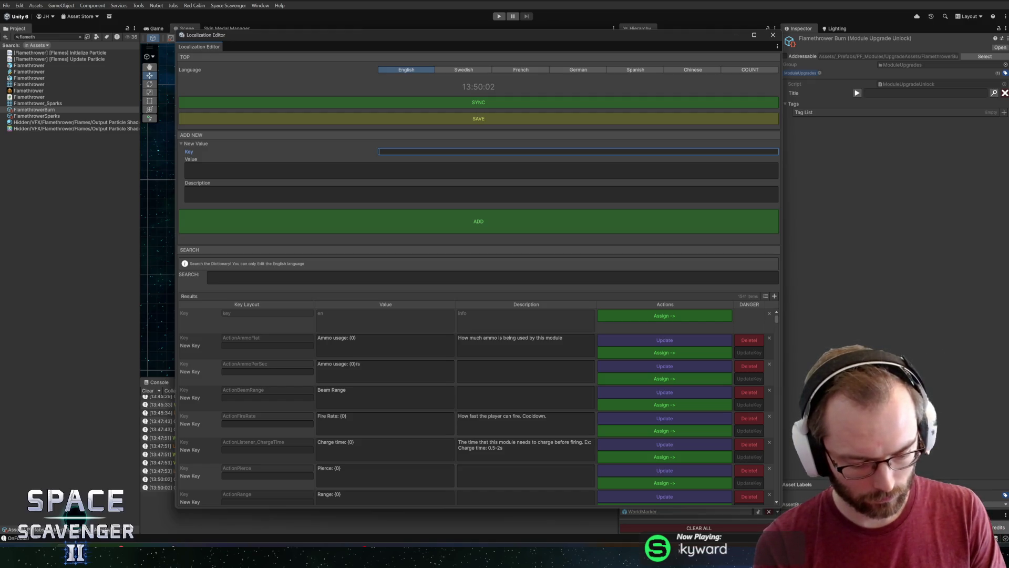
type("Better")
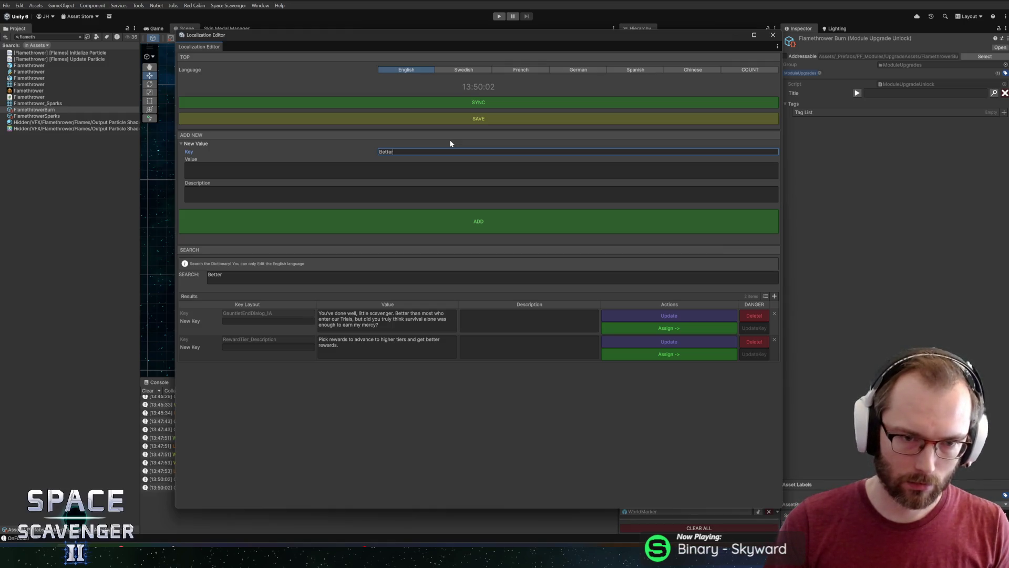
Enter key ModuleUpgrade_Flamethrower_Burn with value 'Improved tanks' and an improved-tanks description
key("ctrl+a")
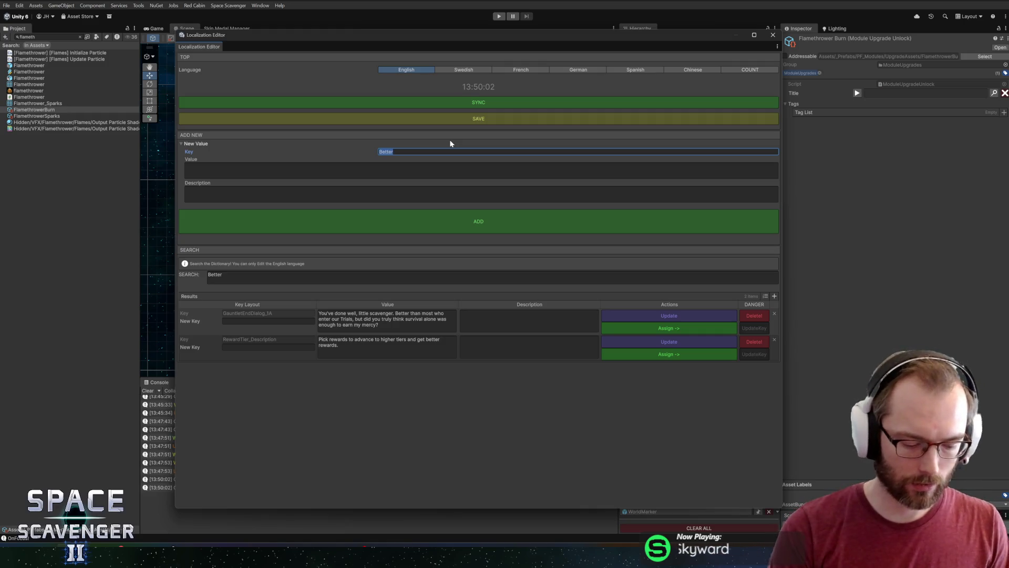
type("UpgradeAction_")
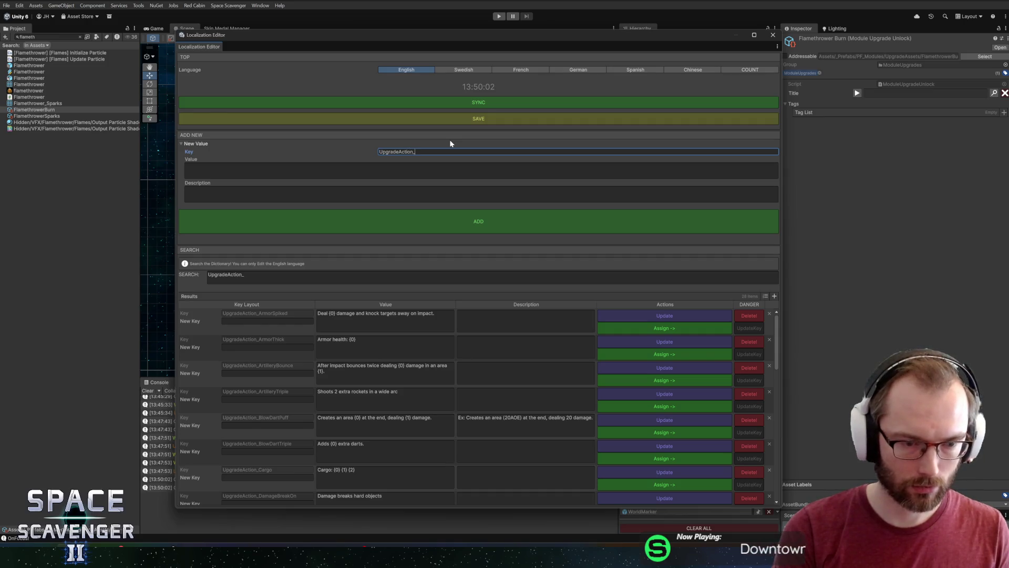
key("BackSpace")
key("BackSpace")
key("BackSpace")
key("BackSpace")
key("BackSpace")
type("ModuleUpgrade_Flamethrower")
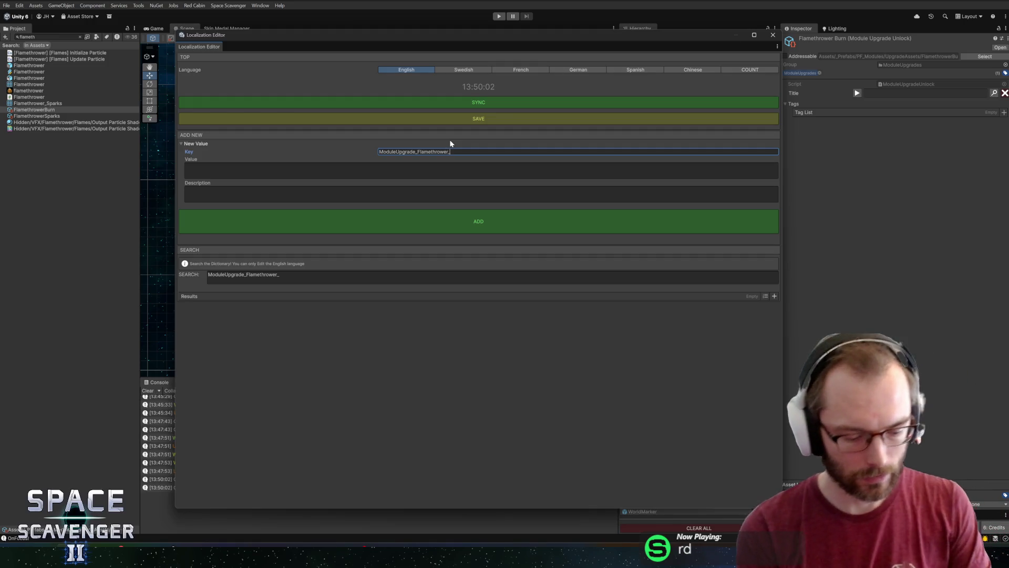
type("_Burn")
key("Tab")
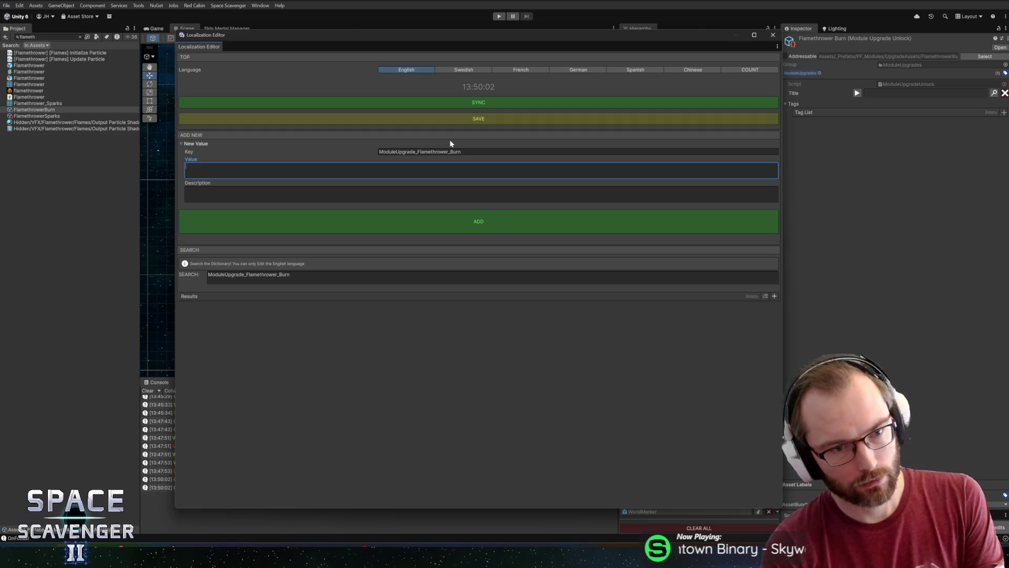
type("proved tanks")
key("Tab")
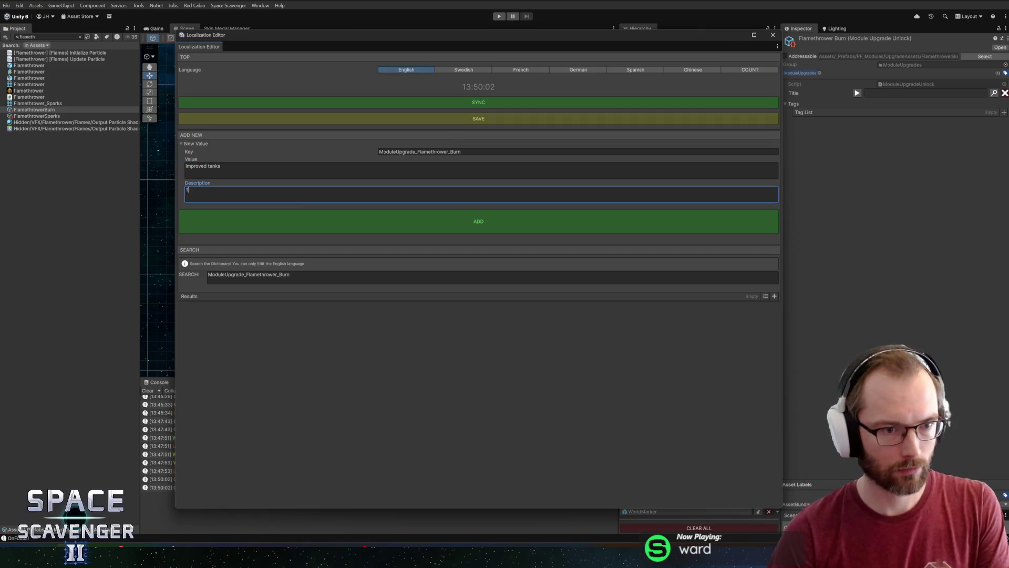
type("he tanks that store the liquid for the flamethrower are im")
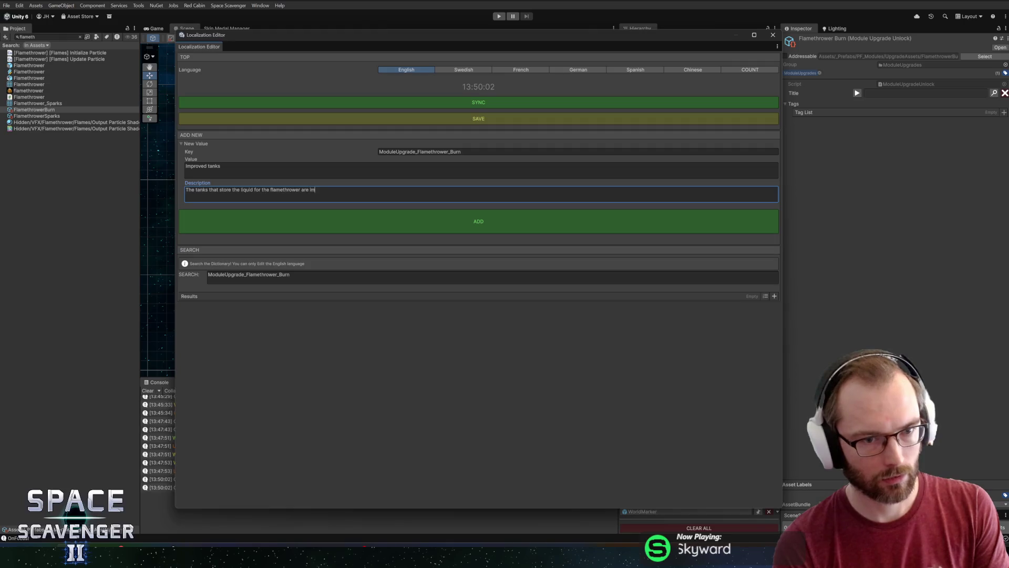
type("proved")
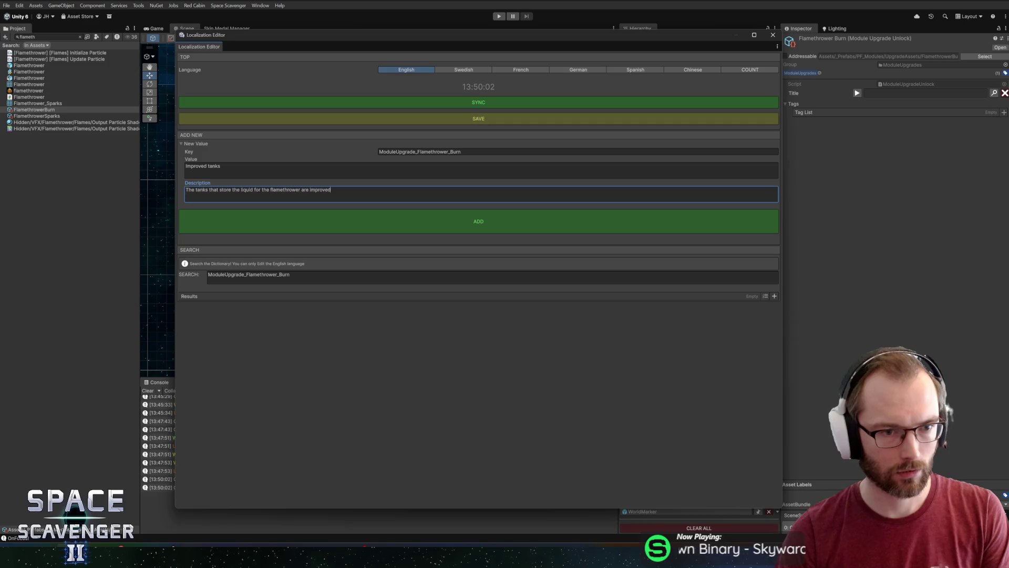
double_click(190, 190)
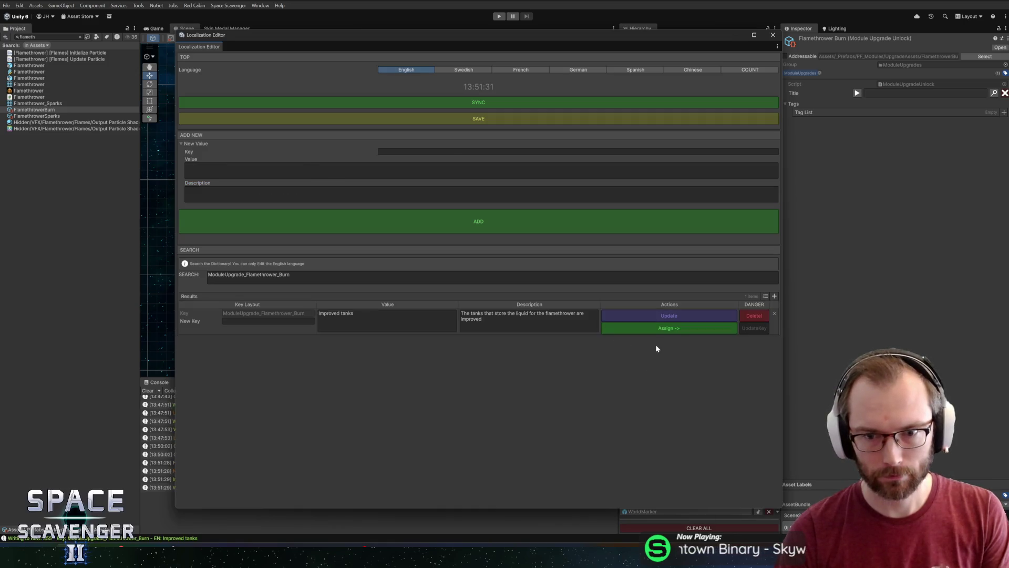
Check UpgradeB_burn's stat text Loc String lookup in the Flamethrower prefab, then return to the main scene
left_click(772, 36)
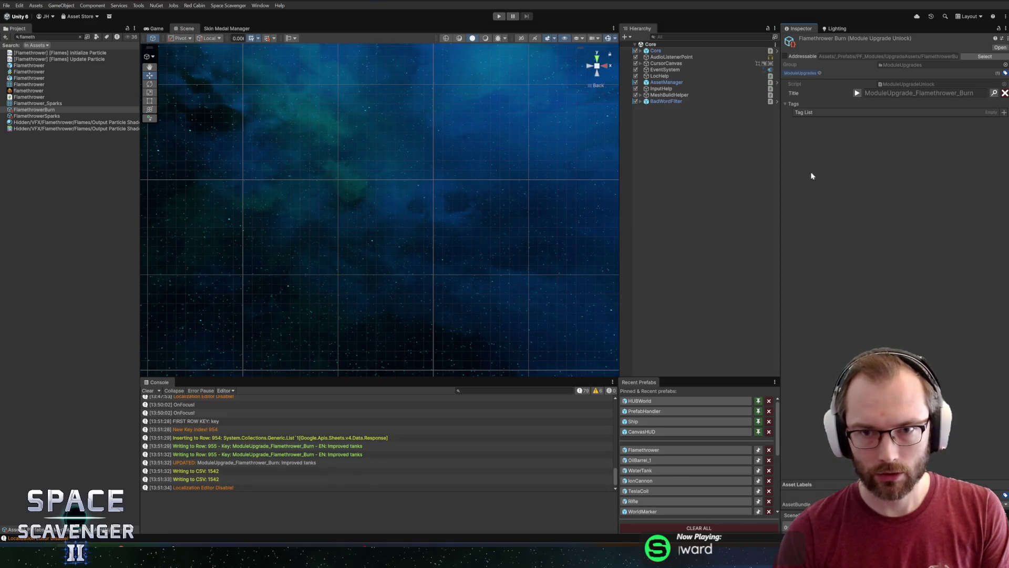
left_click(636, 450)
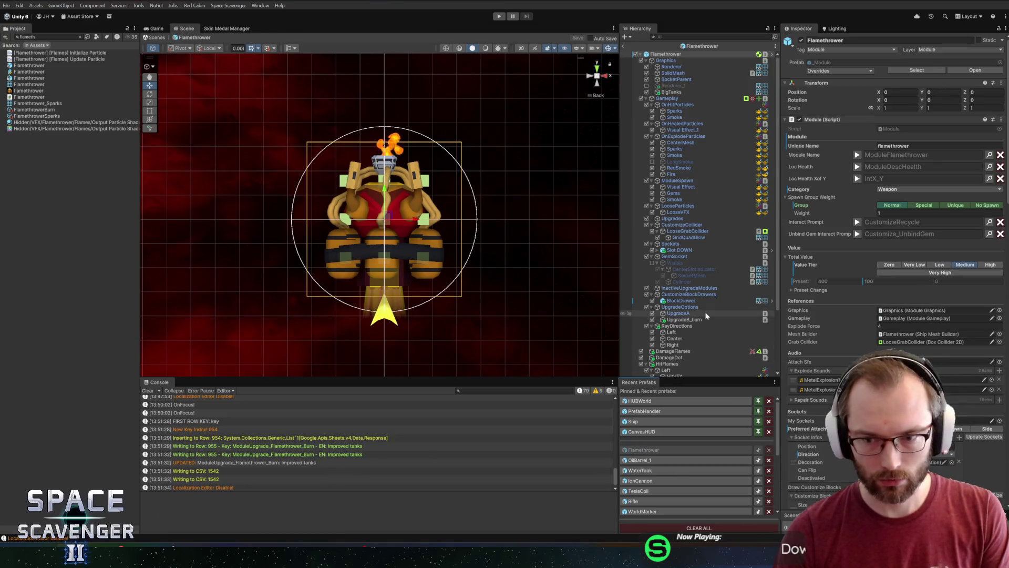
scroll(706, 315, "down", 4)
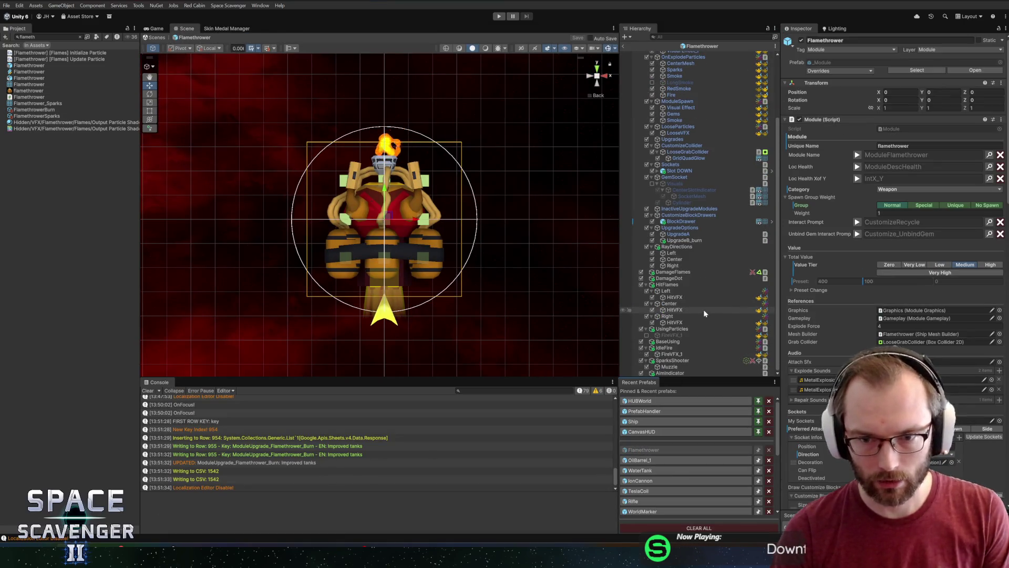
left_click(683, 239)
scroll(890, 198, "down", 3)
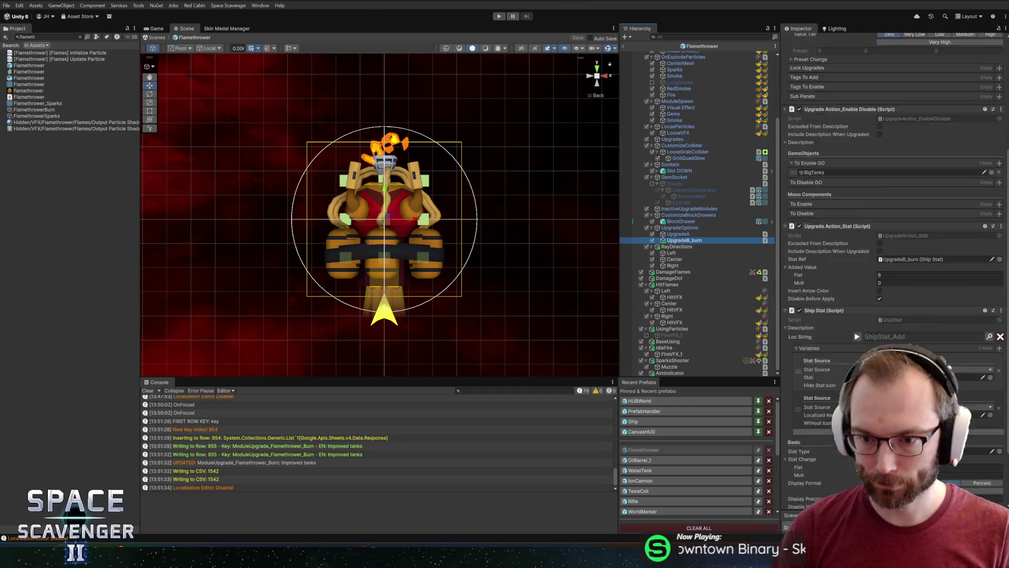
scroll(876, 257, "down", 3)
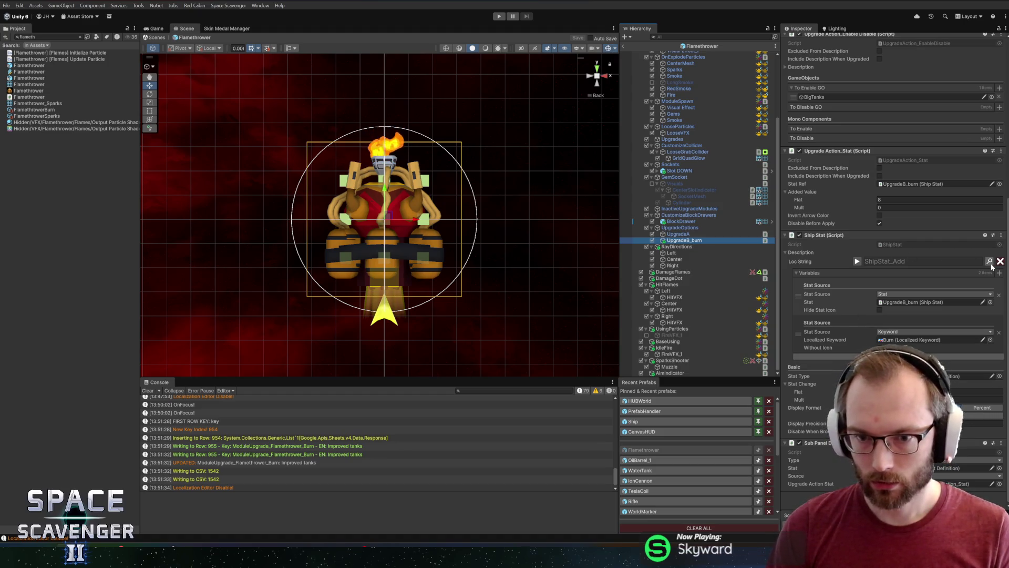
left_click(884, 267)
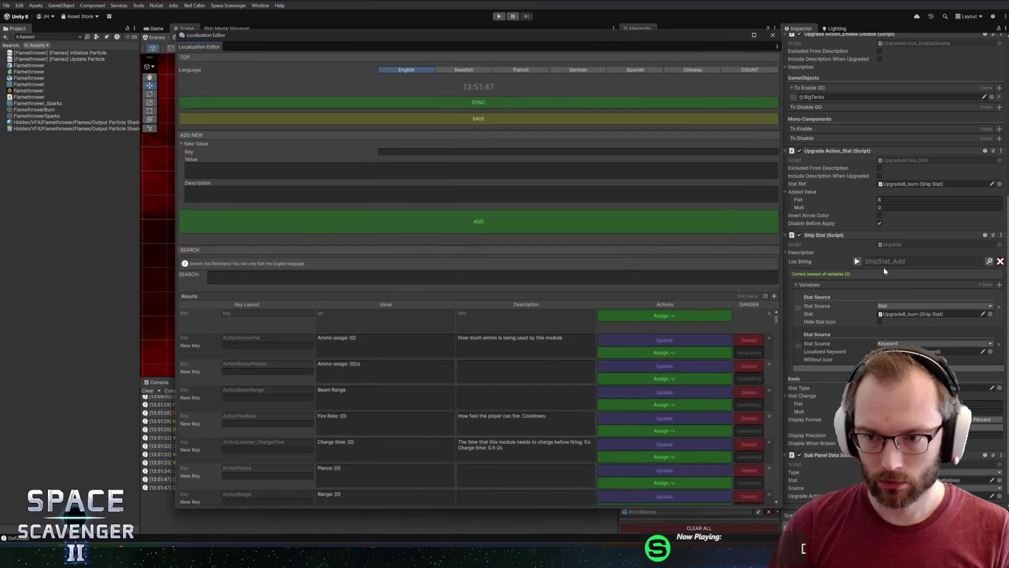
left_click(771, 36)
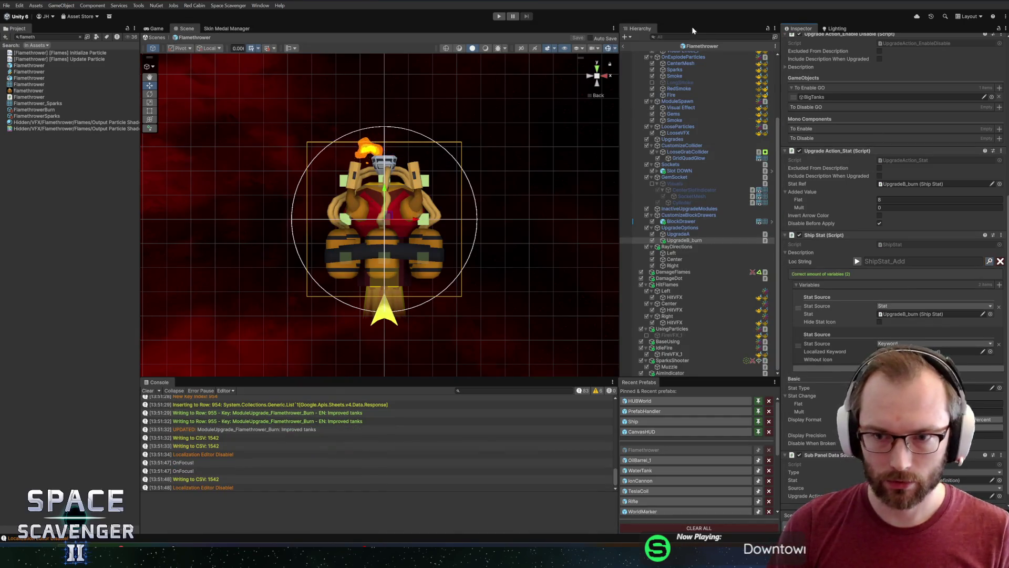
left_click(627, 45)
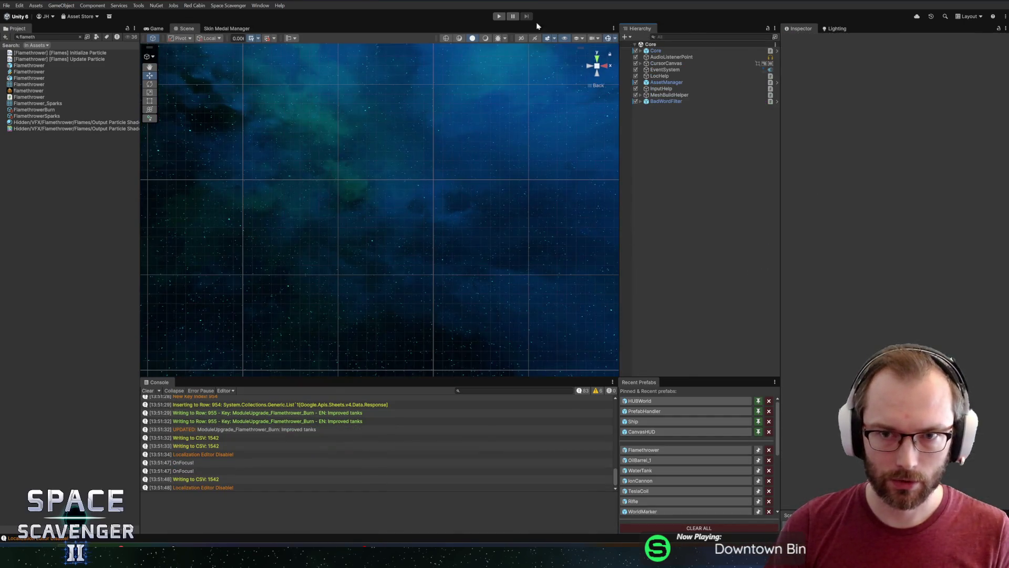
Start Play mode, fly to the Refiner and choose the flamethrower module to upgrade
left_click(499, 17)
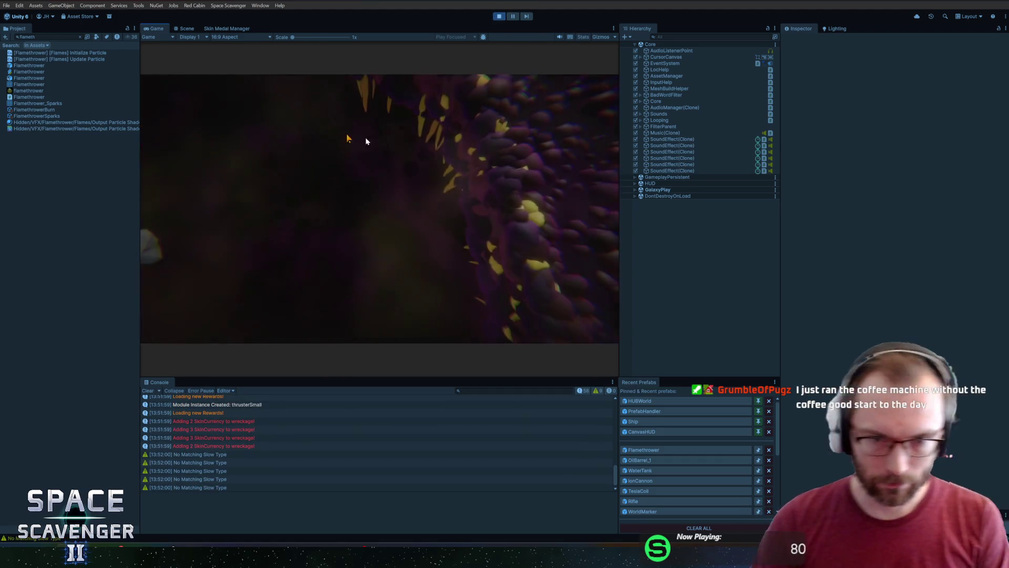
type("gadget")
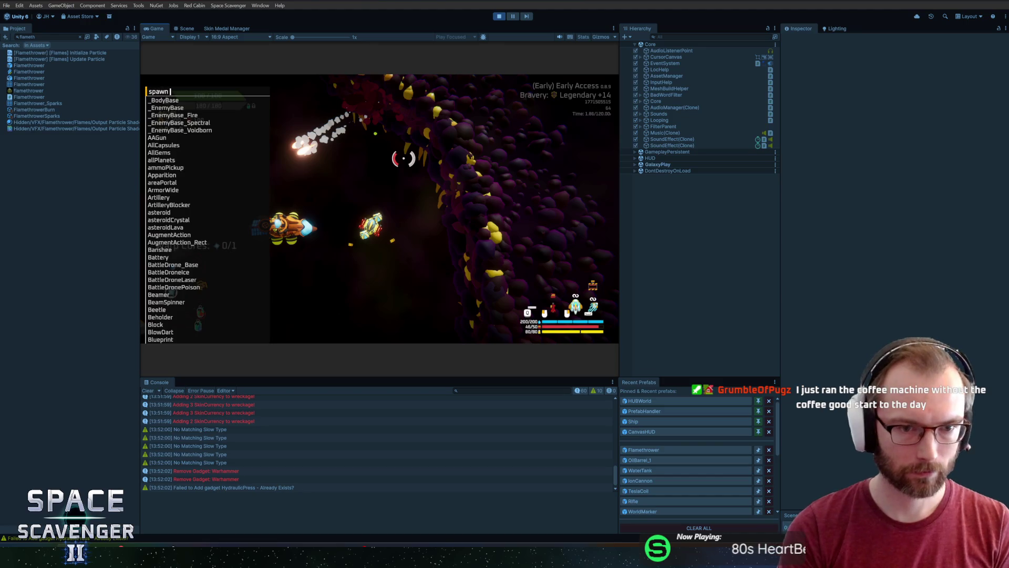
key("Return")
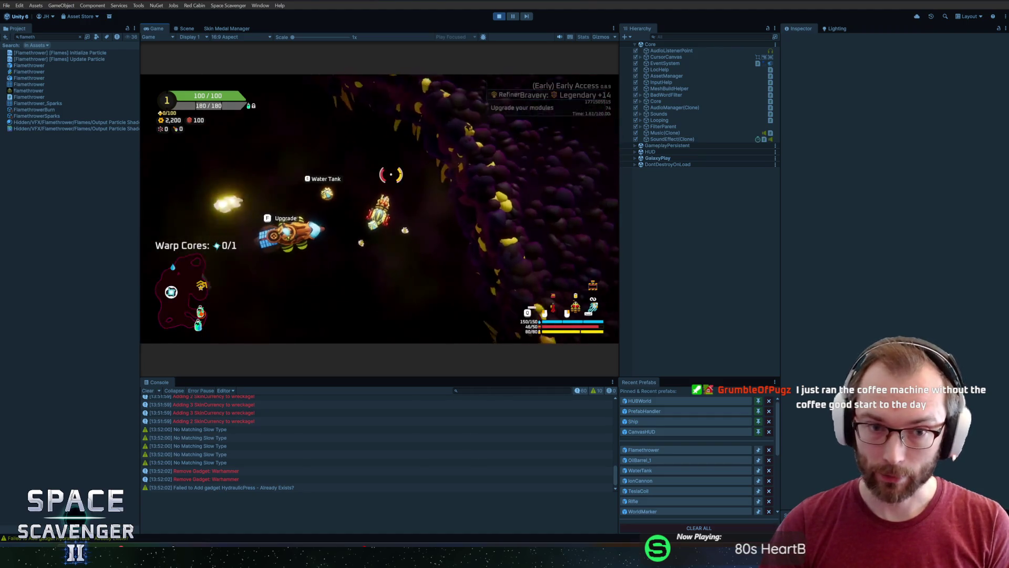
key("e")
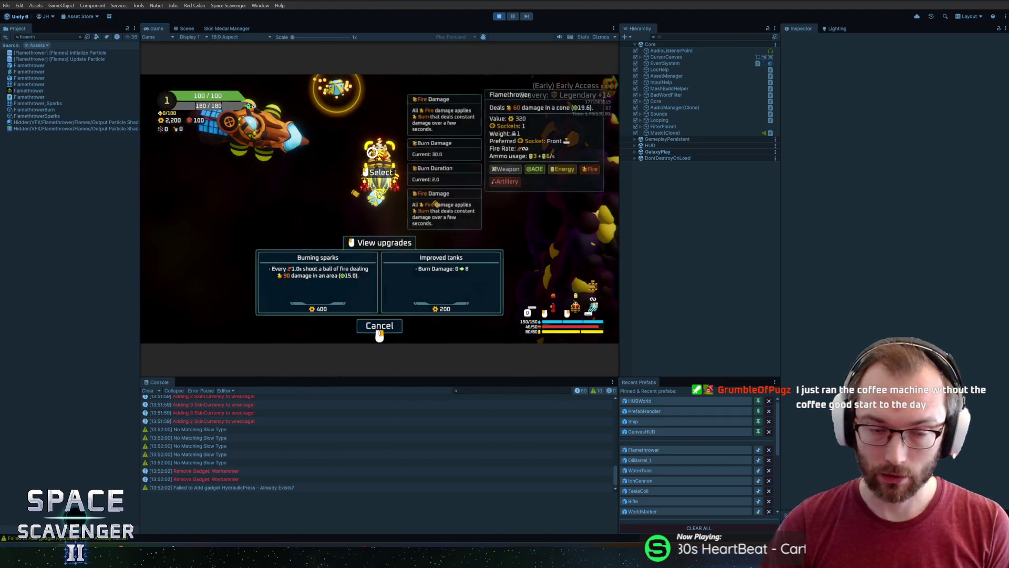
left_click(372, 151)
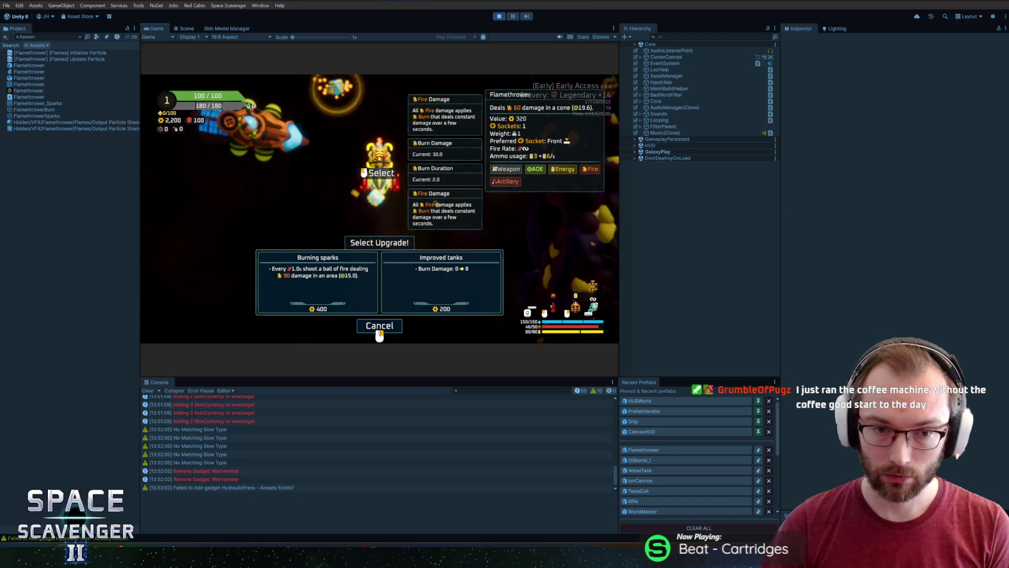
Buy the Improved tanks and Burning sparks upgrades and close the upgrade panel
left_click(445, 288)
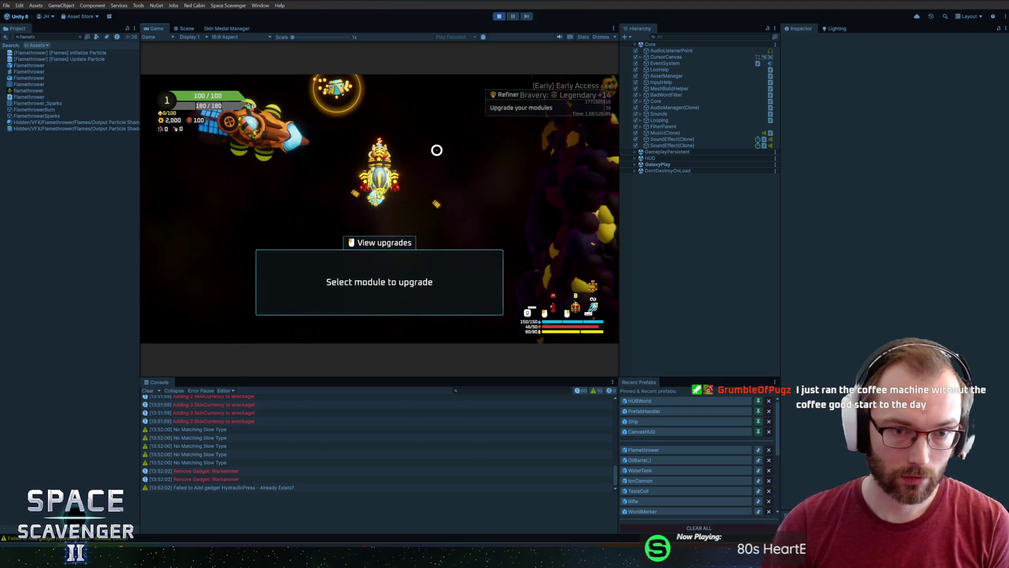
left_click(378, 170)
left_click(315, 280)
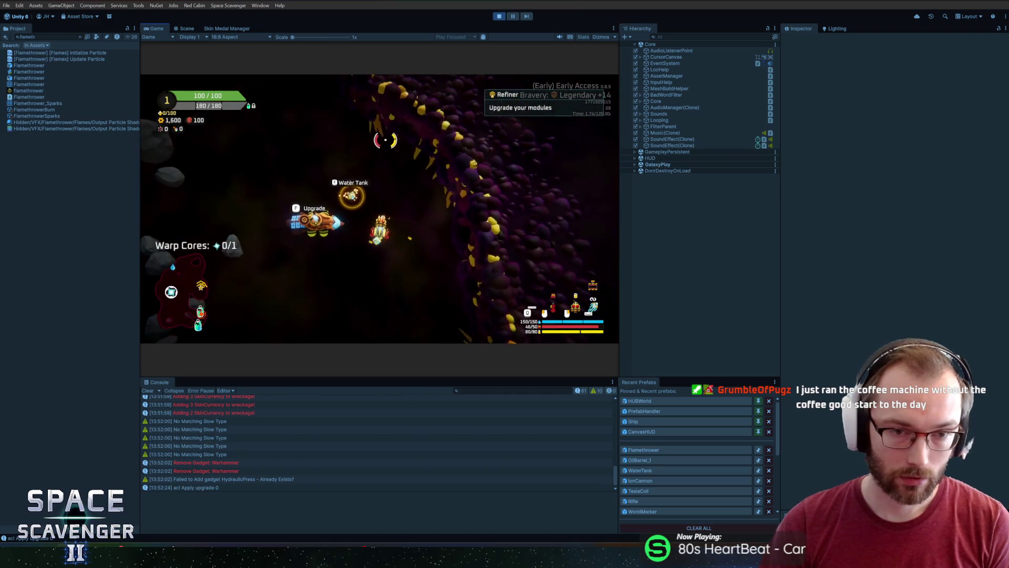
Fly through the asteroids firing the upgraded flamethrower, glancing at its upgrade overview
key("w")
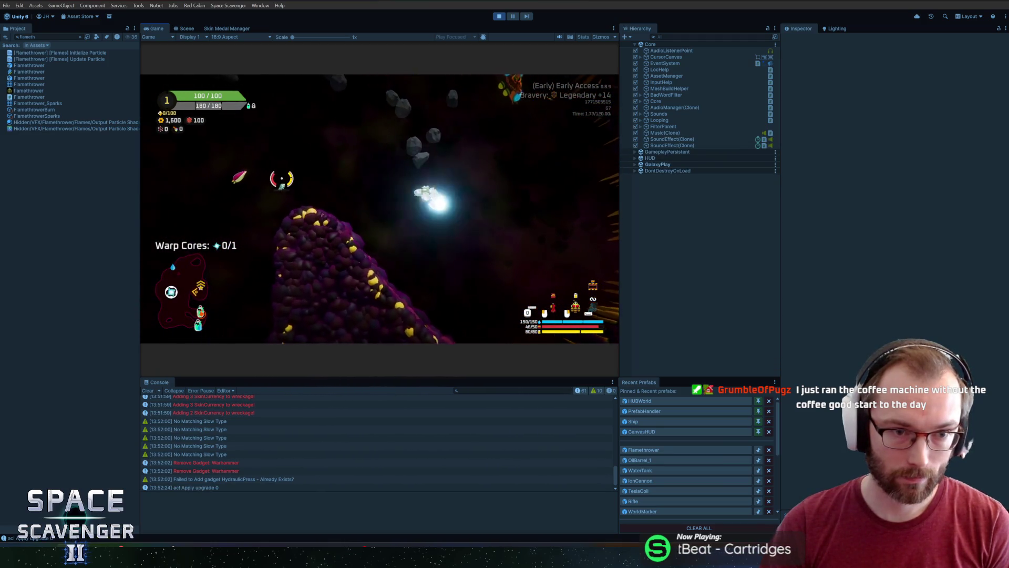
mouse_move(329, 289)
left_mouse_down()
mouse_move(373, 310)
mouse_move(490, 138)
mouse_move(356, 115)
left_mouse_up()
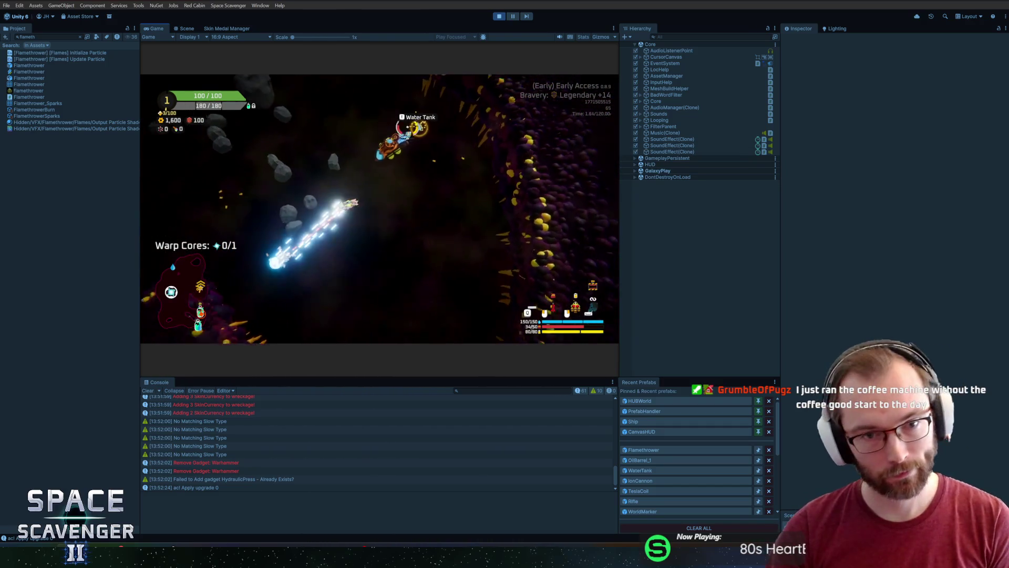
key("u")
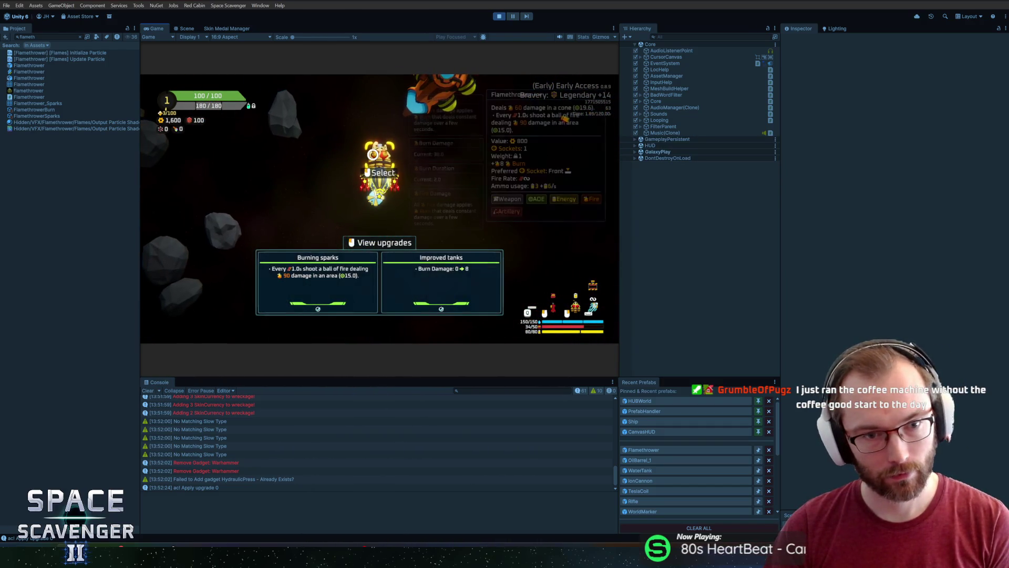
key("u")
mouse_move(373, 156)
left_mouse_down()
mouse_move(331, 201)
mouse_move(383, 128)
mouse_move(261, 173)
mouse_move(334, 250)
left_mouse_up()
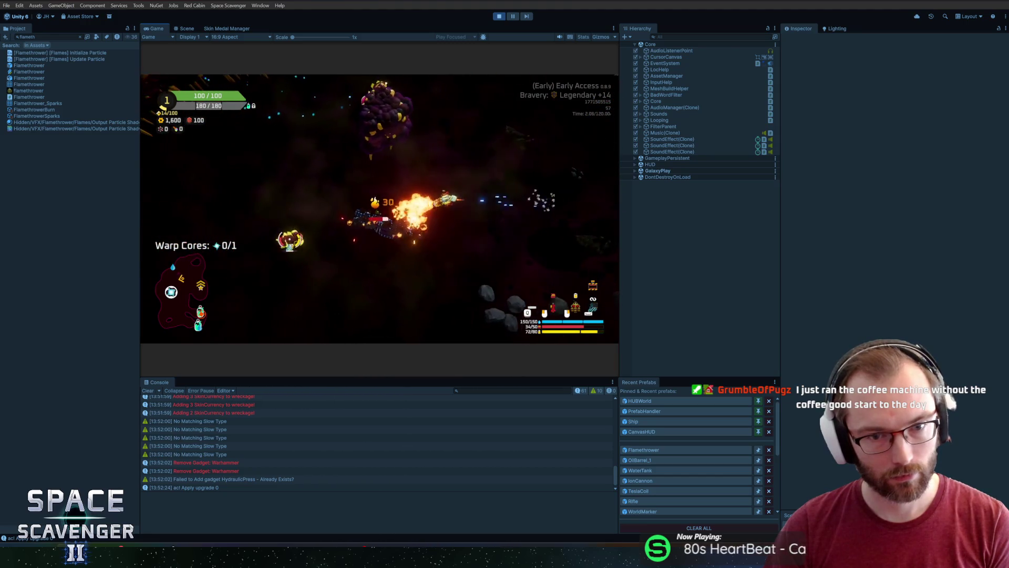
mouse_move(334, 251)
left_mouse_down()
mouse_move(459, 98)
mouse_move(445, 126)
left_mouse_up()
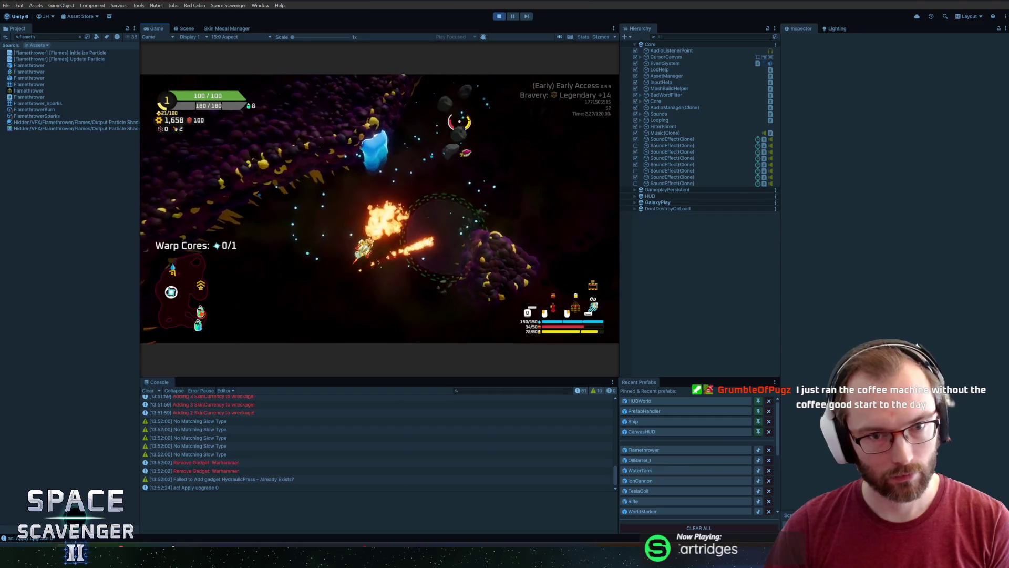
Run 'gadget add RingOfPower' in the developer console
key("grave")
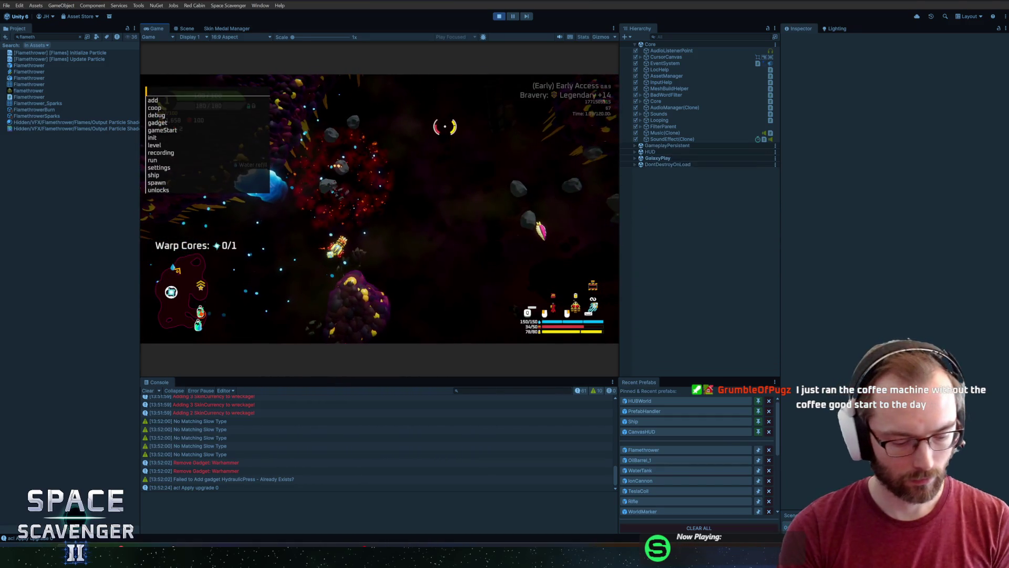
type("gadget add rin")
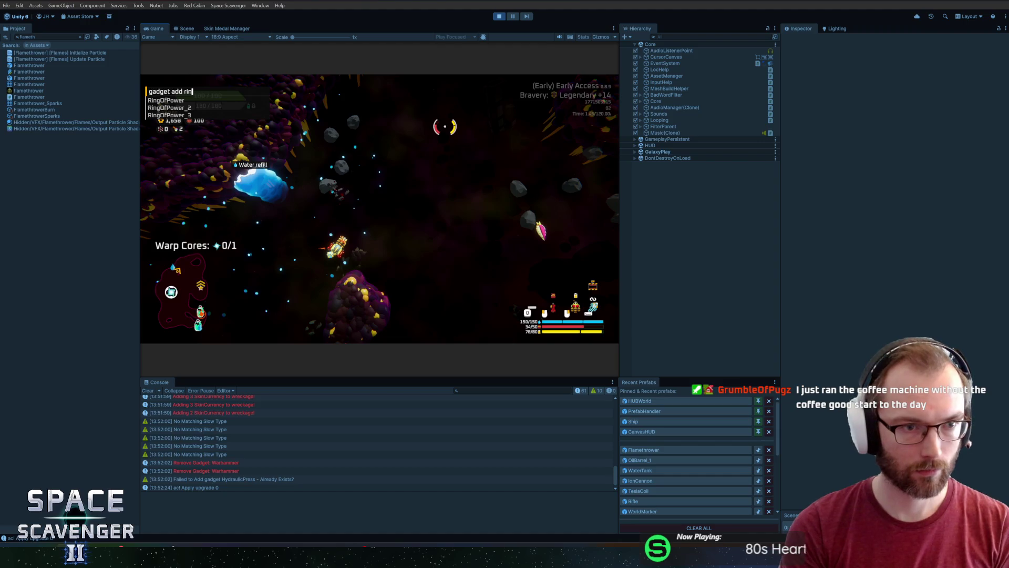
type("gor")
type("f")
key("Tab")
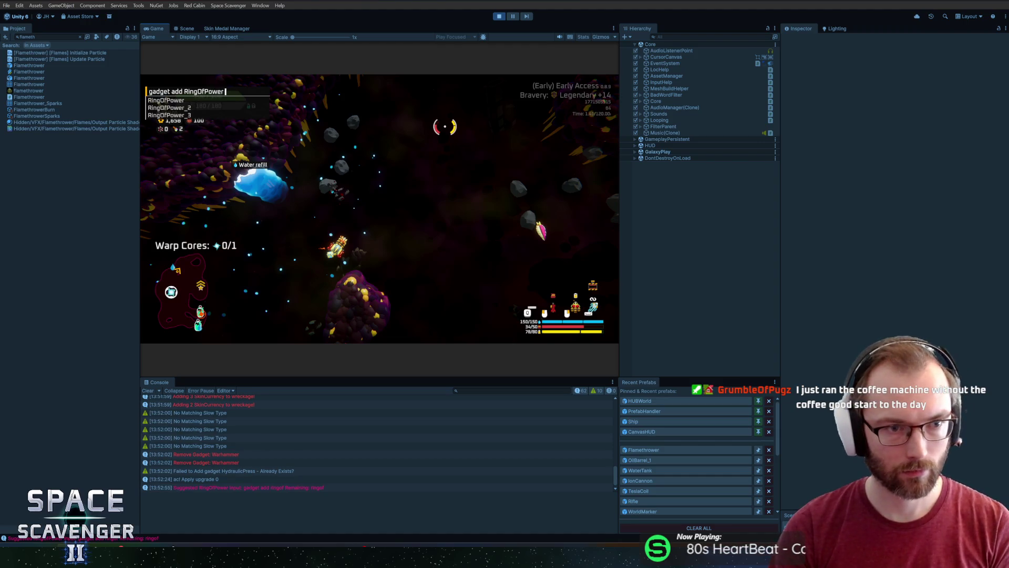
key("Return")
Fire the flamethrower a bit more, then exit Play mode
mouse_move(445, 126)
left_mouse_down()
mouse_move(545, 203)
mouse_move(481, 268)
mouse_move(331, 150)
left_mouse_up()
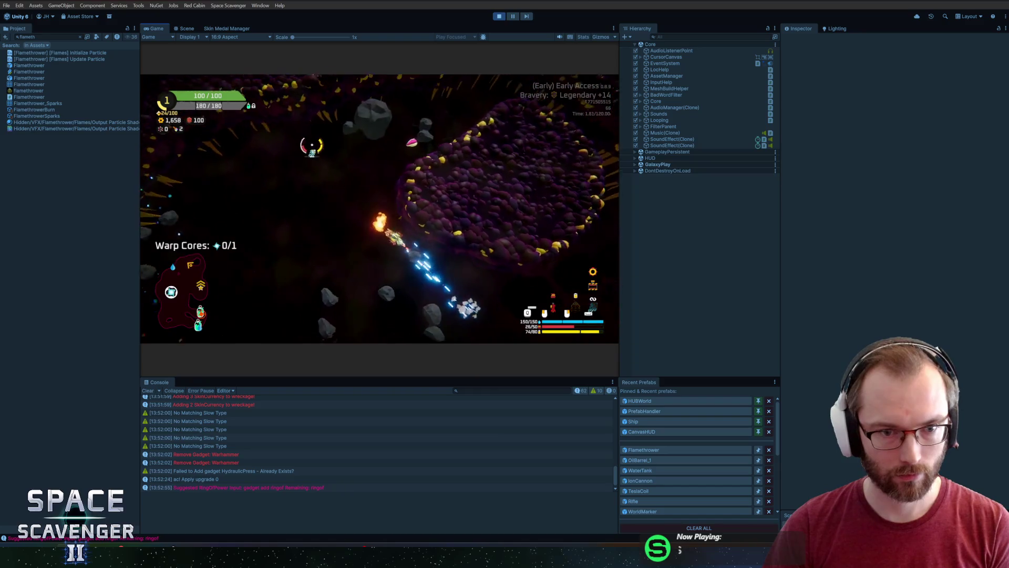
left_click_drag(331, 150, 367, 146)
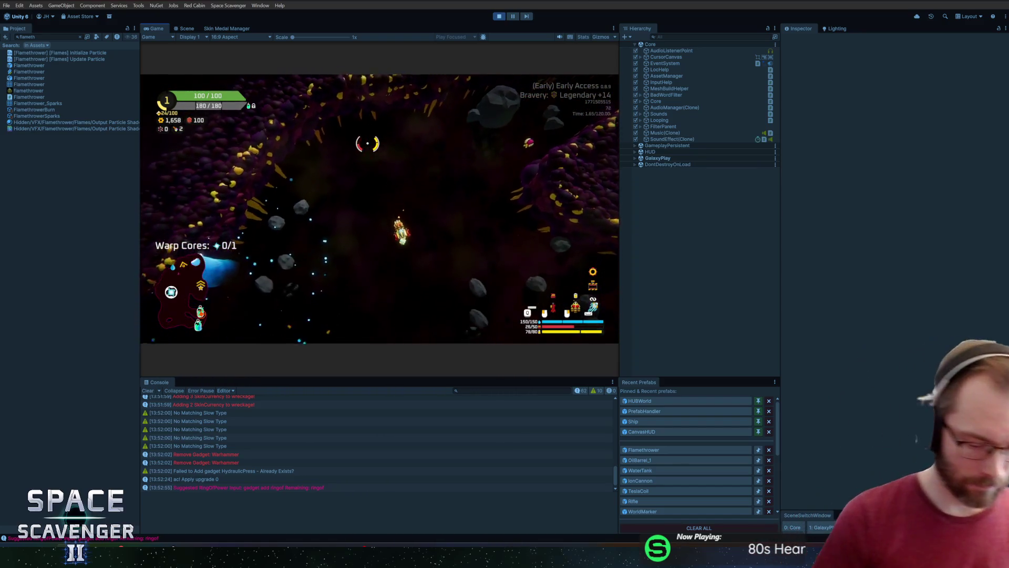
key("ctrl+p")
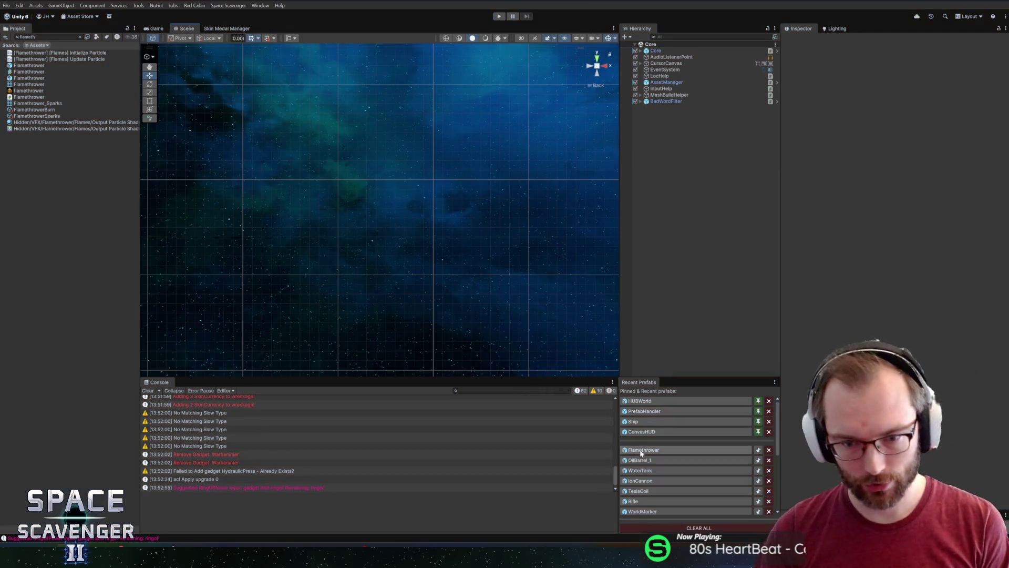
Set the SparksShooter's Range to 32 inside the Flamethrower prefab
left_click(639, 450)
scroll(638, 220, "down", 3)
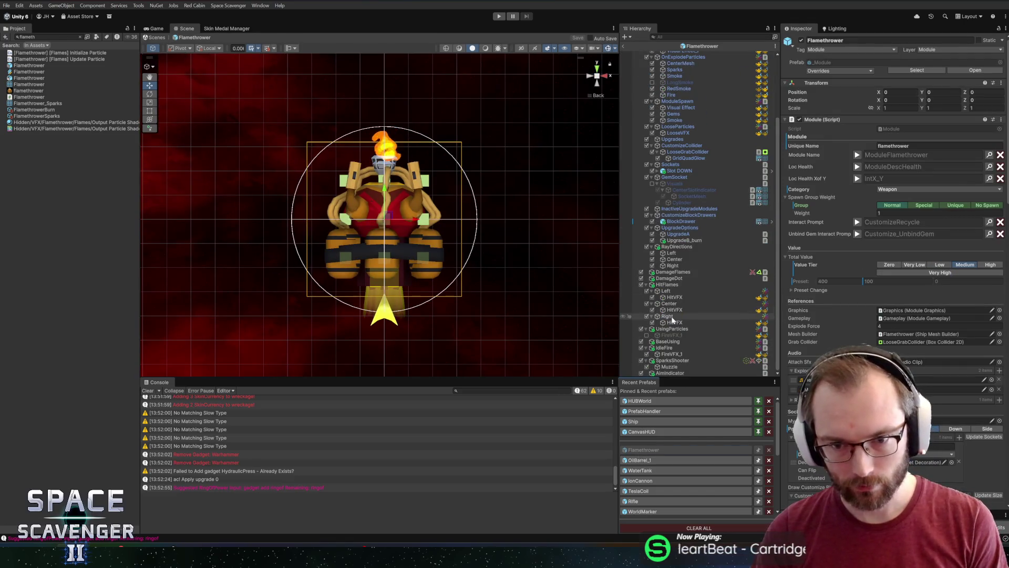
left_click(679, 234)
left_click(694, 361)
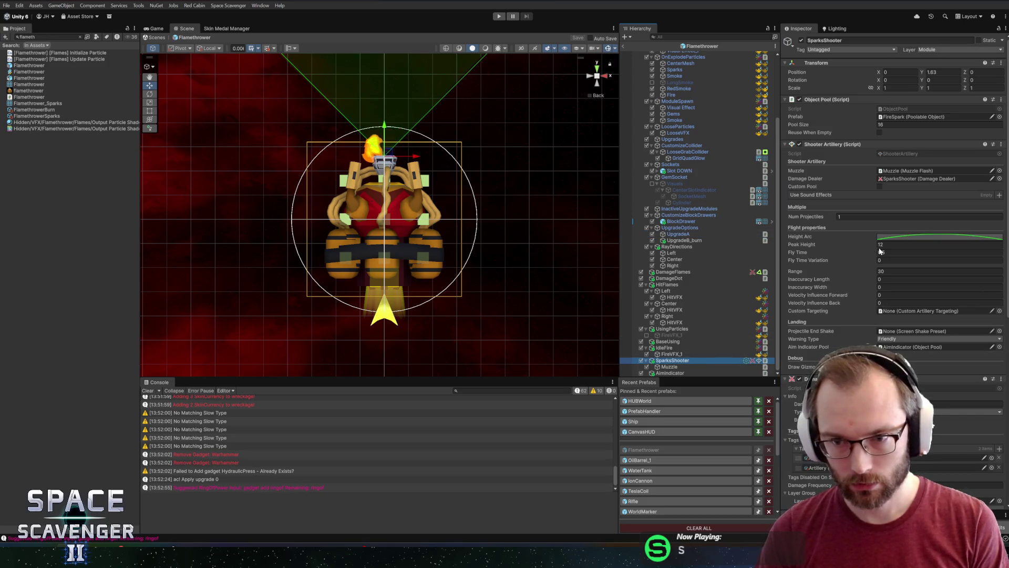
left_click(883, 270)
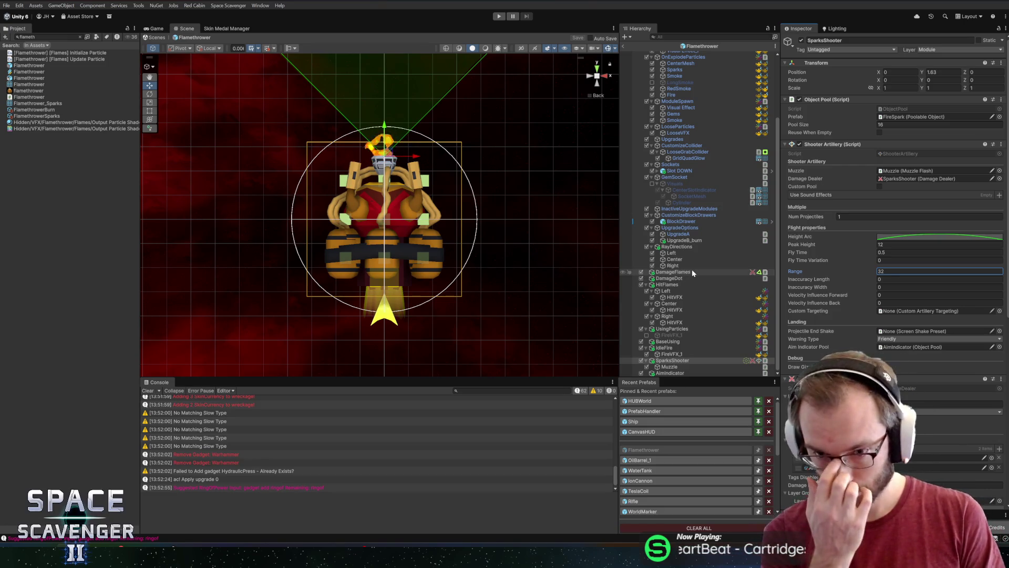
mouse_move(641, 278)
type("12")
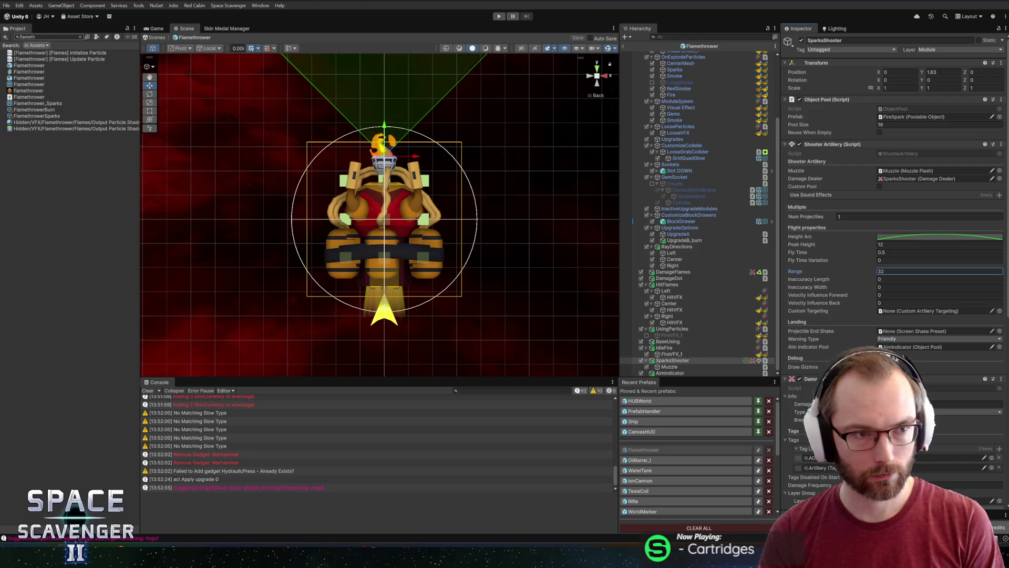
Clear the Project search box and switch over to Blender
left_click(80, 37)
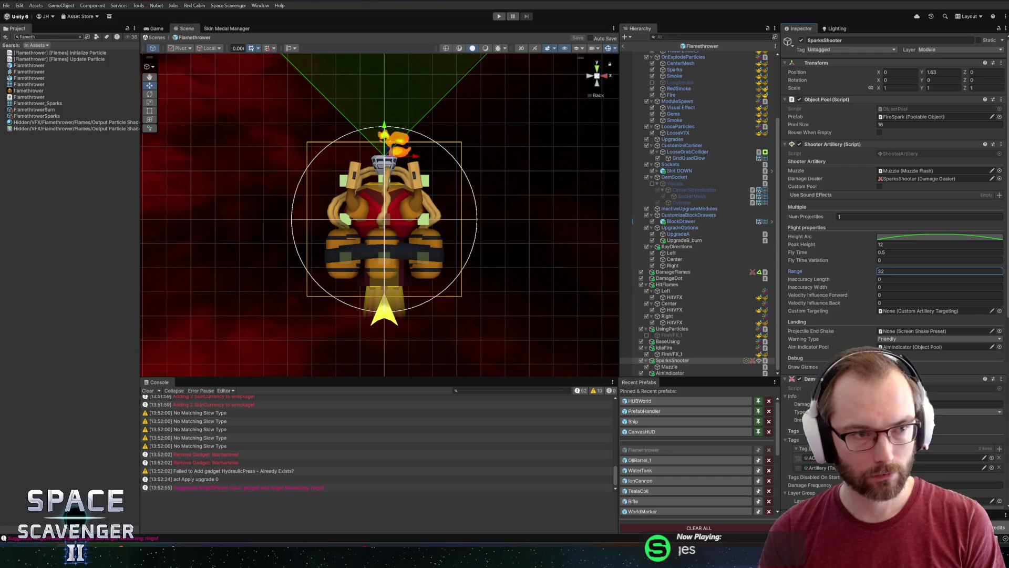
key("BackSpace")
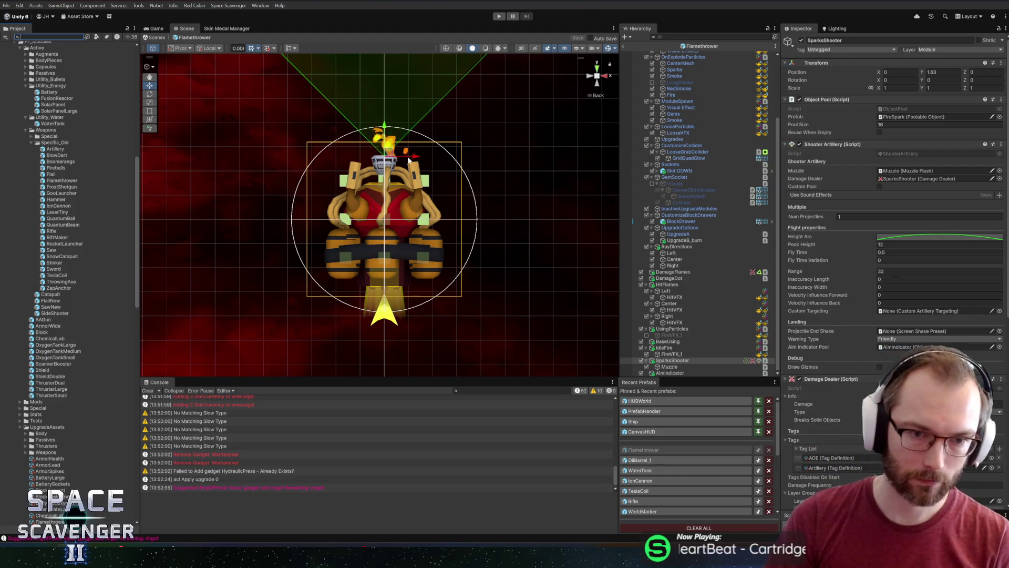
scroll(457, 130, "up", 2)
scroll(438, 126, "up", 3)
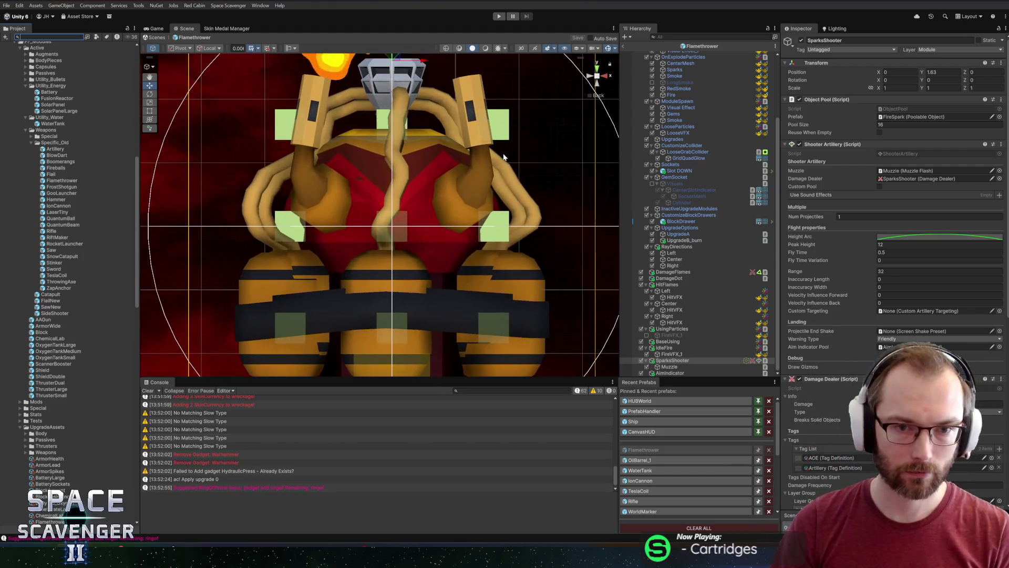
scroll(433, 126, "down", 4)
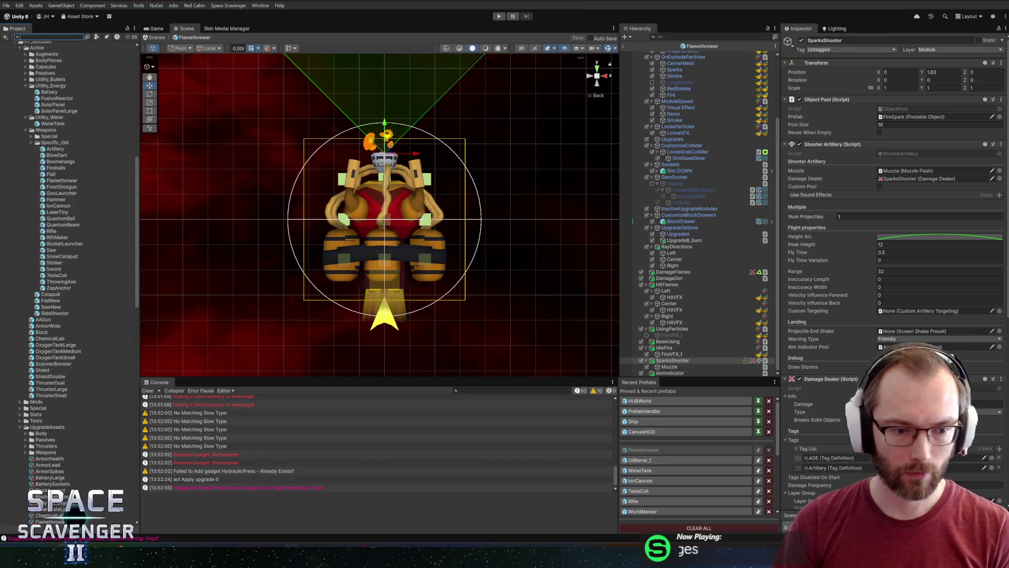
key("alt+Tab")
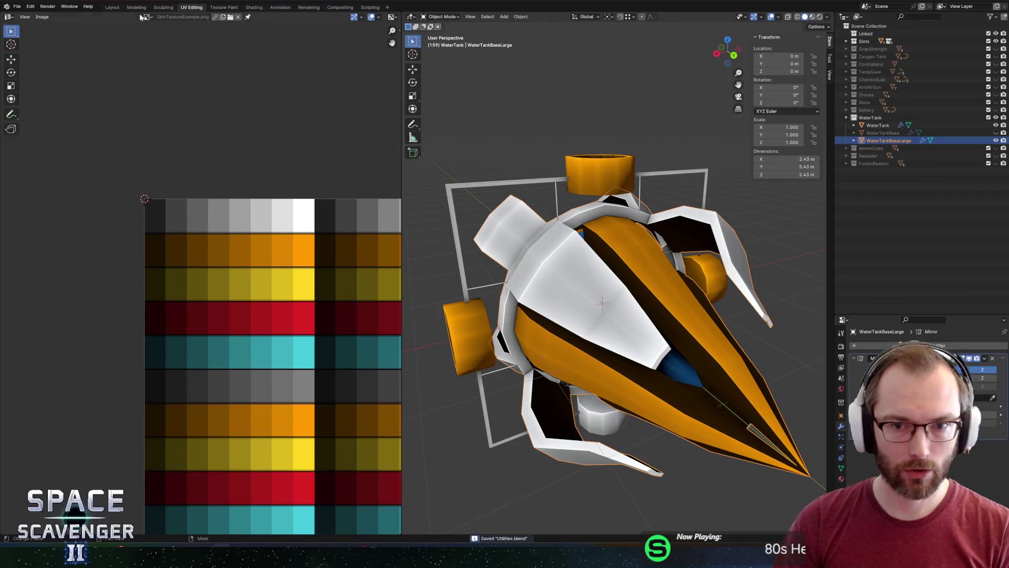
Open Flamethrower.blend and look over the model
left_click(18, 8)
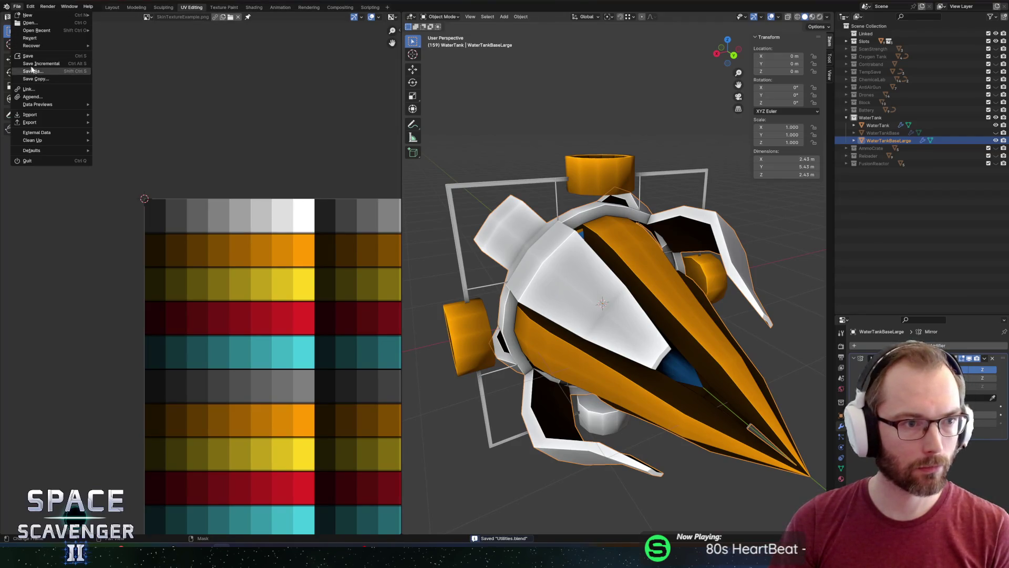
mouse_move(34, 30)
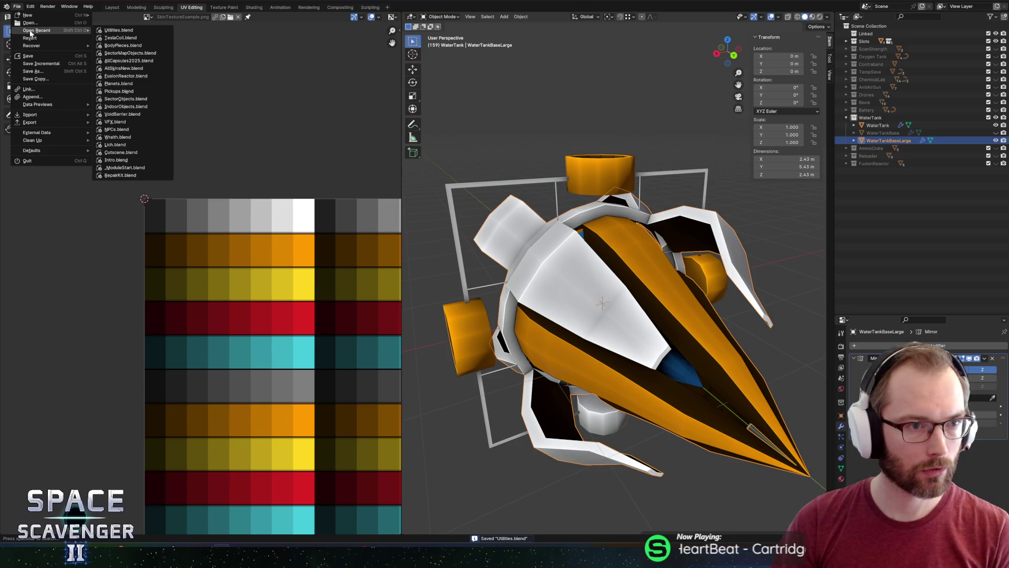
left_click(28, 22)
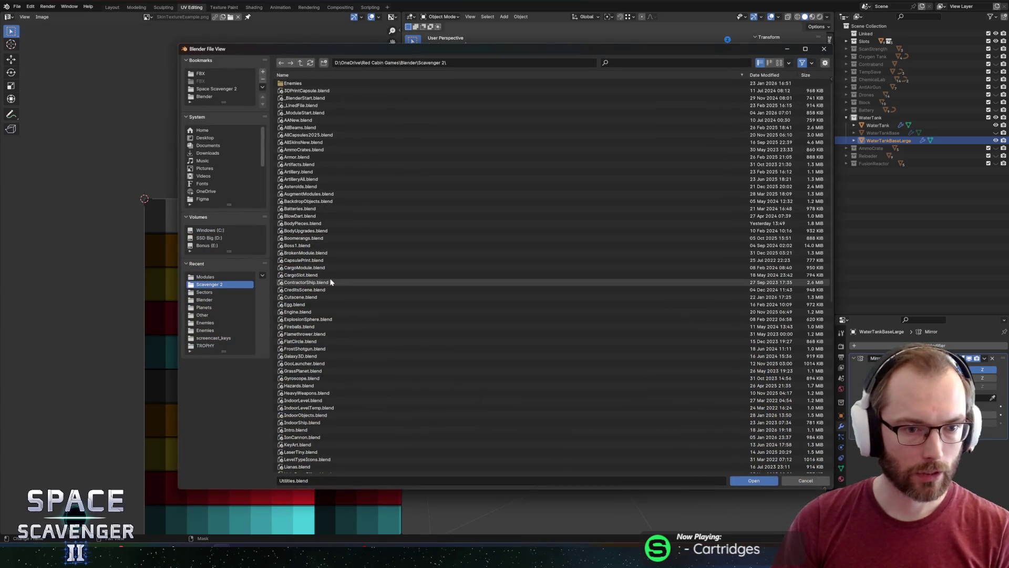
double_click(305, 335)
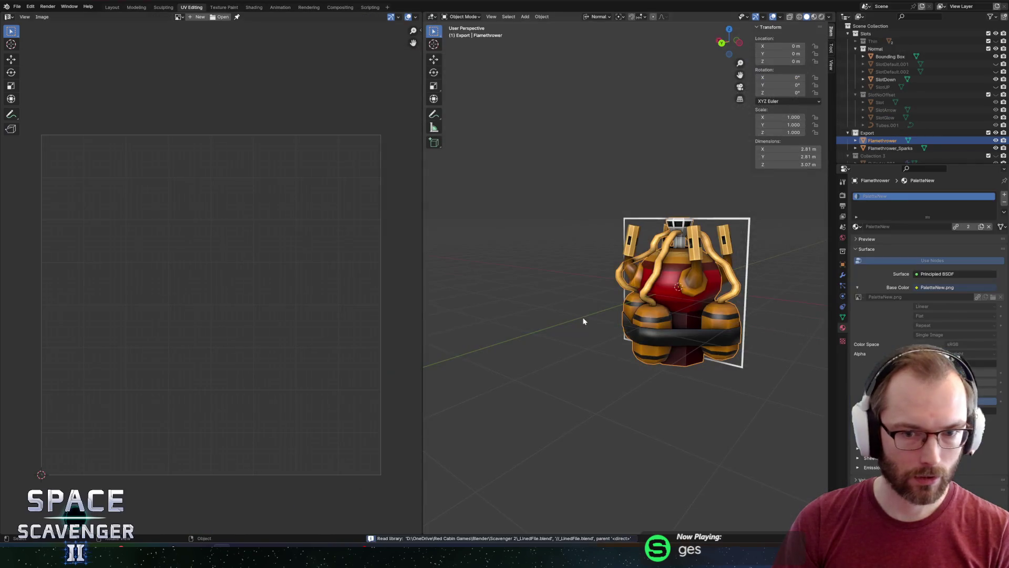
mouse_move(583, 320)
left_mouse_down()
mouse_move(643, 316)
mouse_move(631, 283)
left_mouse_up()
scroll(632, 284, "up", 3)
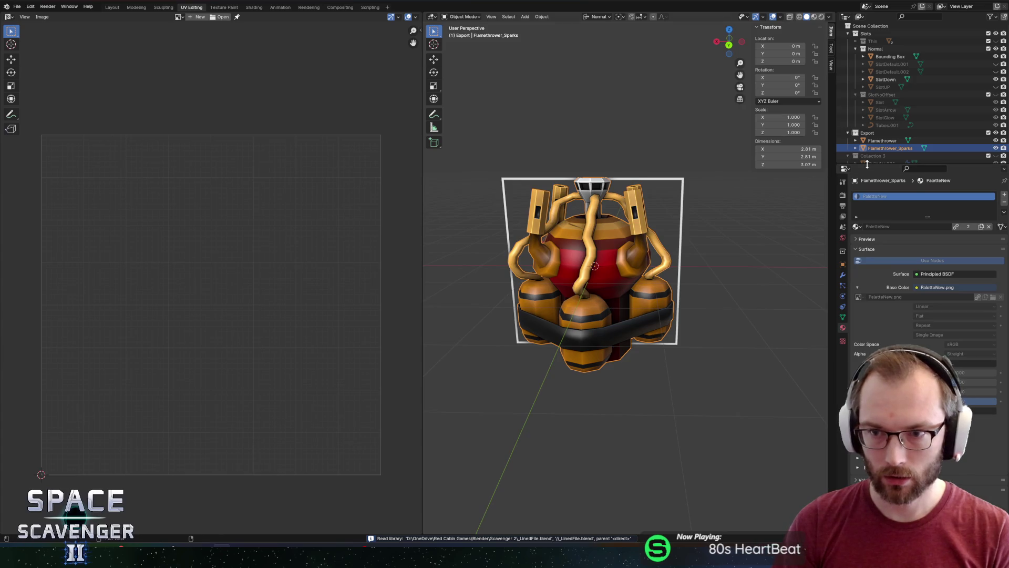
Duplicate Flamethrower_Sparks in place as Flamethrower_Sparks.001 and start renaming it
left_click_drag(866, 163, 867, 209)
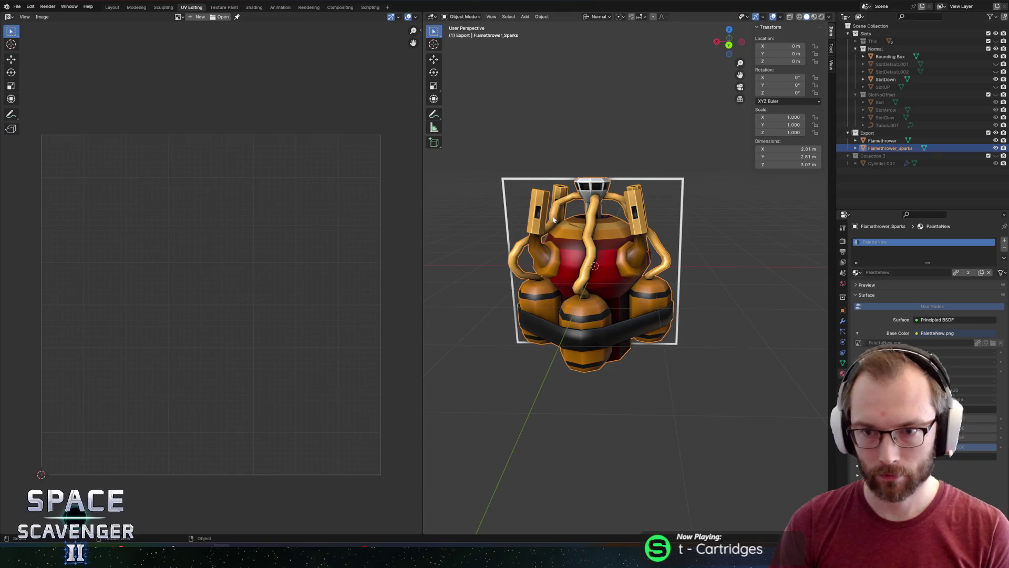
key("shift+d")
key("Escape")
double_click(886, 155)
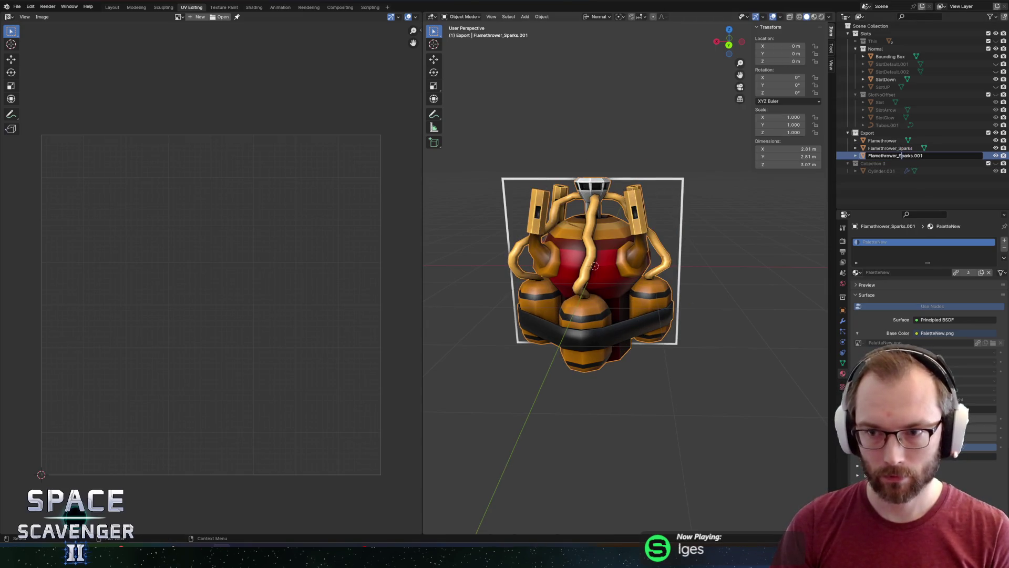
Rename the copy Flamethrower_BurnTanks, hide the Flamethrower and Flamethrower_Sparks variants, and enter Edit Mode on it
key("BackSpace")
key("BackSpace")
key("BackSpace")
type("Bur")
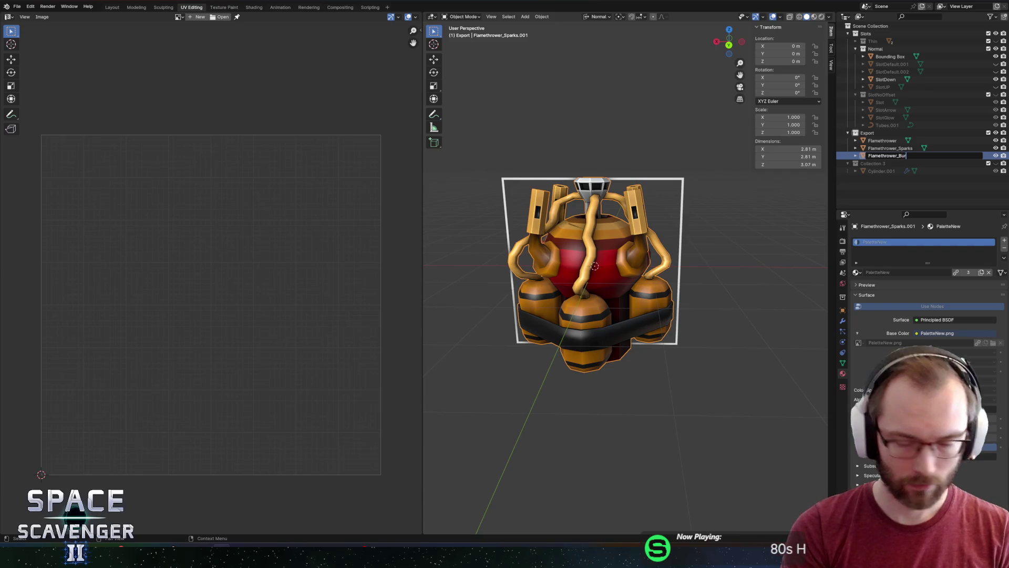
type("nTanks")
key("Return")
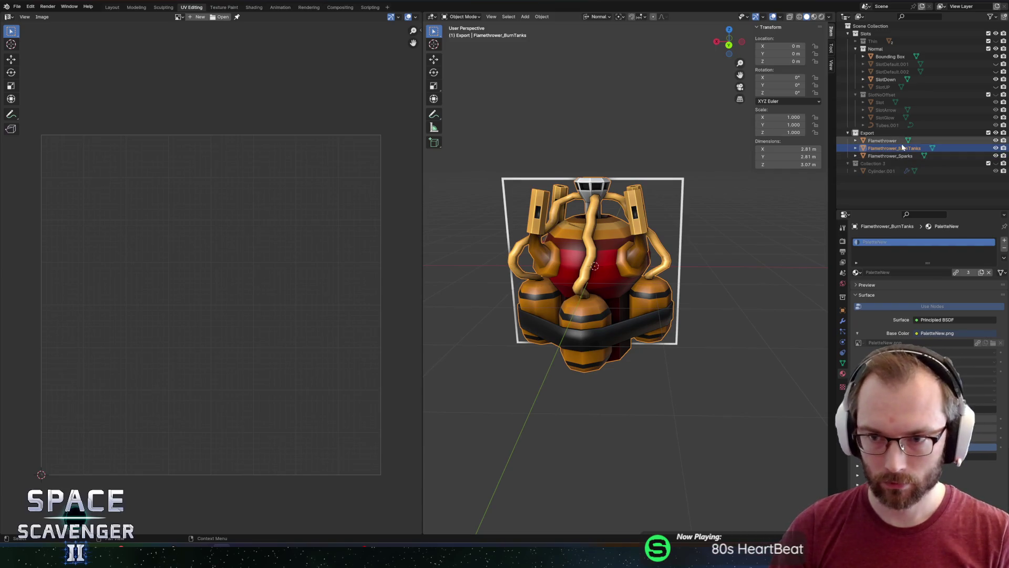
left_click(995, 148)
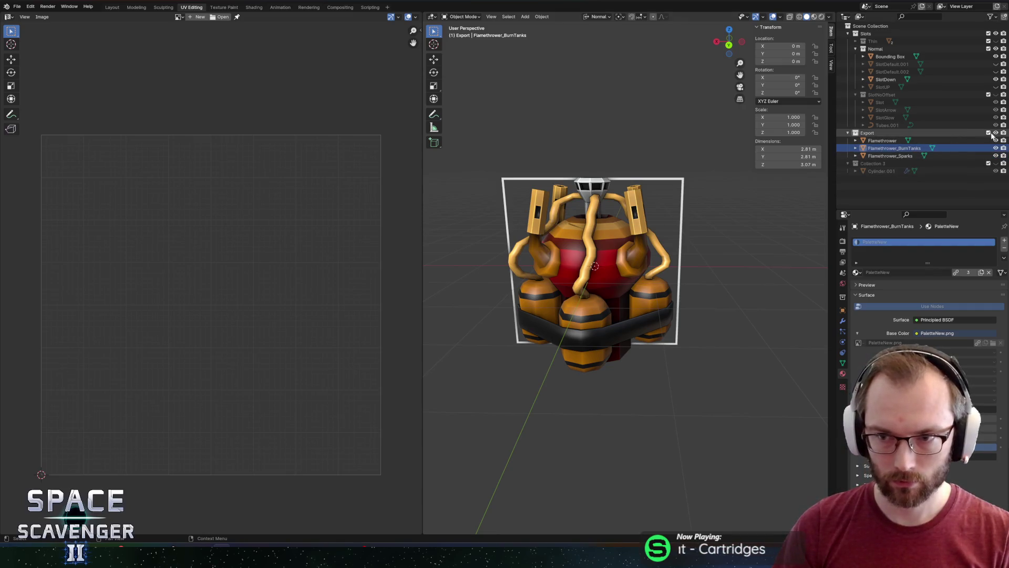
left_click(995, 141)
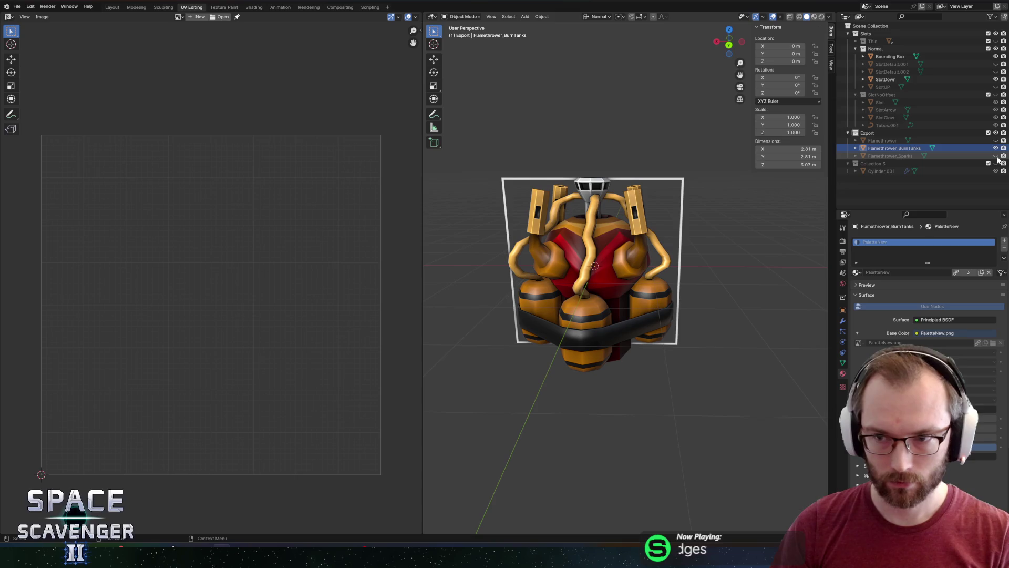
left_click(995, 155)
left_click(995, 148)
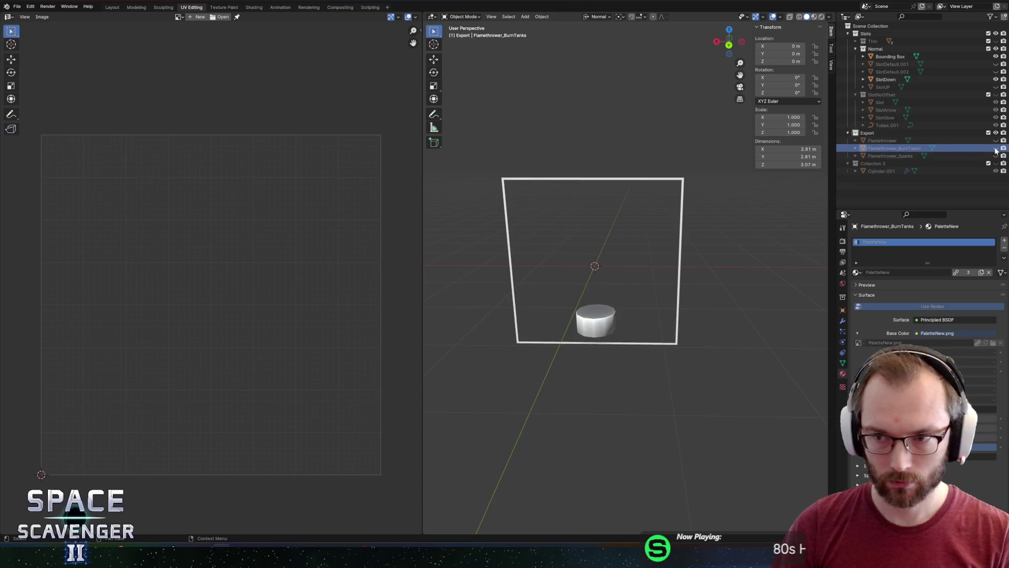
key("Tab")
left_click(598, 313)
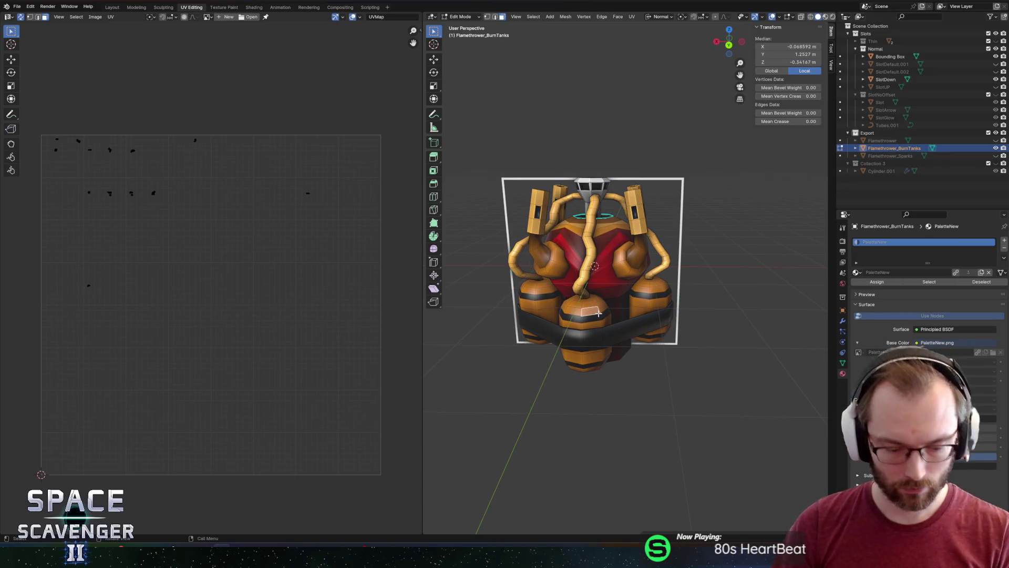
Select the tank pieces, set the scaling pivot to bounding box centre, and undo the stray strap selection
key("l")
key("l")
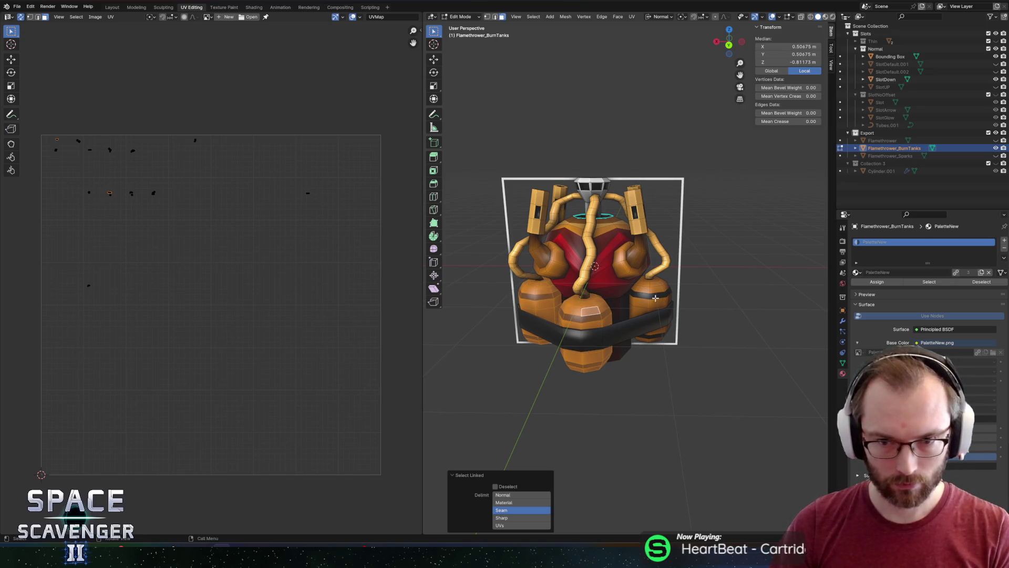
key("l")
key("l")
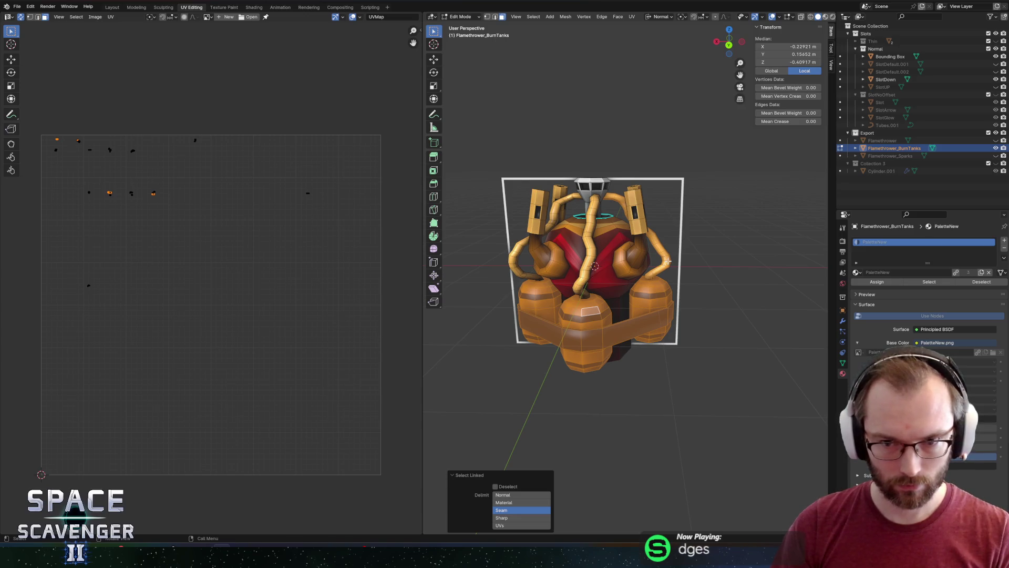
key("ctrl+s")
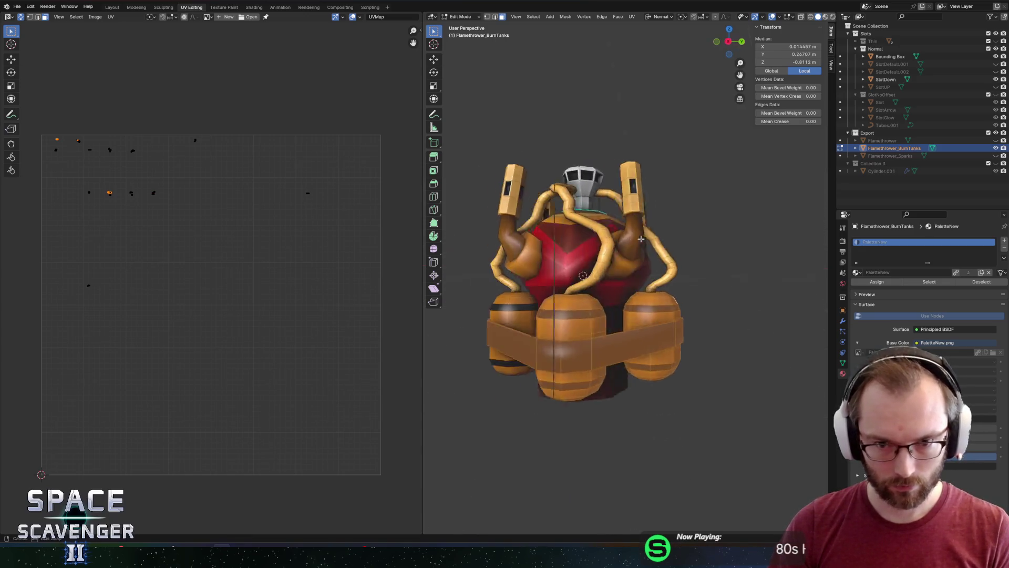
left_click_drag(575, 264, 536, 288)
key("l")
mouse_move(618, 266)
left_mouse_down()
mouse_move(510, 277)
mouse_move(617, 234)
left_mouse_up()
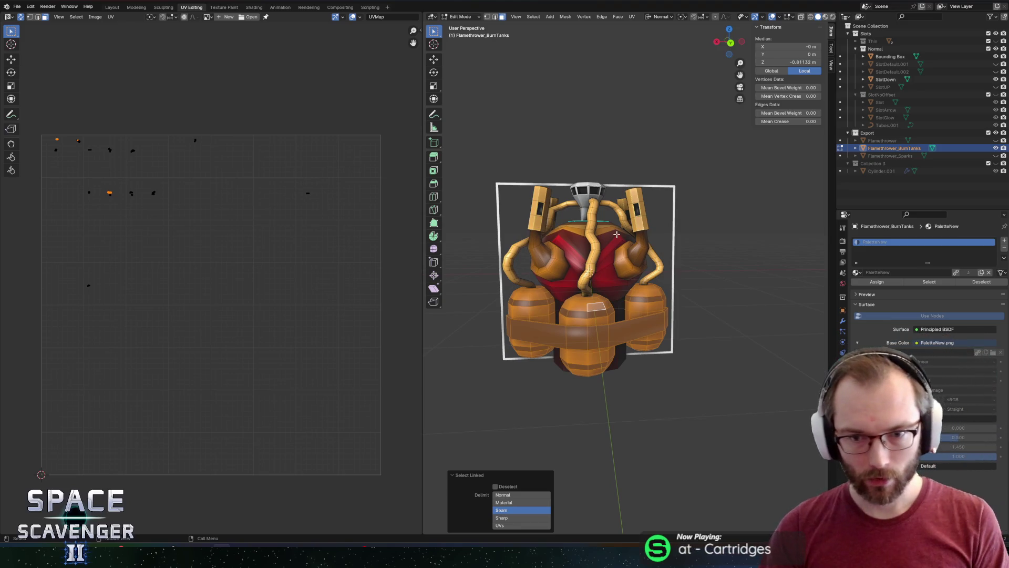
left_click(730, 41)
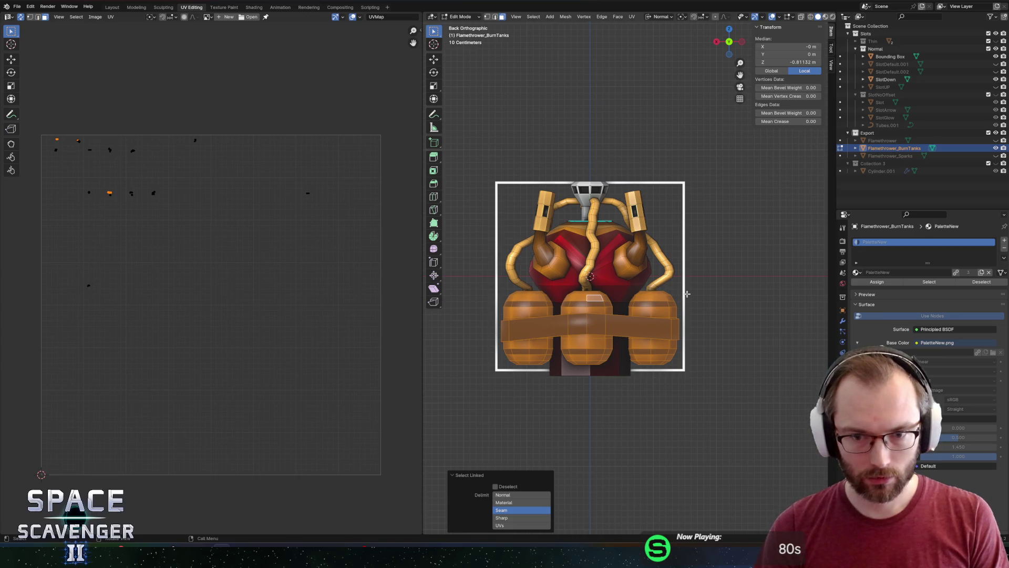
key("s")
key("Escape")
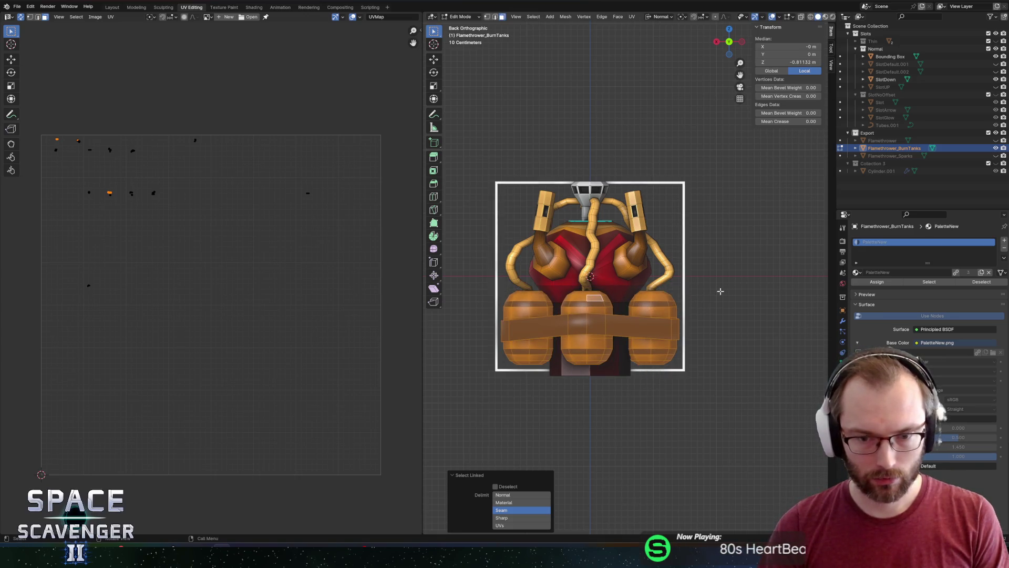
key("period")
left_click(662, 301)
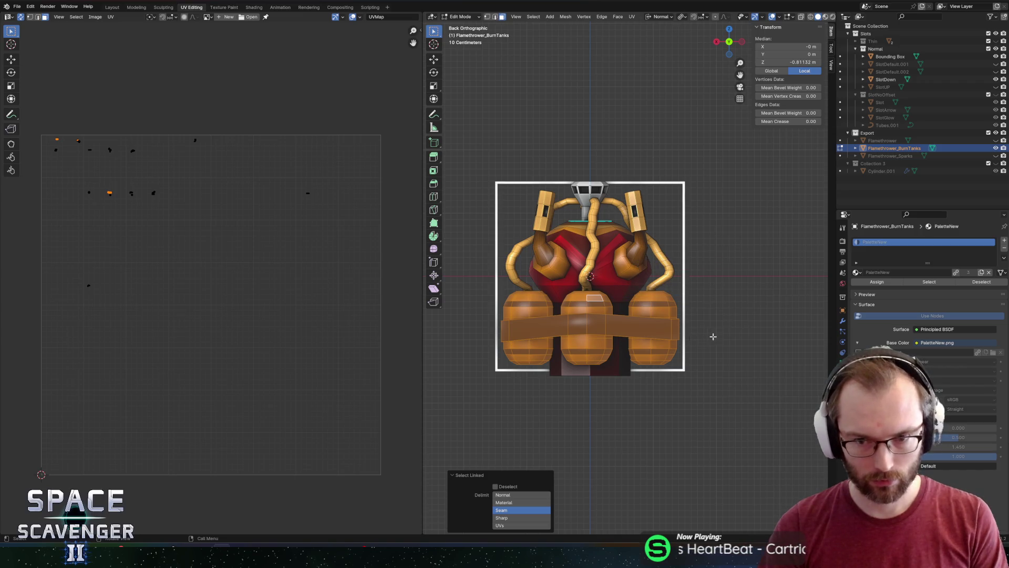
key("s")
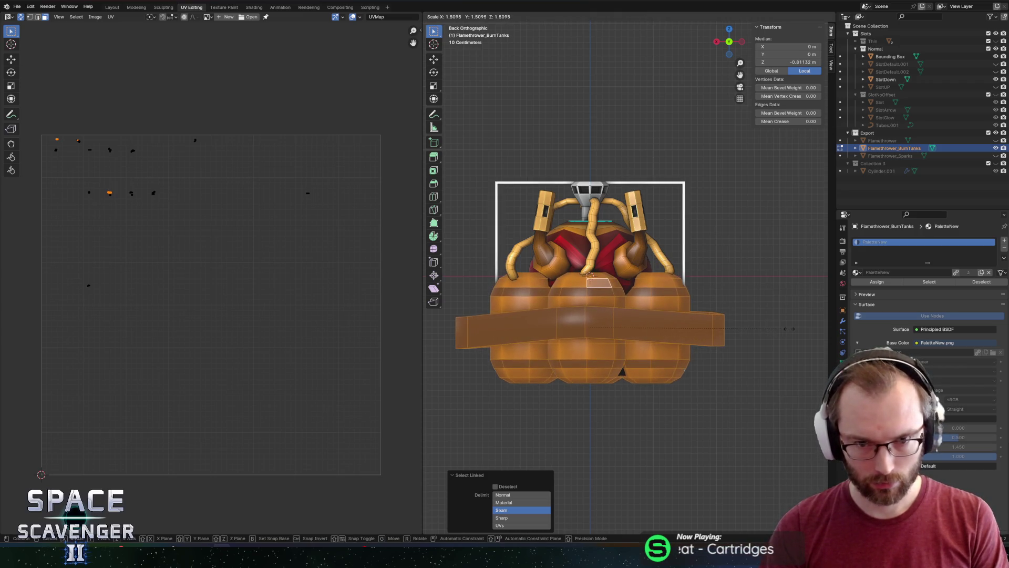
key("Escape")
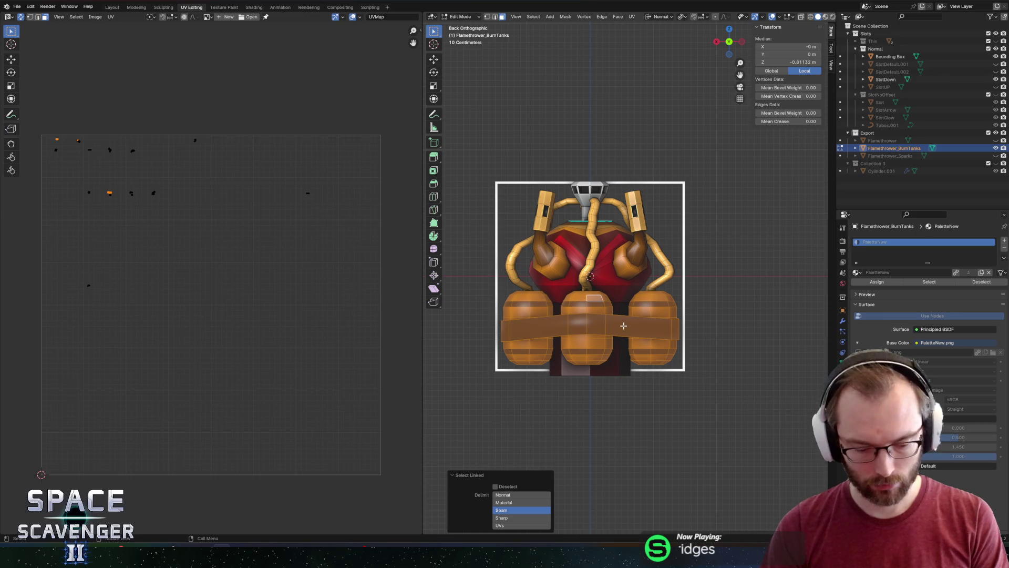
key("ctrl+z")
Reselect the tank barrels and scale them up to 1.541
key("l")
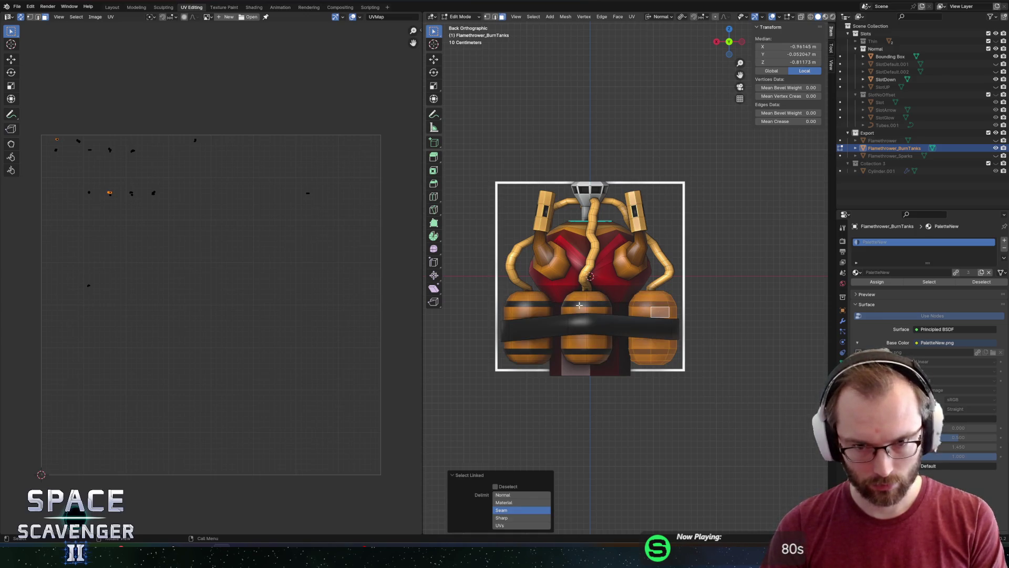
key("l")
key("l")
left_click_drag(529, 331, 659, 304)
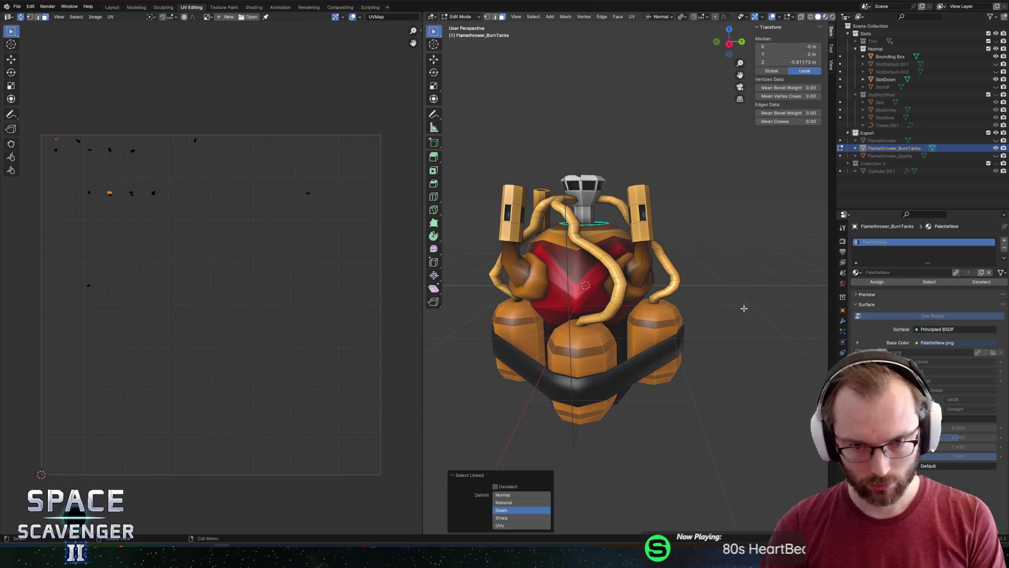
key("l")
key("s")
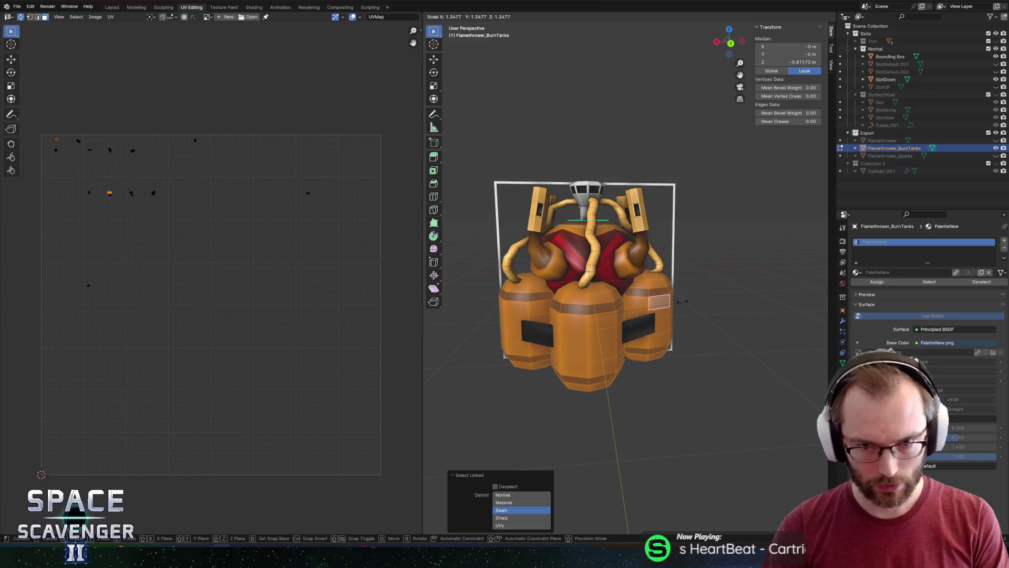
left_click(694, 299)
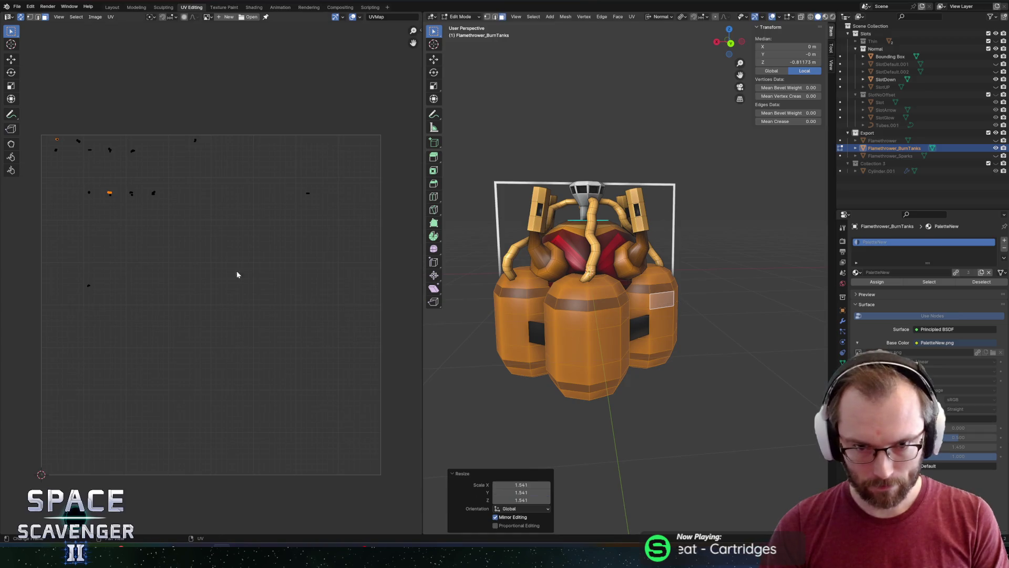
Show PaletteNew.png behind the UVs and limit the editor to selected faces' UVs
left_click(205, 17)
left_click(229, 52)
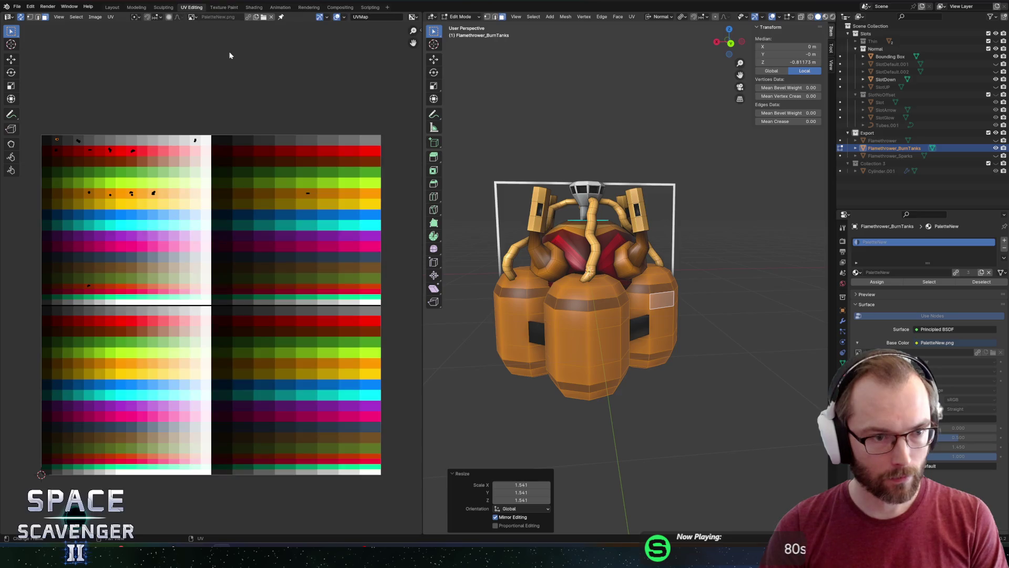
scroll(135, 166, "up", 4)
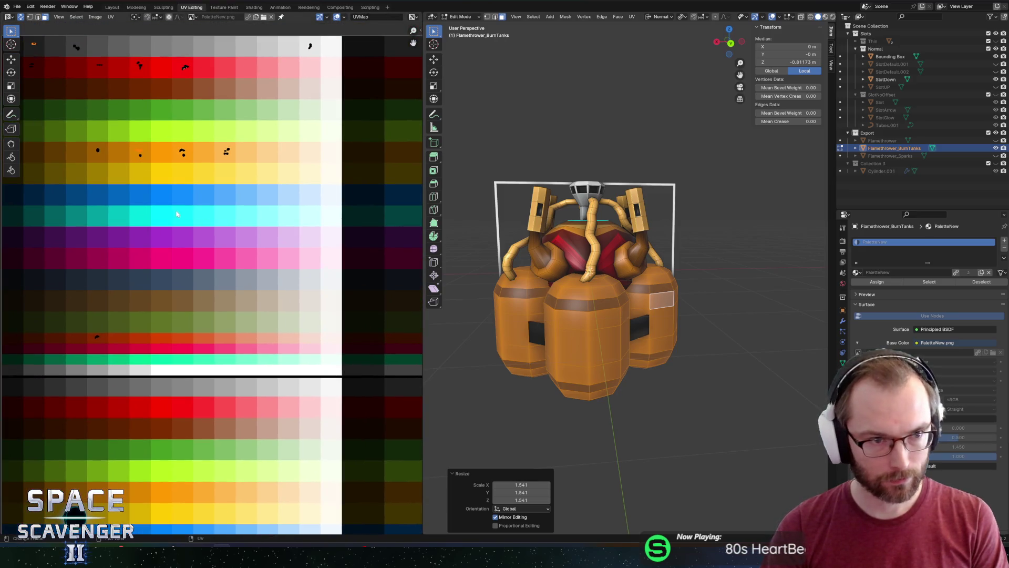
left_click(23, 18)
scroll(152, 178, "down", 2)
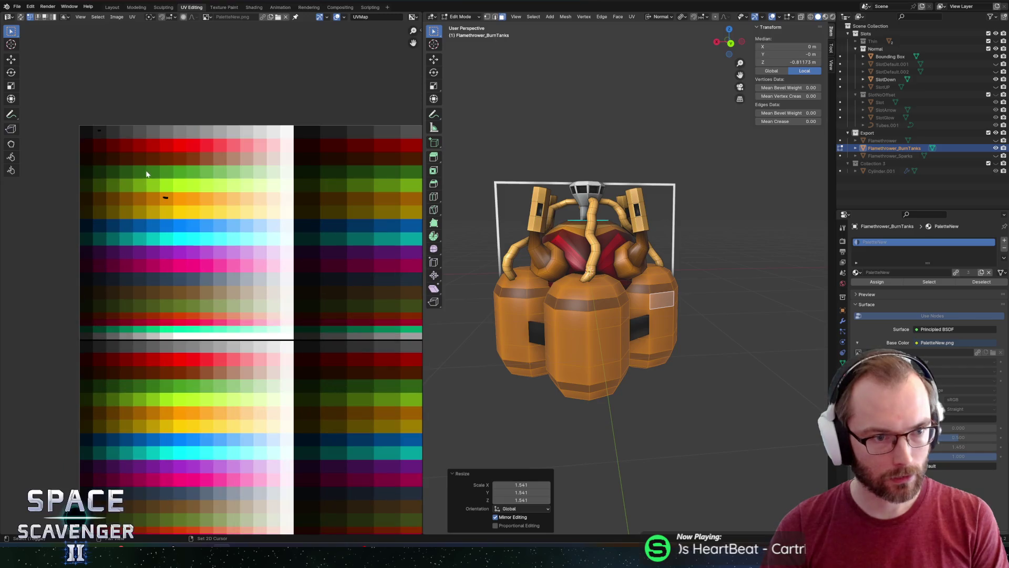
Move the tanks' UV point onto a red palette swatch and check the shaded result
left_click_drag(36, 117, 155, 247)
left_click_drag(55, 97, 287, 343)
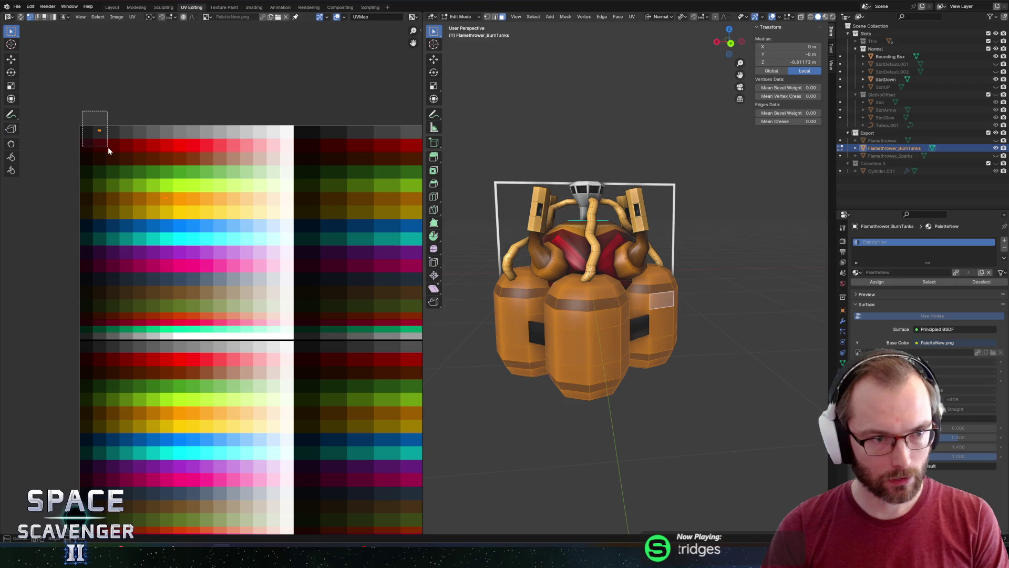
left_click_drag(108, 148, 109, 148)
left_click_drag(251, 261, 180, 254)
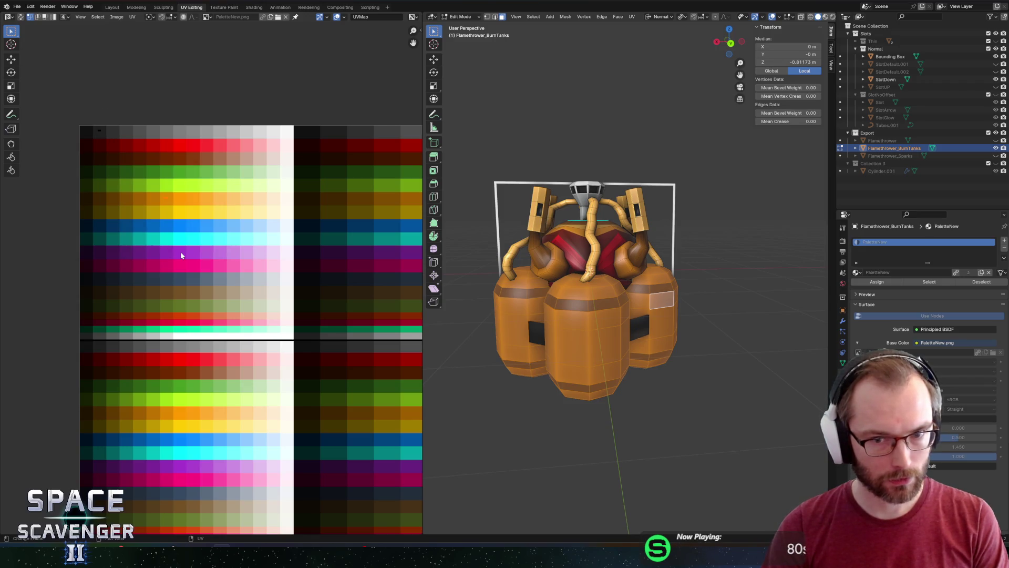
key("g")
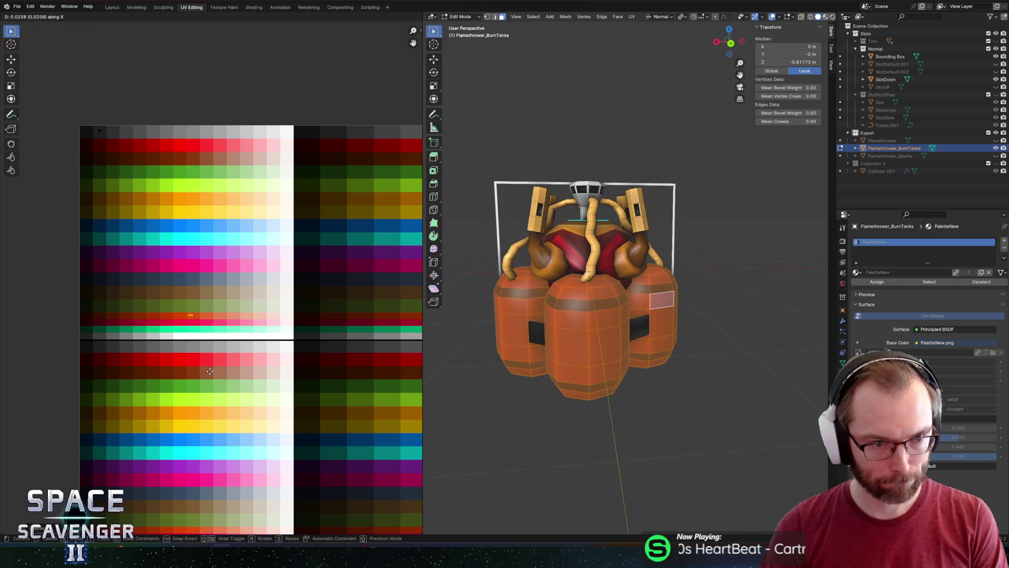
left_click(197, 370)
key("Tab")
left_click_drag(539, 352, 677, 343)
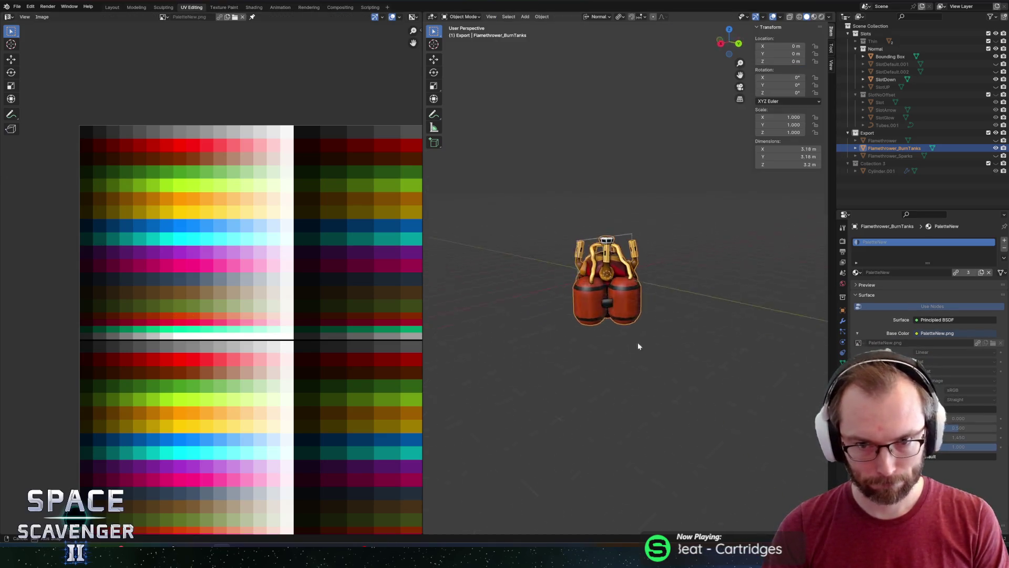
scroll(609, 337, "up", 2)
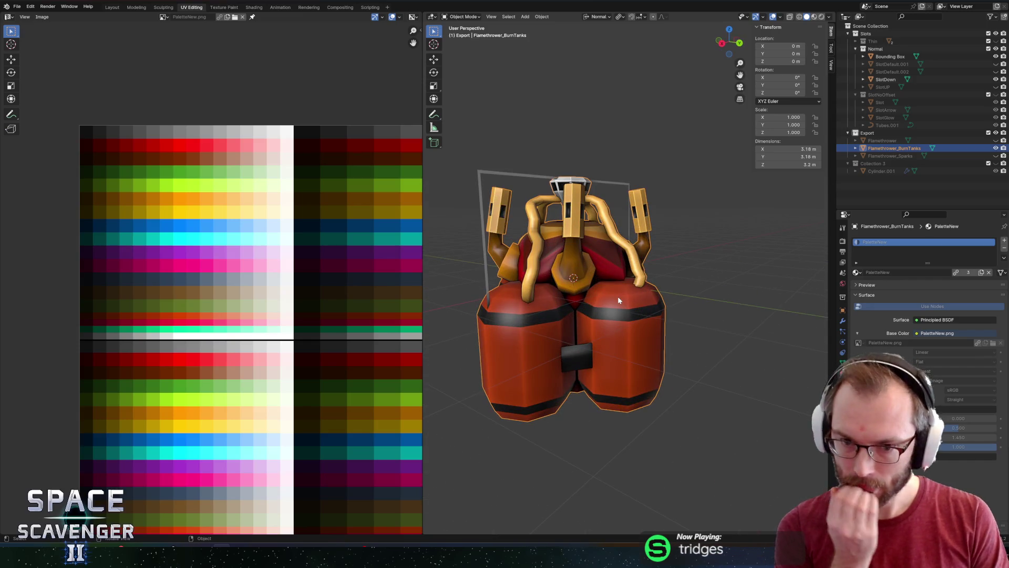
Select both whole fuel tanks and move their UV points onto a red swatch
key("Tab")
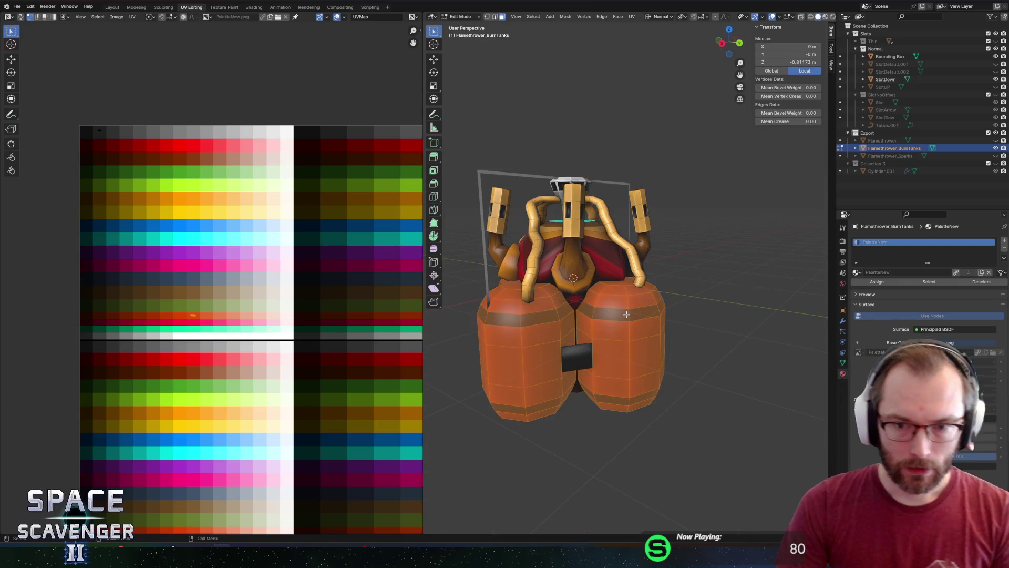
key("a")
left_click(625, 305)
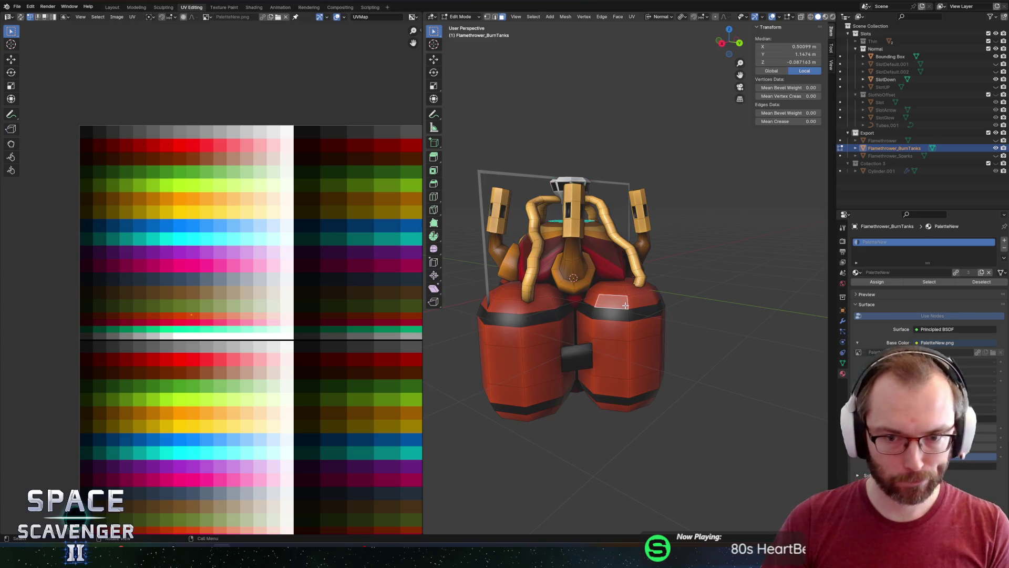
key("ctrl+l")
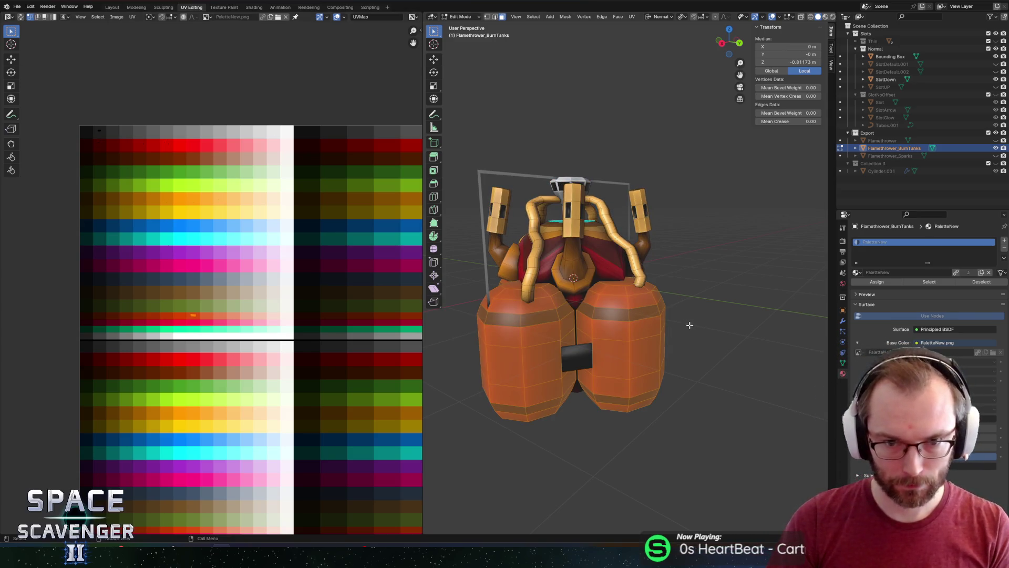
left_click_drag(90, 95, 135, 165)
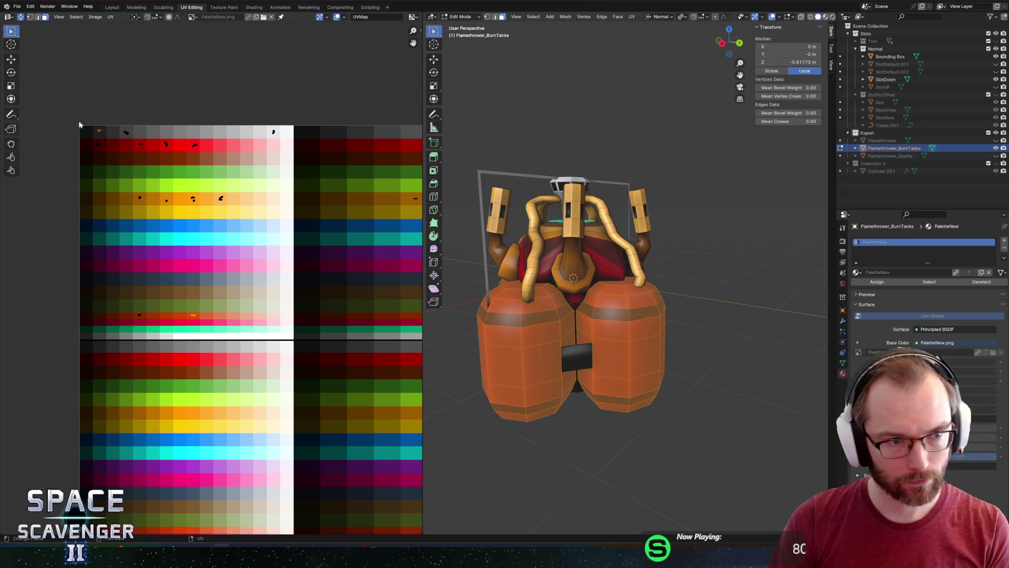
scroll(205, 140, "up", 1)
scroll(205, 141, "up", 1)
key("g")
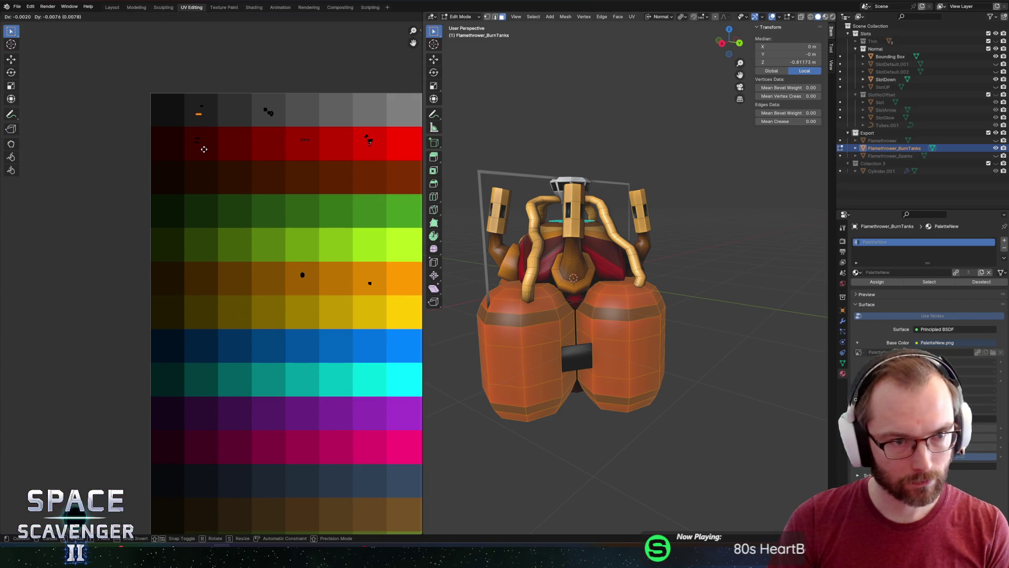
left_click(204, 150)
Nudge the tank UV islands up to a deeper red band on the palette
left_click_drag(181, 110, 213, 121)
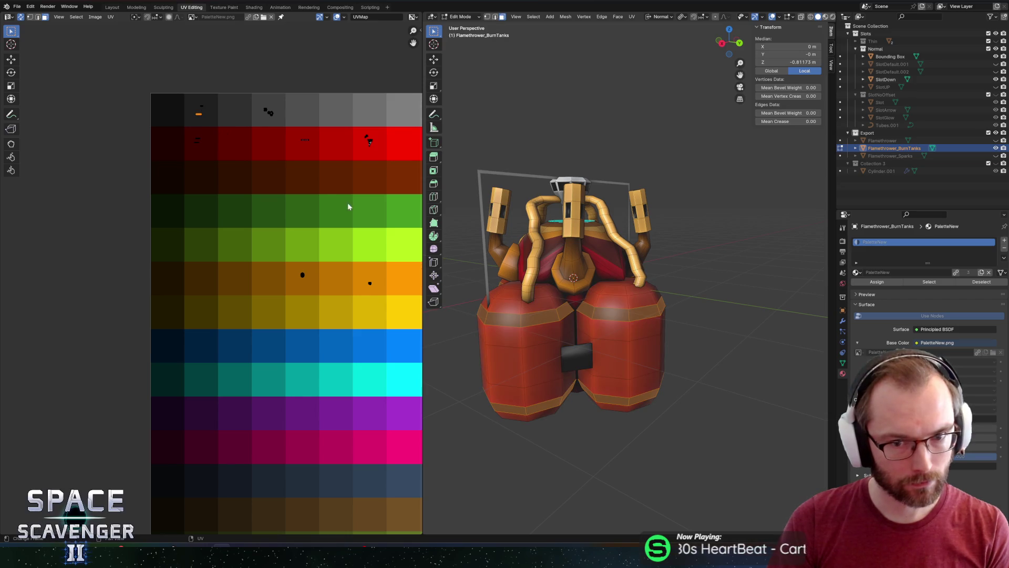
scroll(324, 473, "down", 3)
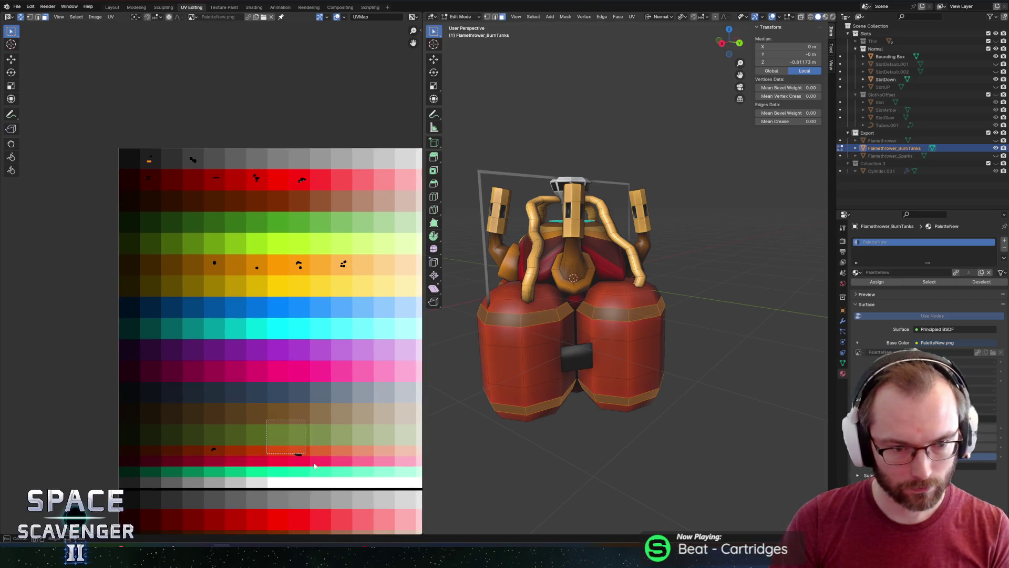
key("g")
left_click(323, 465)
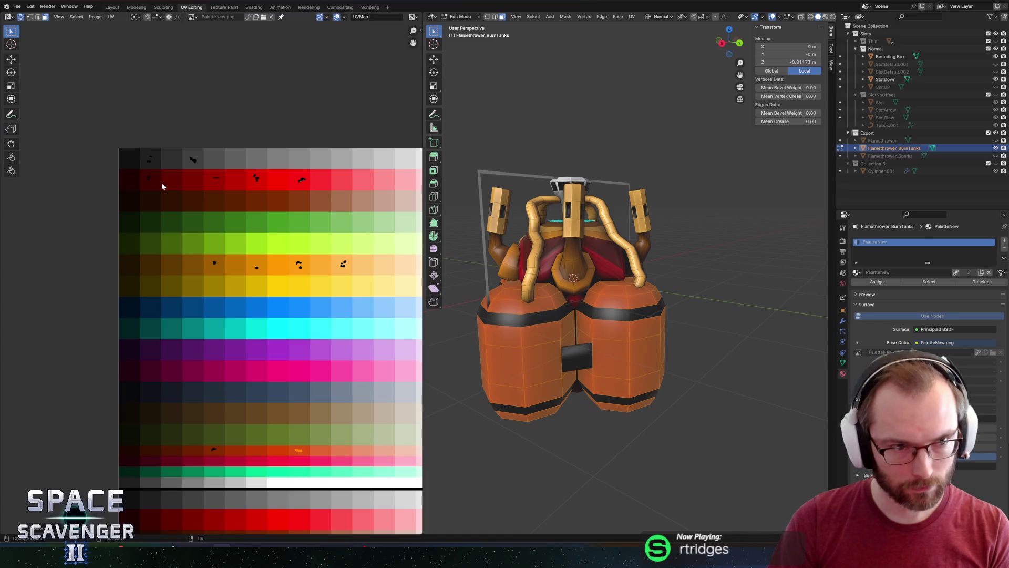
left_click_drag(182, 161, 181, 162)
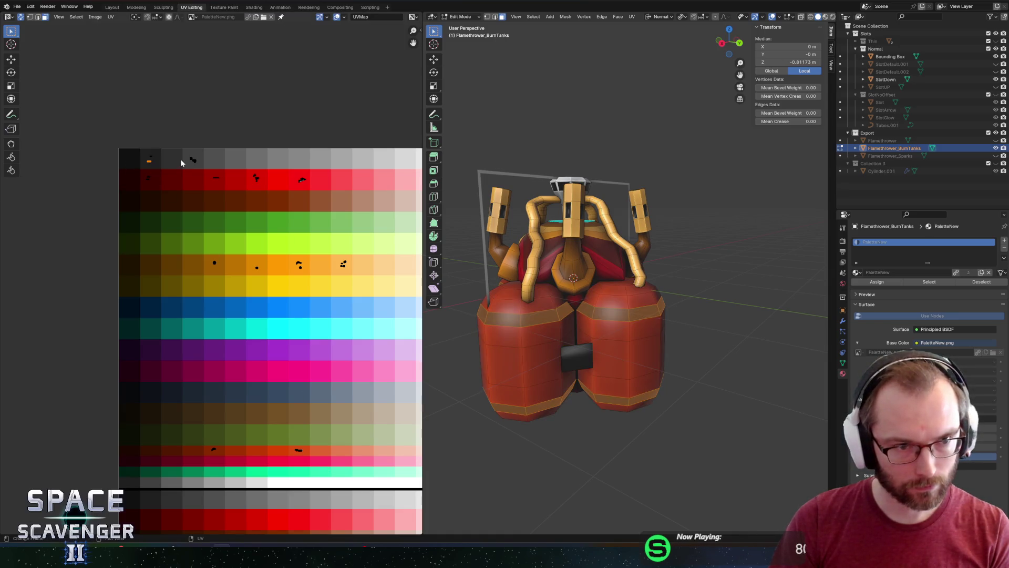
right_click(611, 286)
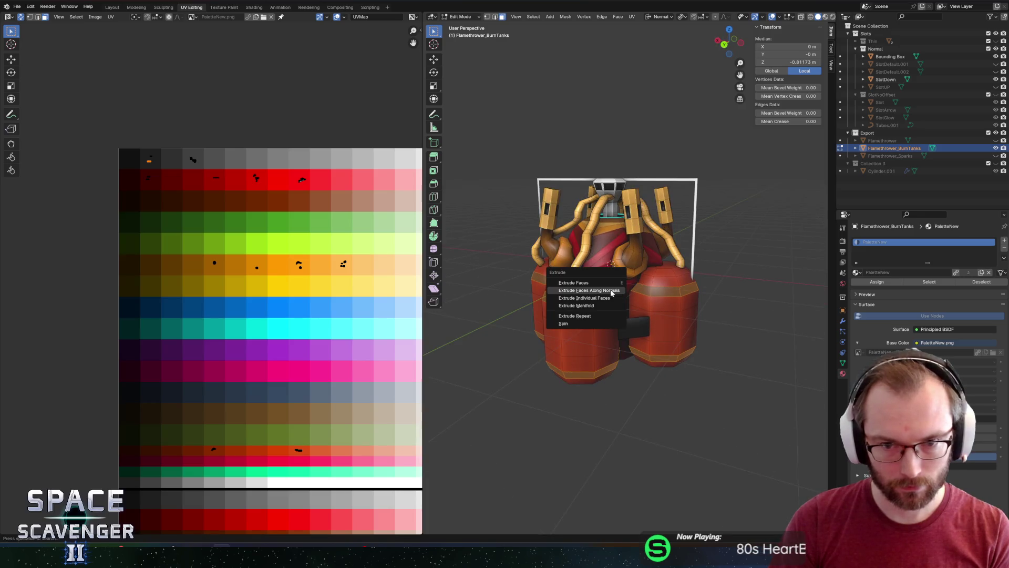
Extrude the tank faces along normals with no offset and flare the ring to 1.175
left_click(611, 287)
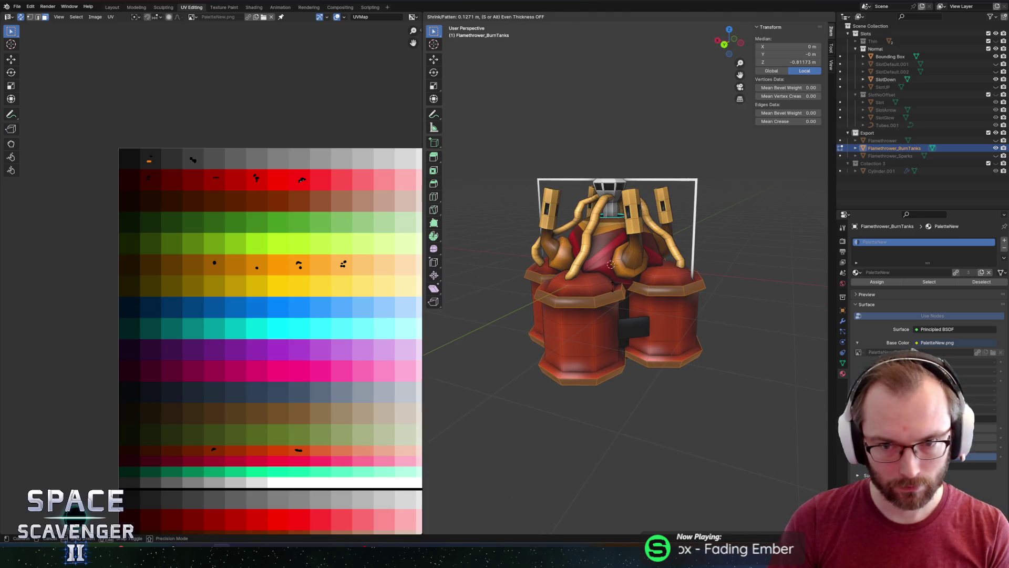
left_click(697, 285)
key("ctrl+z")
key("s")
key("z")
key("shift+z")
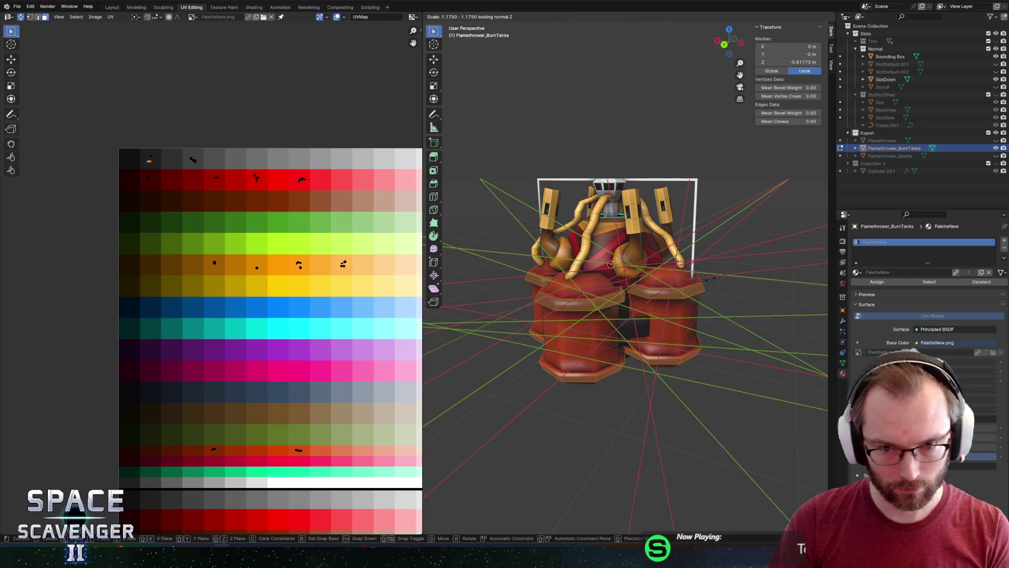
left_click(710, 278)
Grow the rim selection with Select More and colour it from a dark palette swatch
key("F3")
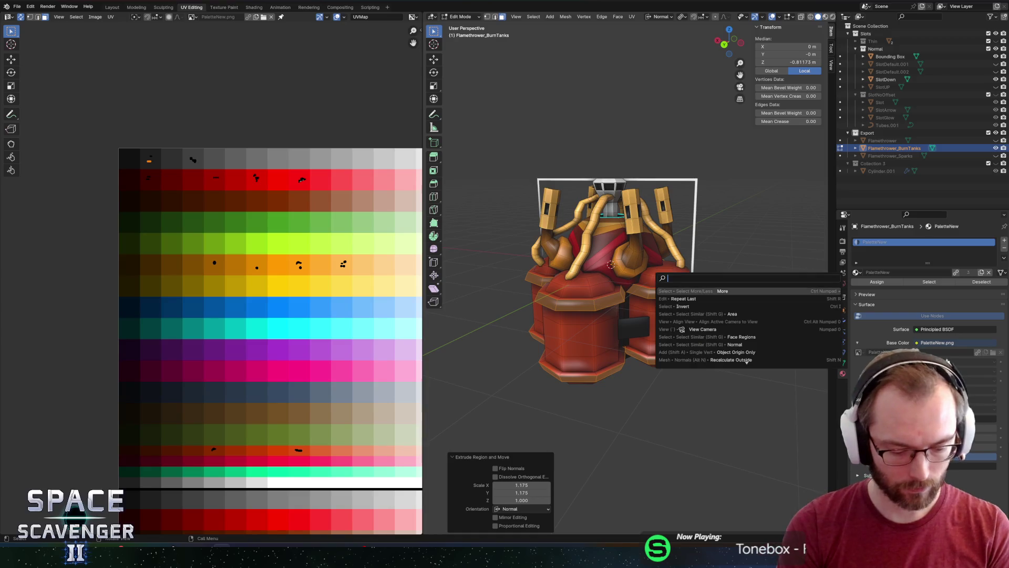
type("select more")
key("Return")
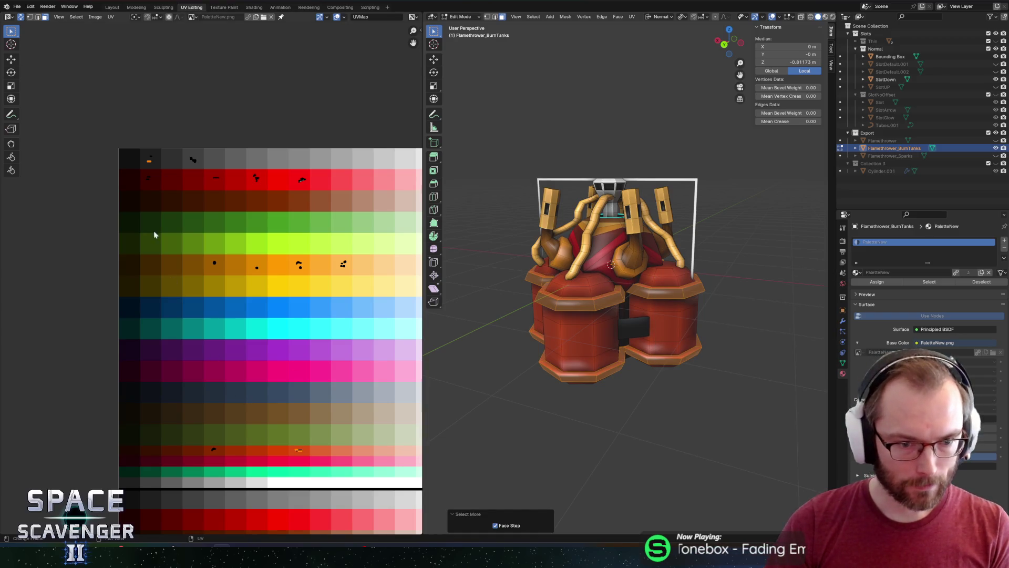
key("g")
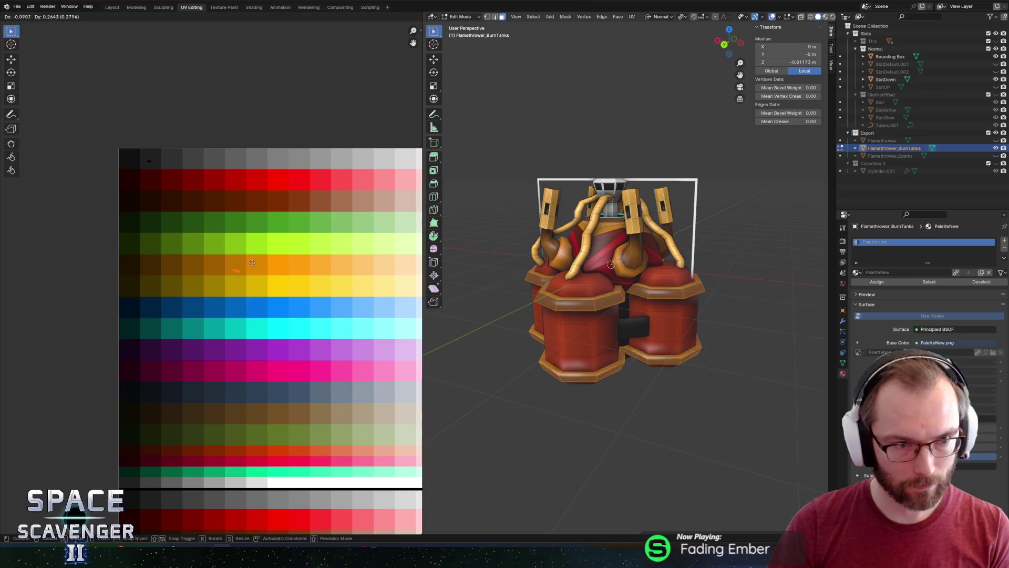
left_click(183, 184)
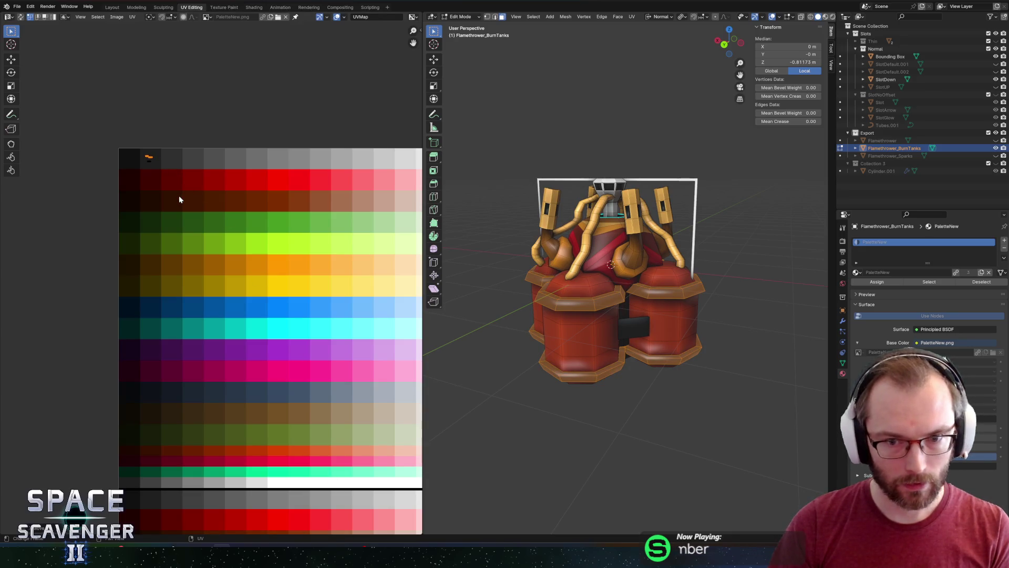
key("Tab")
scroll(549, 251, "down", 5)
scroll(578, 246, "up", 5)
mouse_move(578, 247)
left_mouse_down()
mouse_move(639, 240)
mouse_move(592, 247)
left_mouse_up()
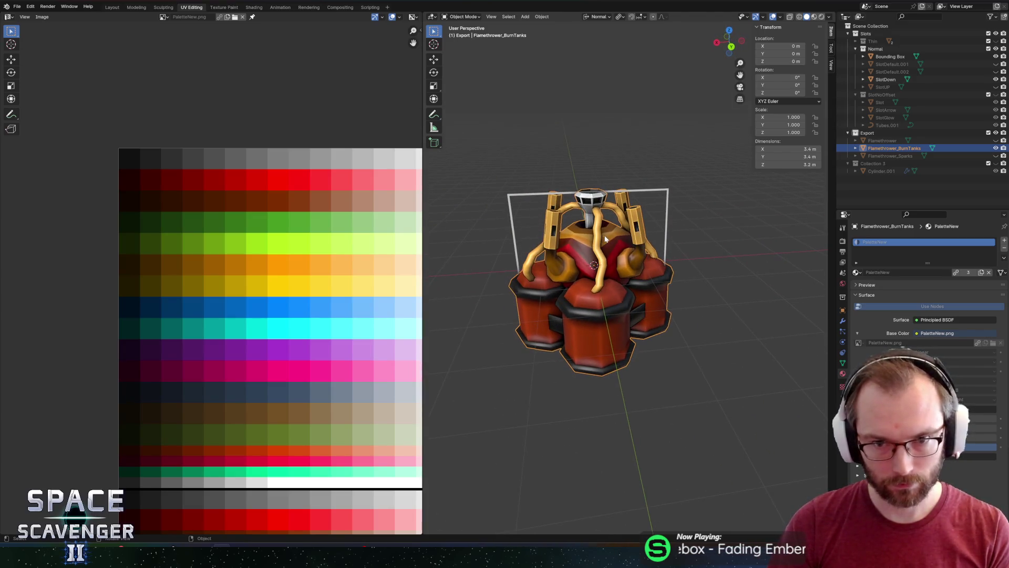
Inspect the rimmed tanks from low side and higher front views
key("Tab")
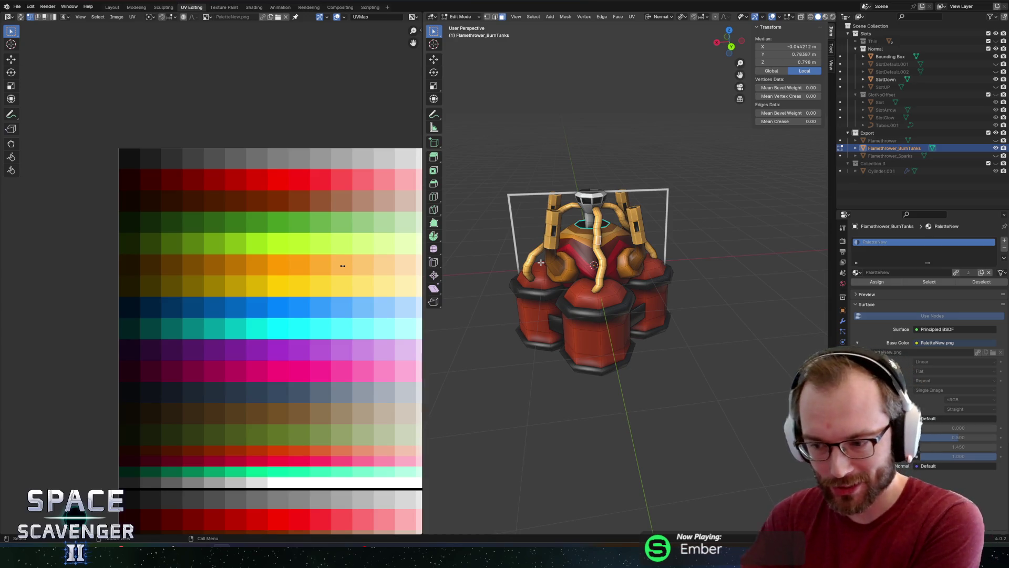
mouse_move(620, 341)
left_mouse_down()
mouse_move(620, 252)
mouse_move(631, 272)
left_mouse_up()
scroll(620, 252, "up", 4)
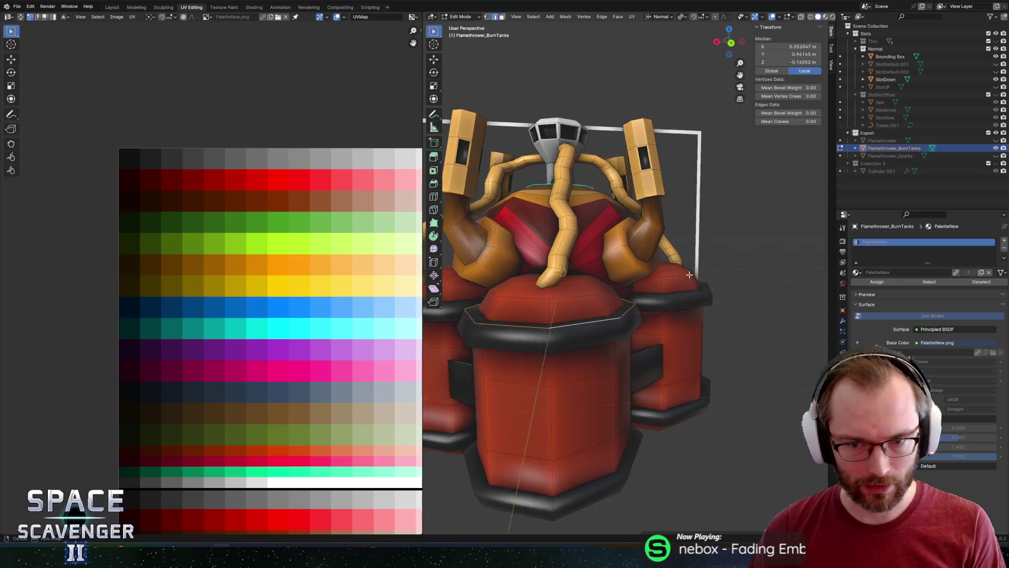
left_click_drag(620, 308, 651, 293)
key("Tab")
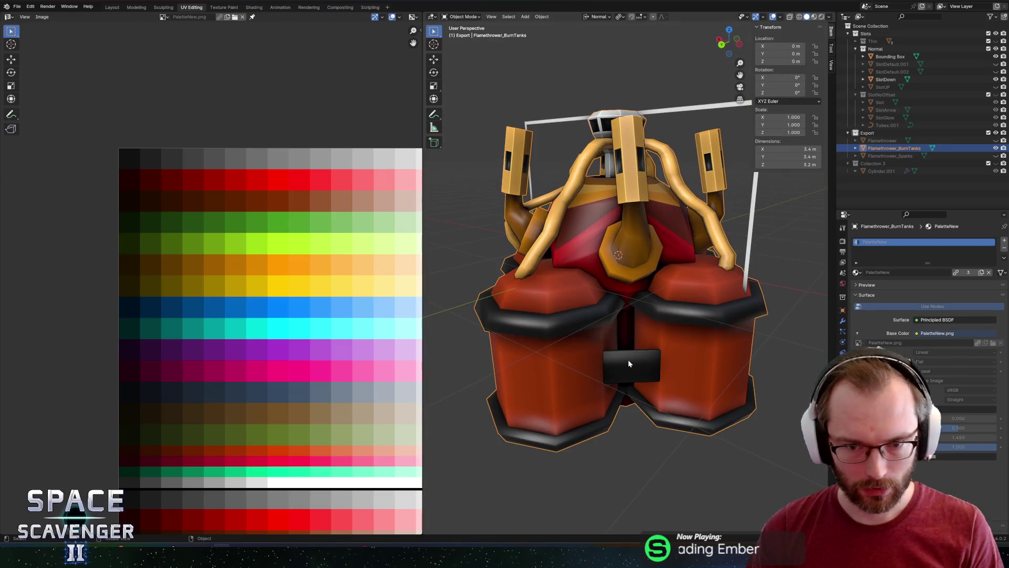
Select the whole strap plate between the tanks ready for scaling
key("Tab")
key("l")
scroll(635, 356, "down", 3)
key("alt+z")
key("alt+z")
left_click_drag(641, 354, 742, 376)
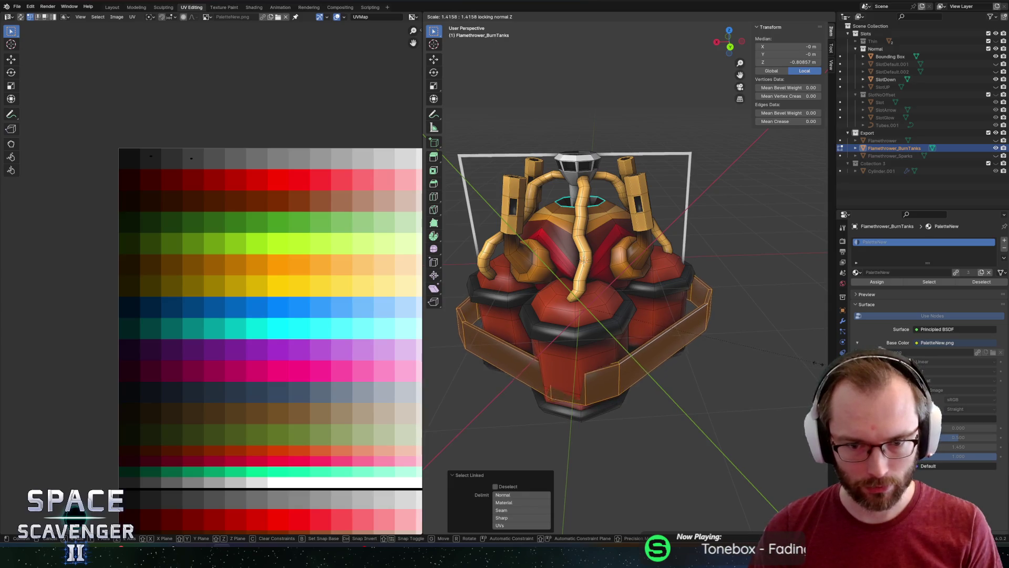
Switch to Global orientation and scale the strap plate outward with Z locked
right_click(784, 352)
key("comma")
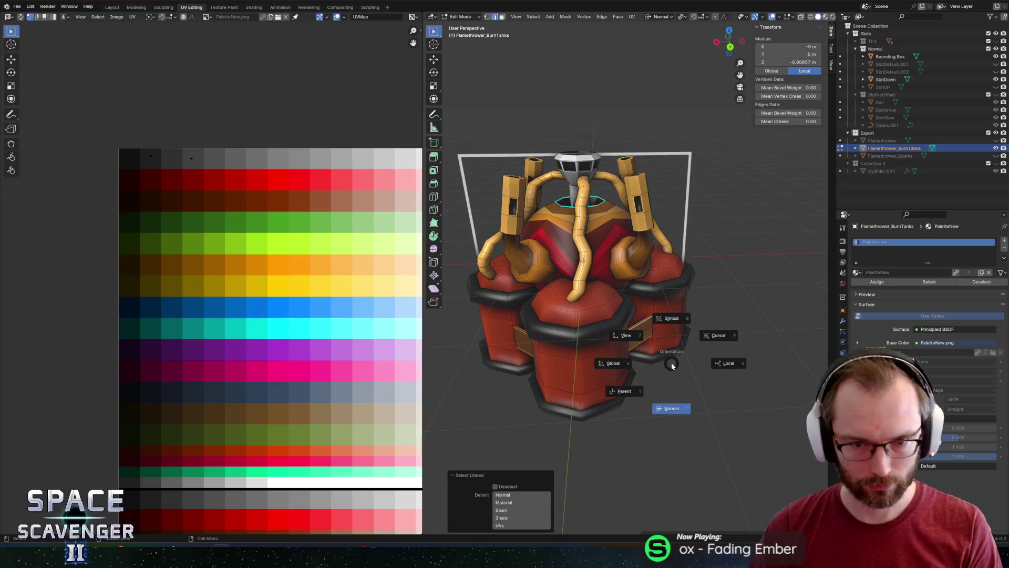
left_click(598, 364)
key("comma")
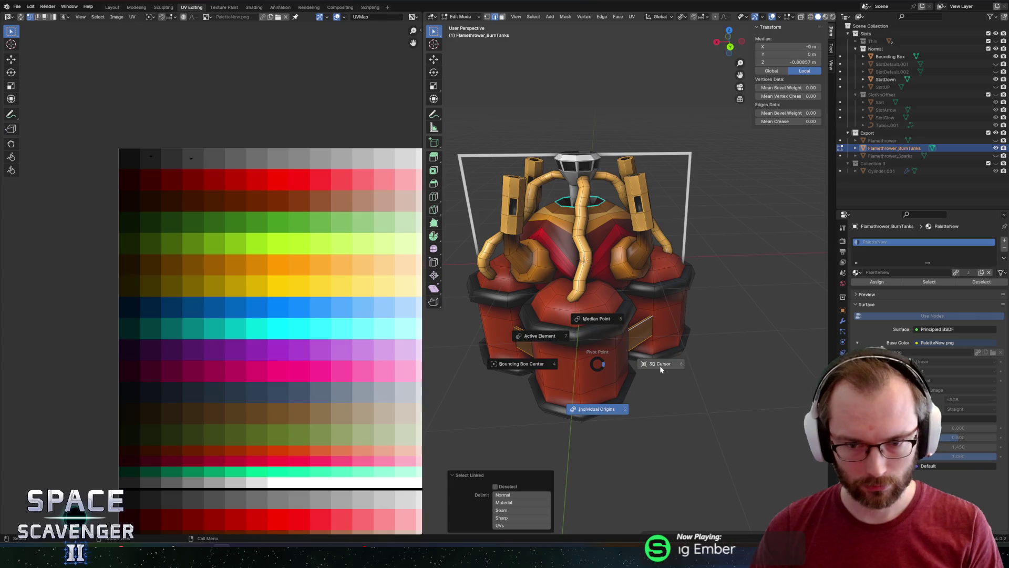
key("Escape")
key("s")
key("shift+z")
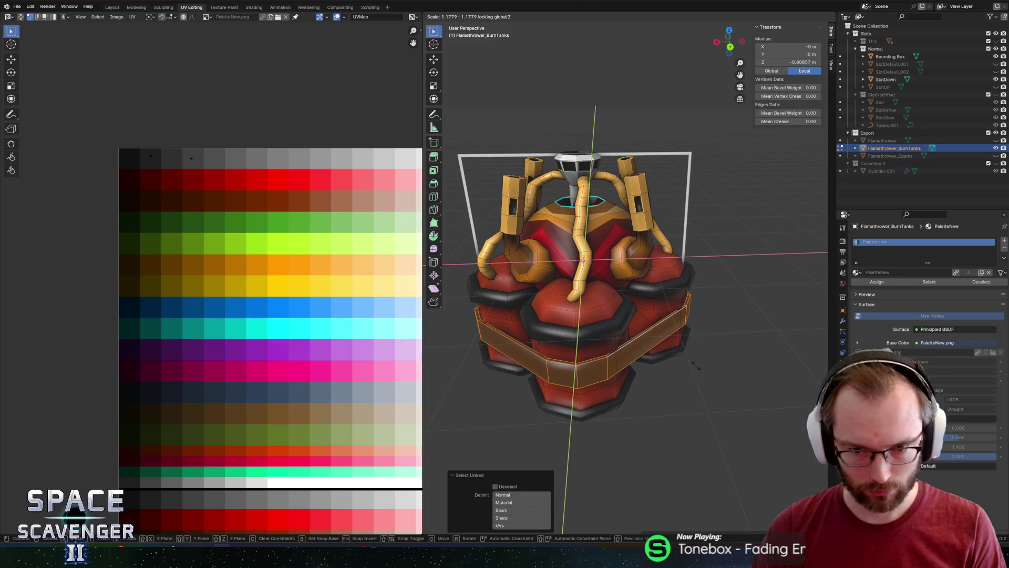
left_click(692, 362)
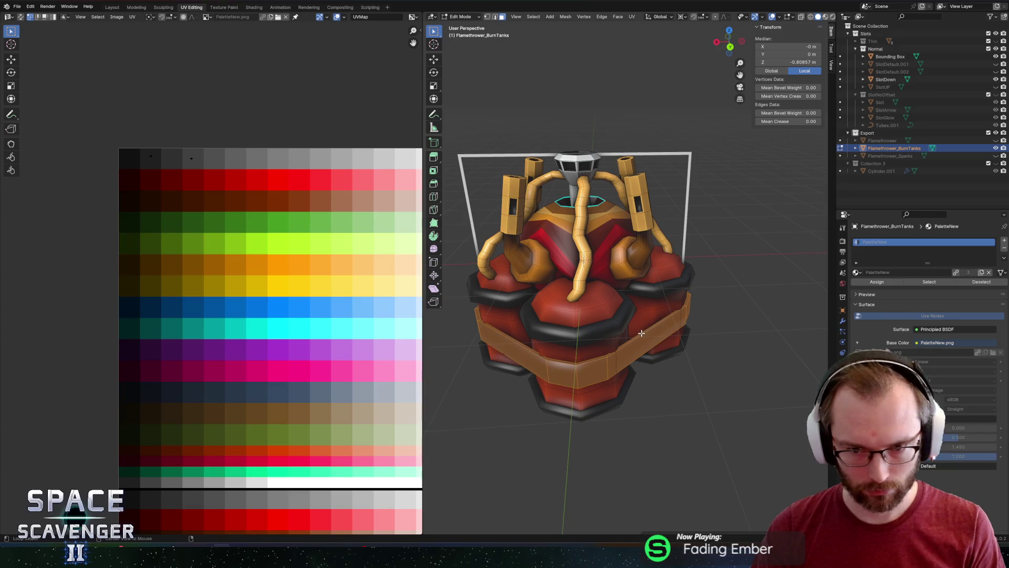
Redo the strap scaling so it wraps snugly around all four tanks
mouse_move(600, 342)
left_mouse_down()
mouse_move(619, 371)
mouse_move(547, 418)
mouse_move(697, 392)
mouse_move(745, 395)
left_mouse_up()
key("ctrl+z")
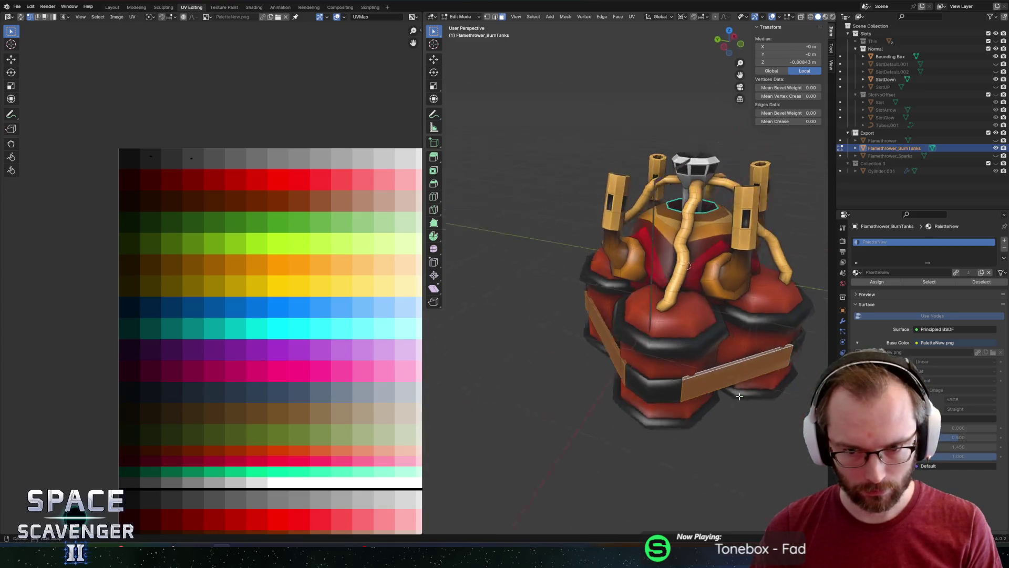
key("s")
key("shift+z")
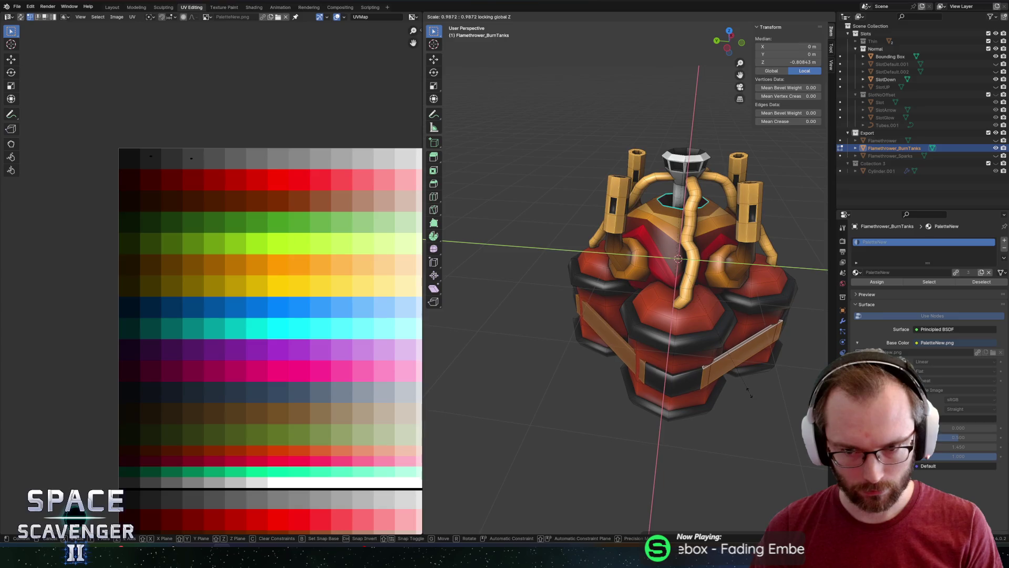
left_click(752, 395)
key("Tab")
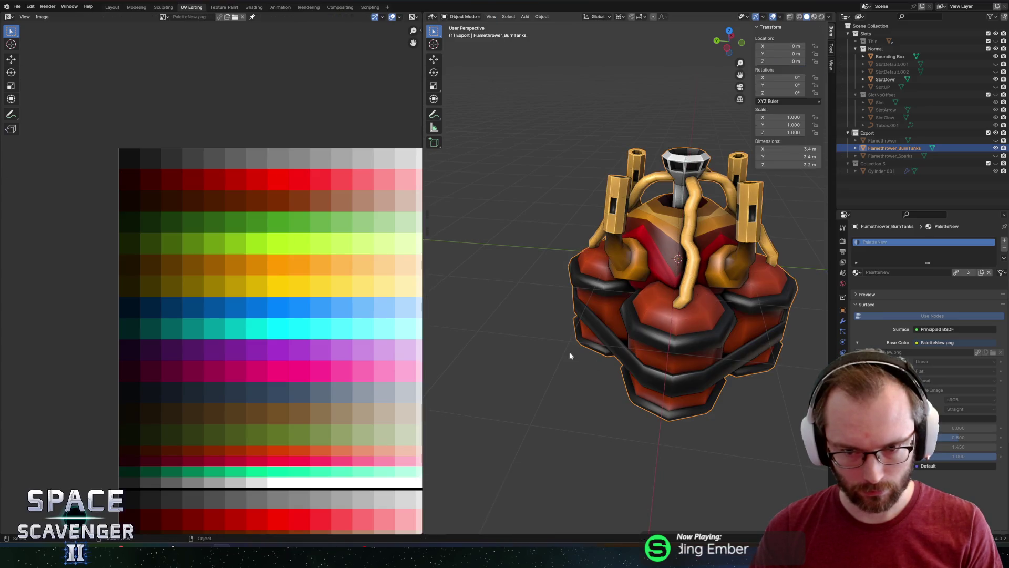
left_click_drag(753, 395, 630, 325)
Select the connected strap band and move its UV island onto the red swatch
key("Tab")
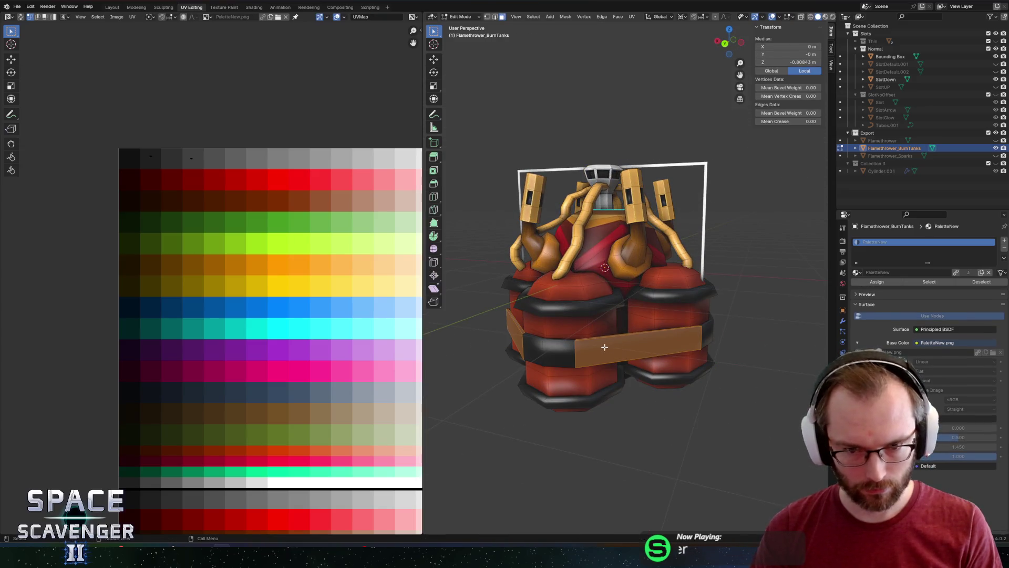
key("l")
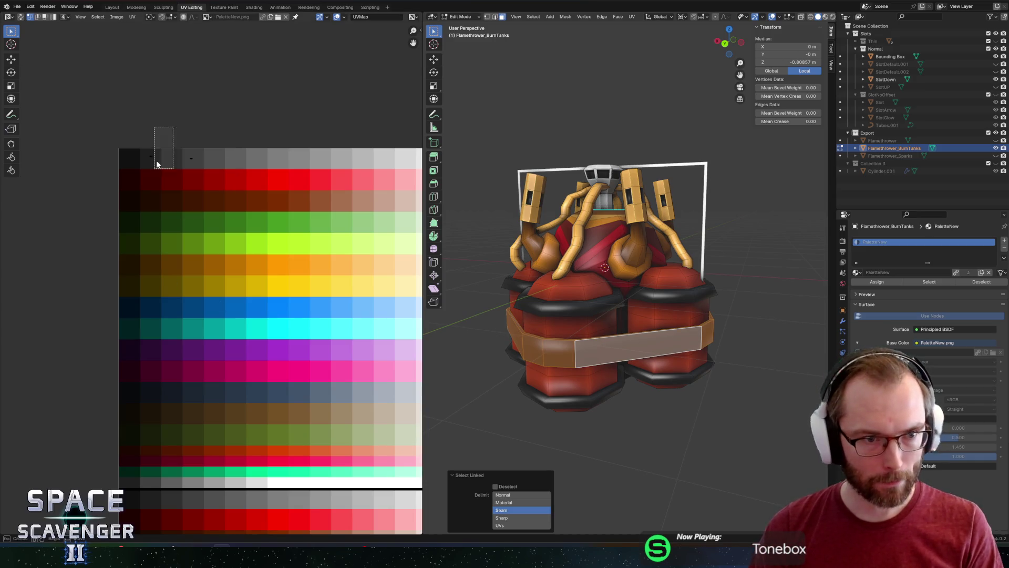
left_click_drag(154, 131, 167, 174)
key("g")
left_click(209, 177)
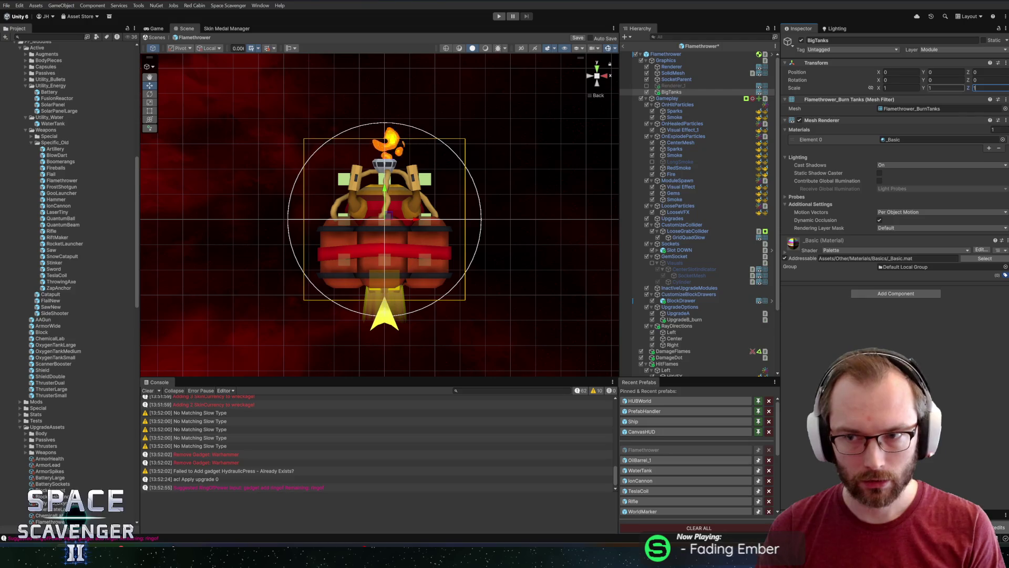
left_click_drag(924, 89, 936, 90)
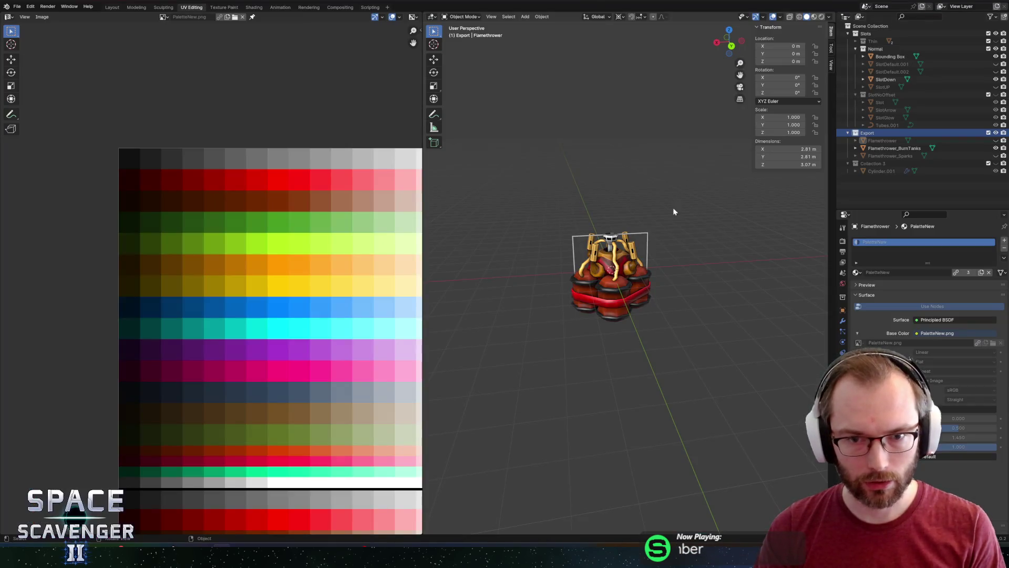
scroll(657, 267, "up", 5)
left_click(585, 313)
key("Tab")
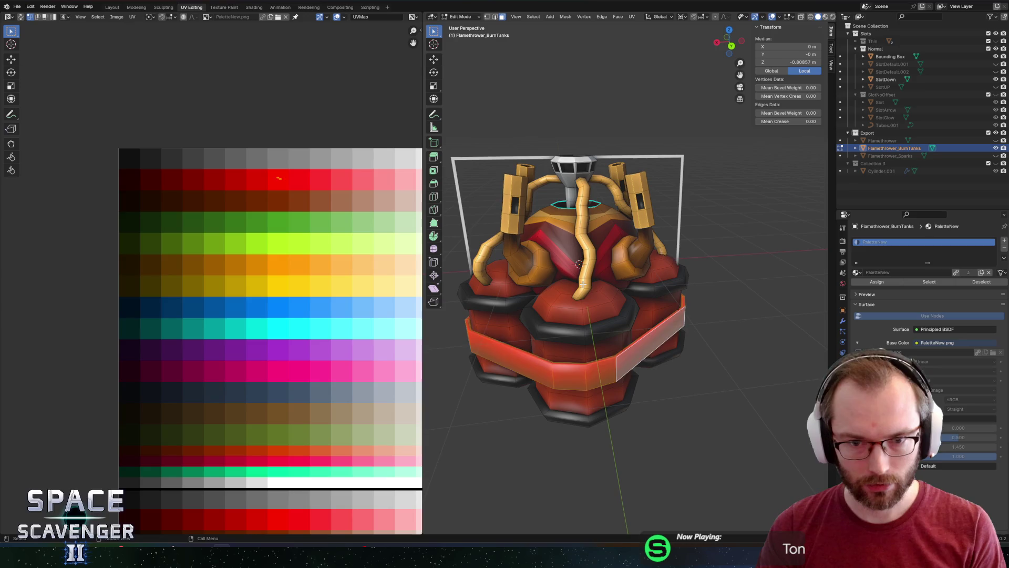
Select the tubes, dome and bracket and delete their vertices
key("l")
key("l")
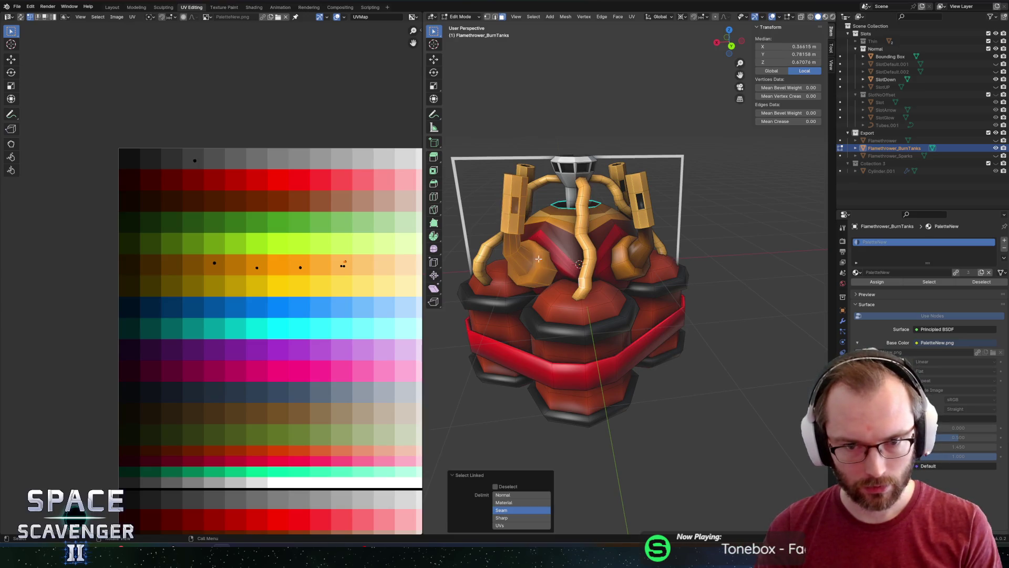
key("l")
key("l")
key("l")
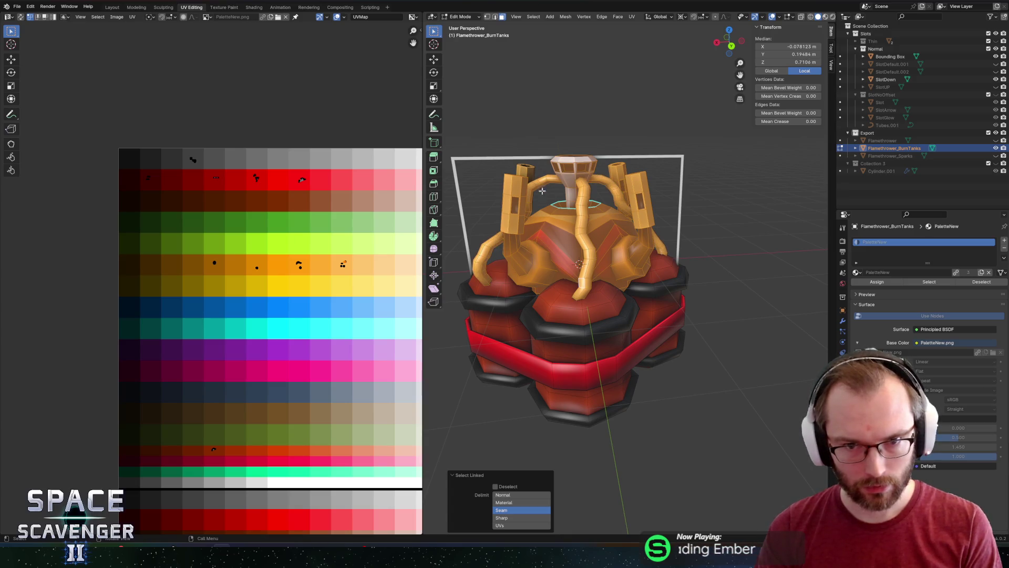
scroll(514, 213, "up", 2)
mouse_move(517, 247)
left_mouse_down()
mouse_move(508, 242)
mouse_move(682, 245)
mouse_move(675, 357)
left_mouse_up()
scroll(500, 241, "down", 3)
scroll(682, 245, "up", 4)
key("x")
left_click(682, 245)
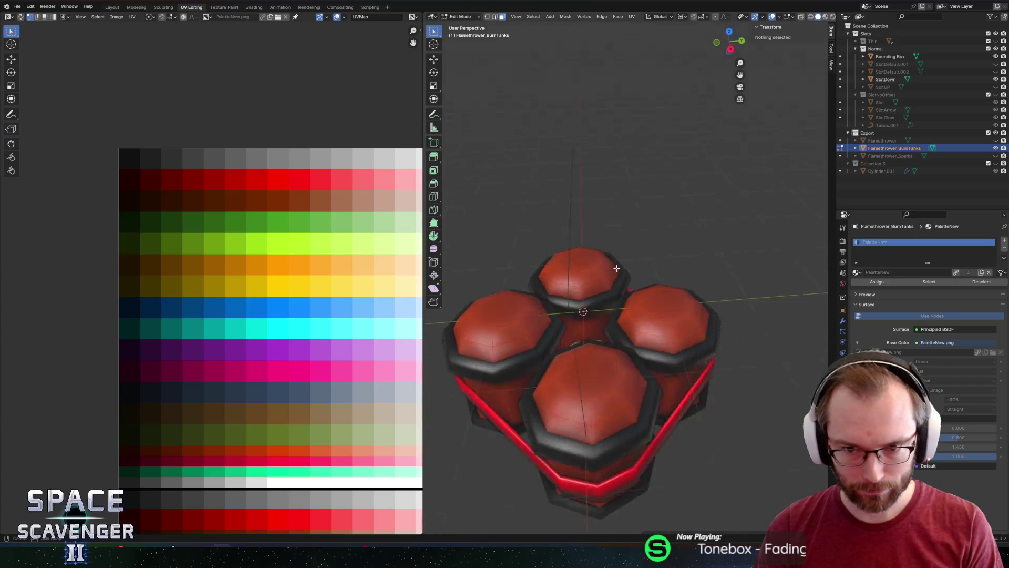
Export the tanks-and-strap mesh as FBX and bring Unity forward
key("F3")
left_click(749, 476)
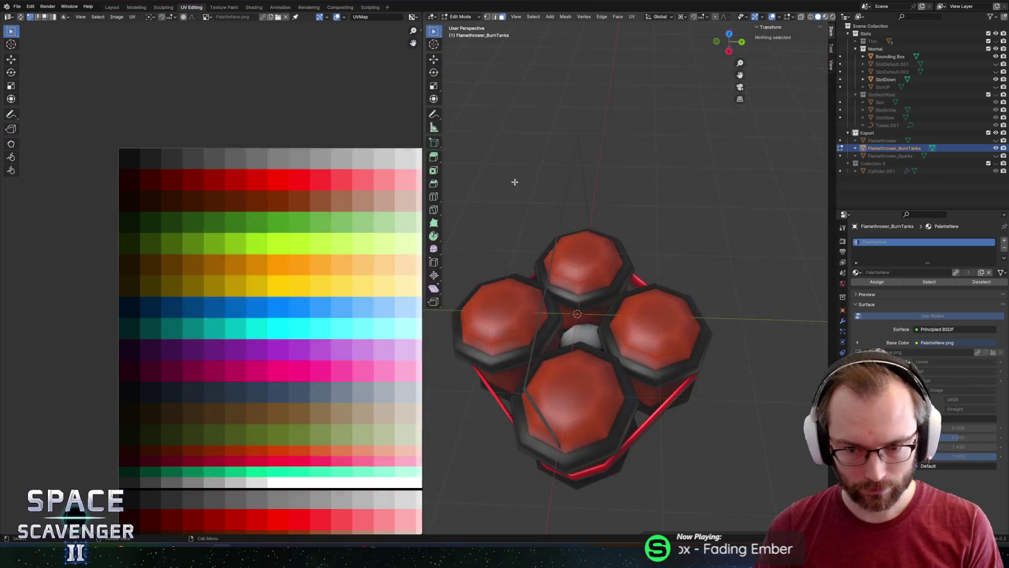
key("alt+Tab")
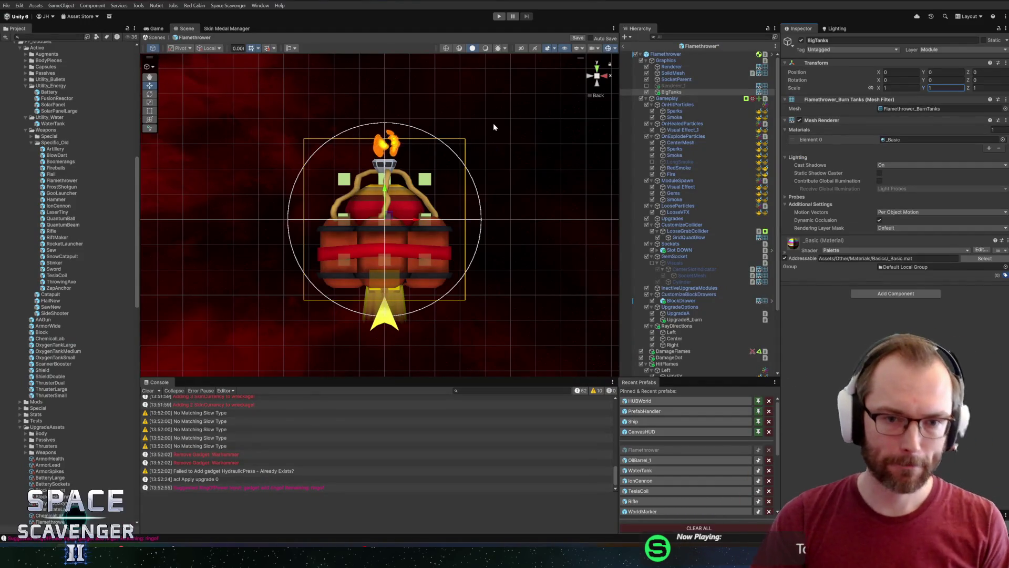
Hide the old BigTanks model, leave the Flamethrower prefab and enter play mode
left_click(647, 92)
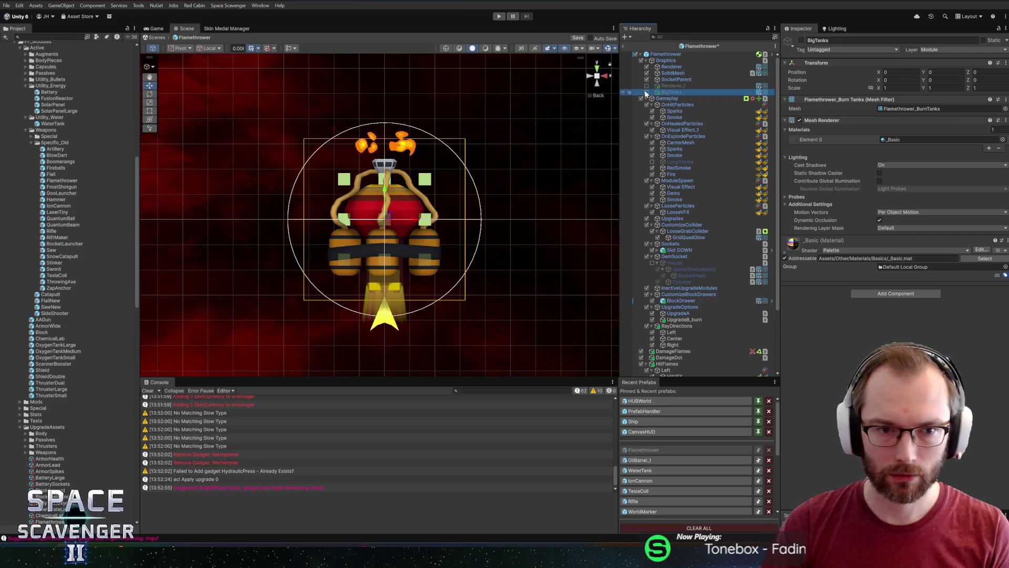
left_click(627, 47)
left_click(501, 17)
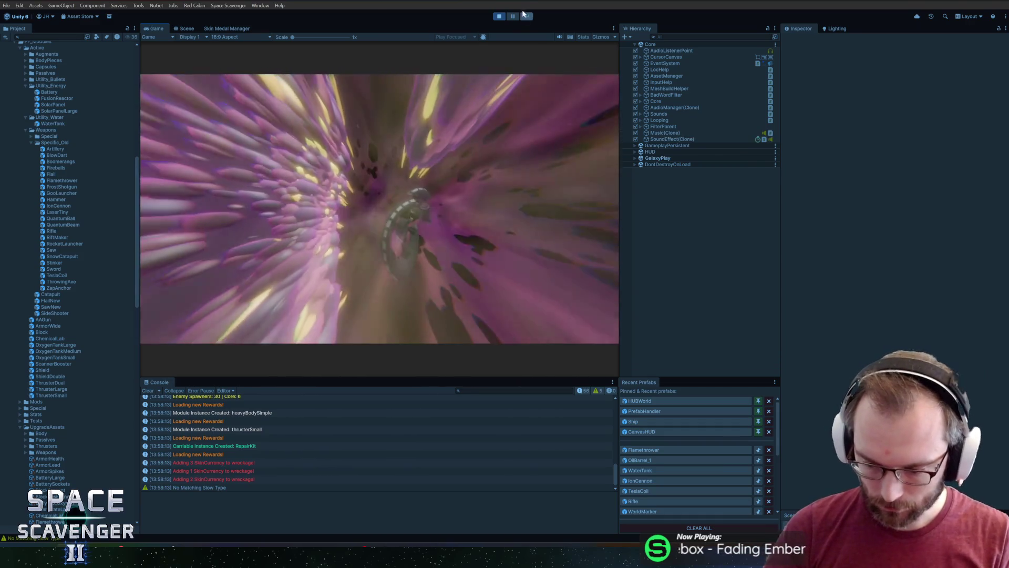
Maximize the Game view, spawn and attach a Flamethrower, then spawn and burn a grub
double_click(153, 29)
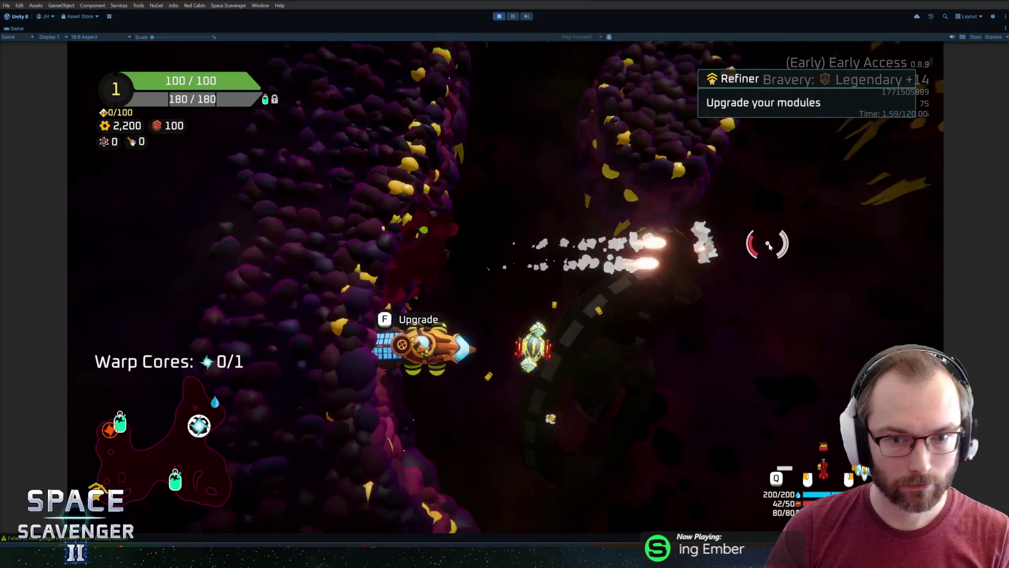
type("spawn fla")
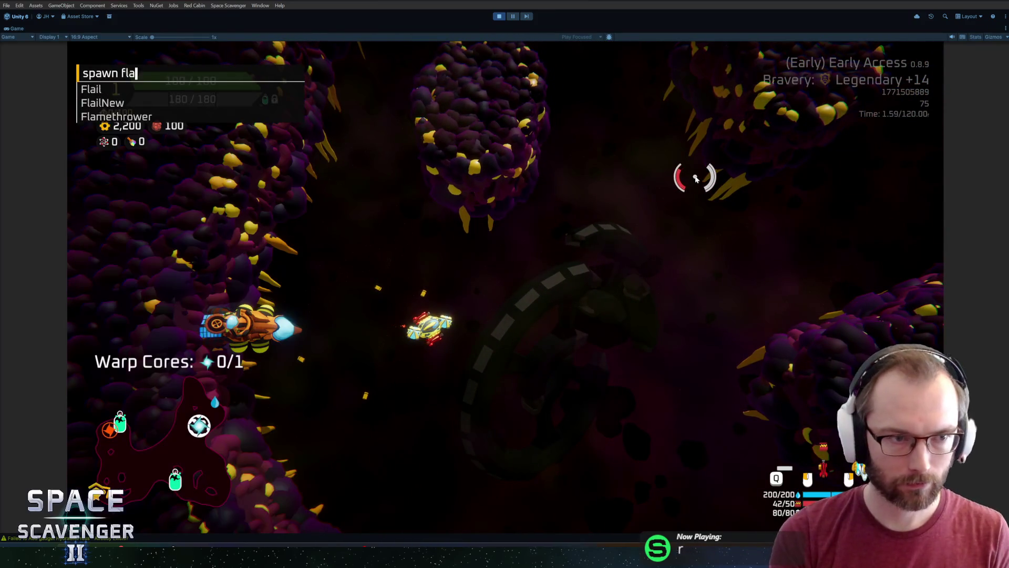
key("Return")
left_click_drag(224, 268, 523, 213)
key("Tab")
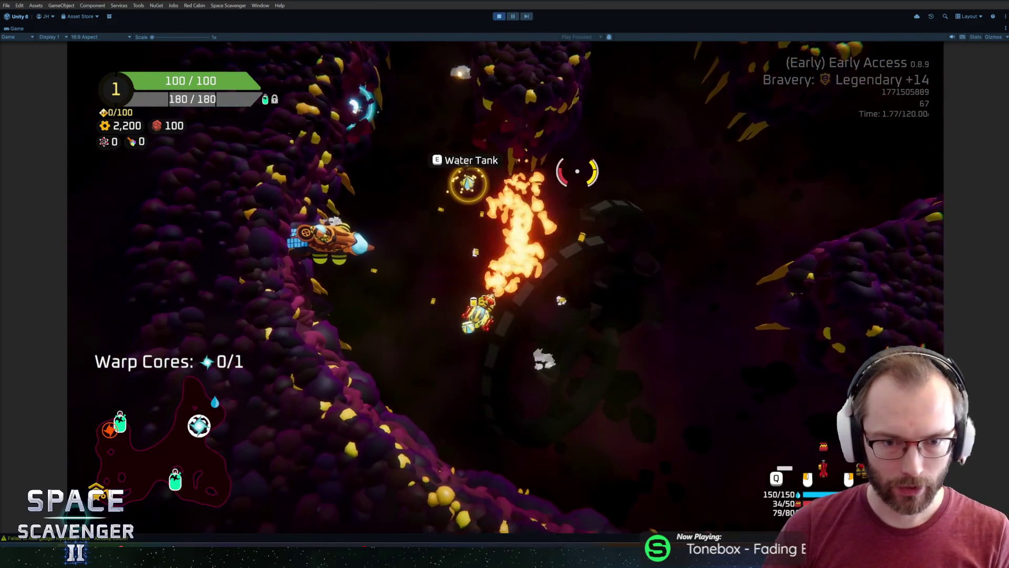
key("grave")
type("spawn gr")
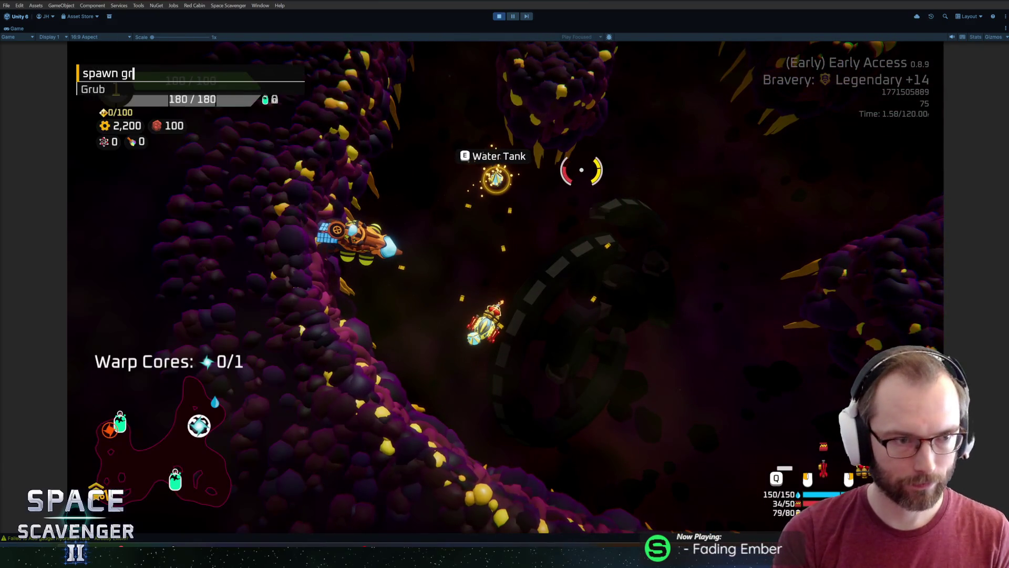
key("Return")
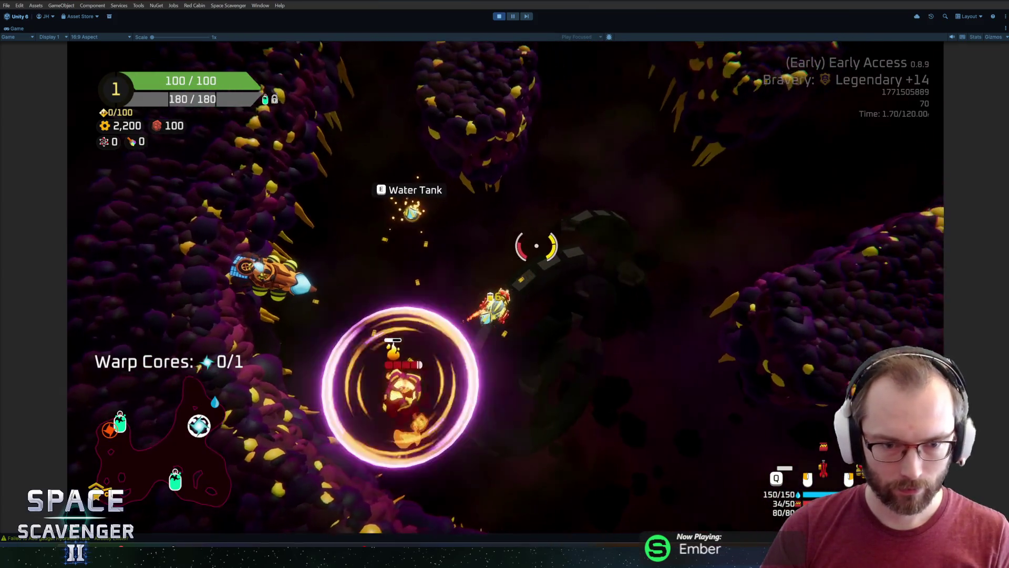
key("s")
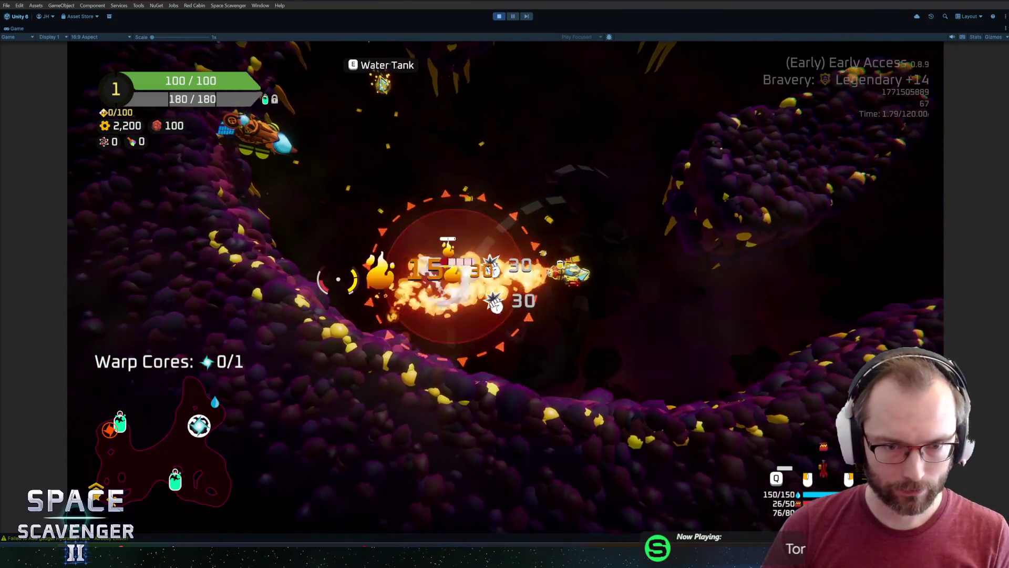
left_click_drag(361, 337, 455, 190)
Buy the Improved tanks upgrade for 200 at the Refiner, then switch to Blender
key("w")
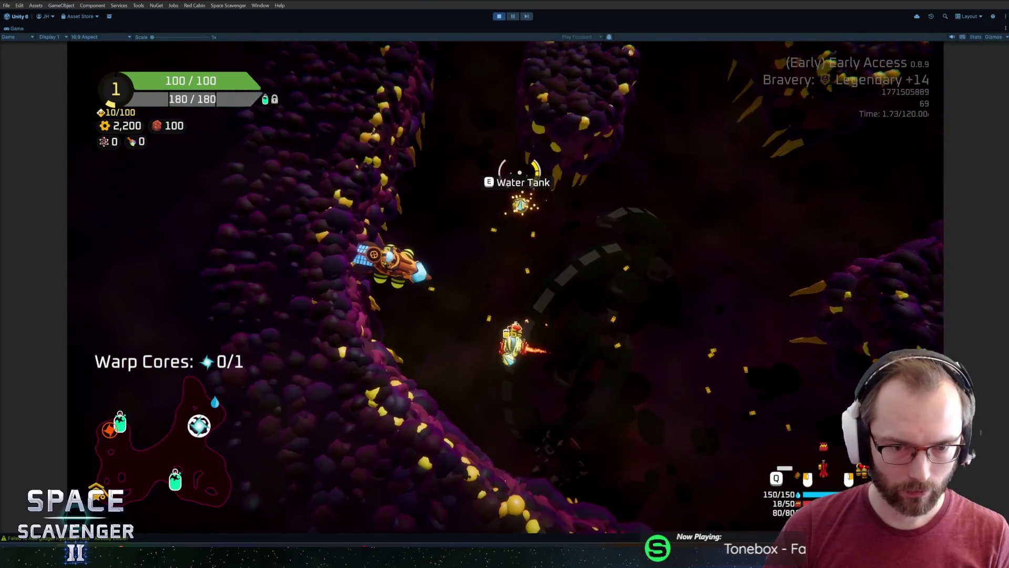
key("e")
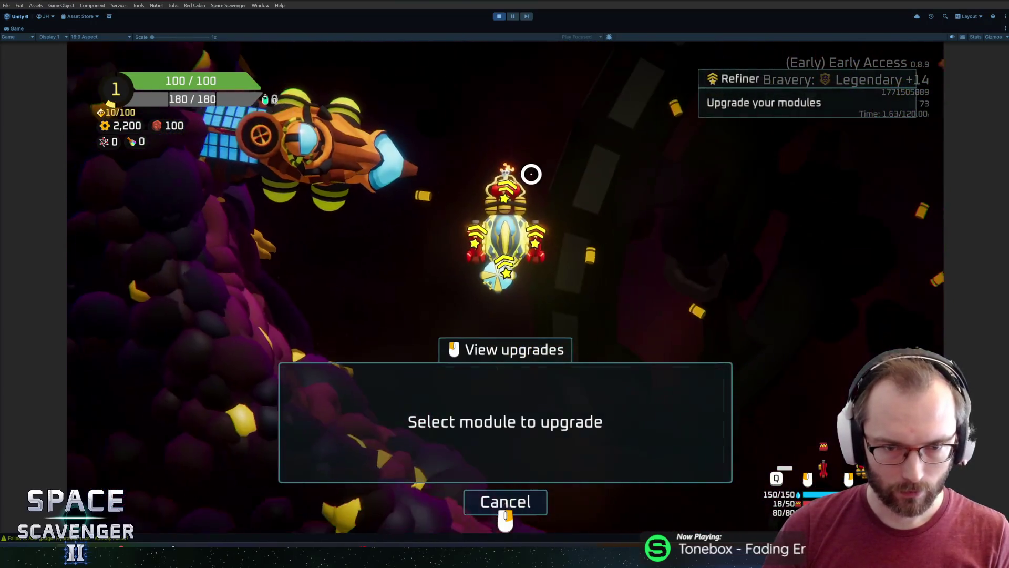
left_click(530, 174)
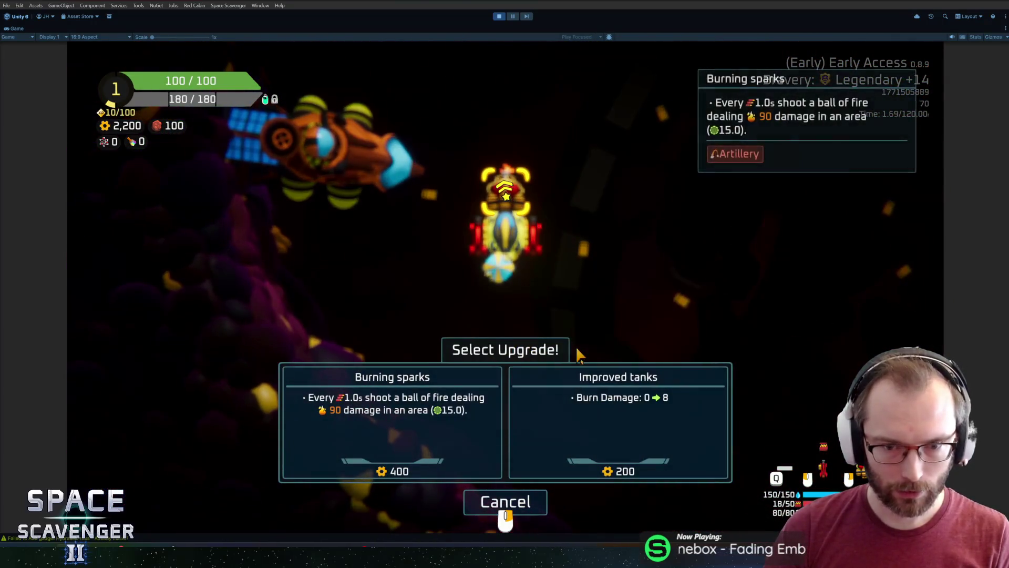
left_click(618, 422)
key("Escape")
key("d")
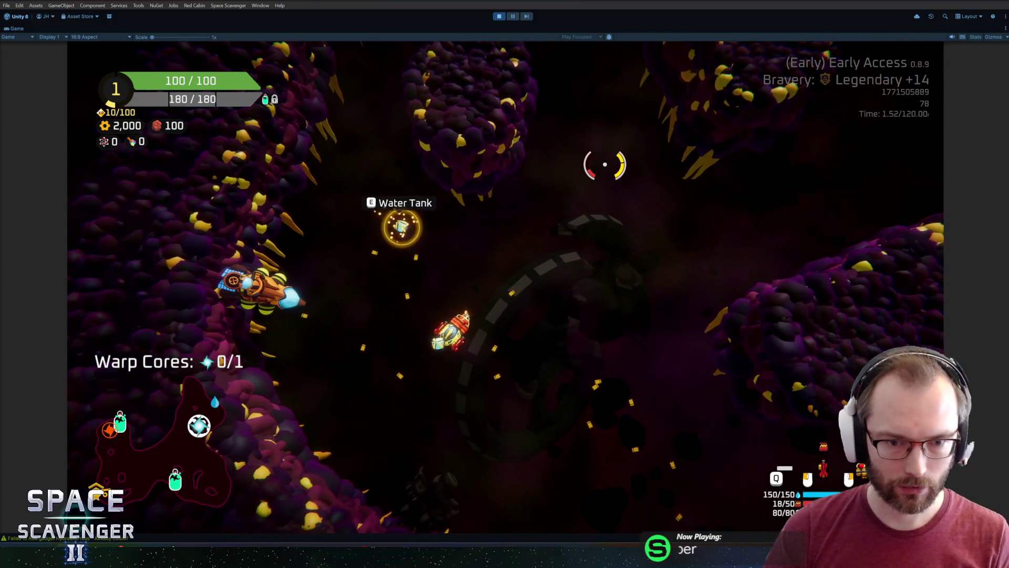
scroll(558, 166, "up", 5)
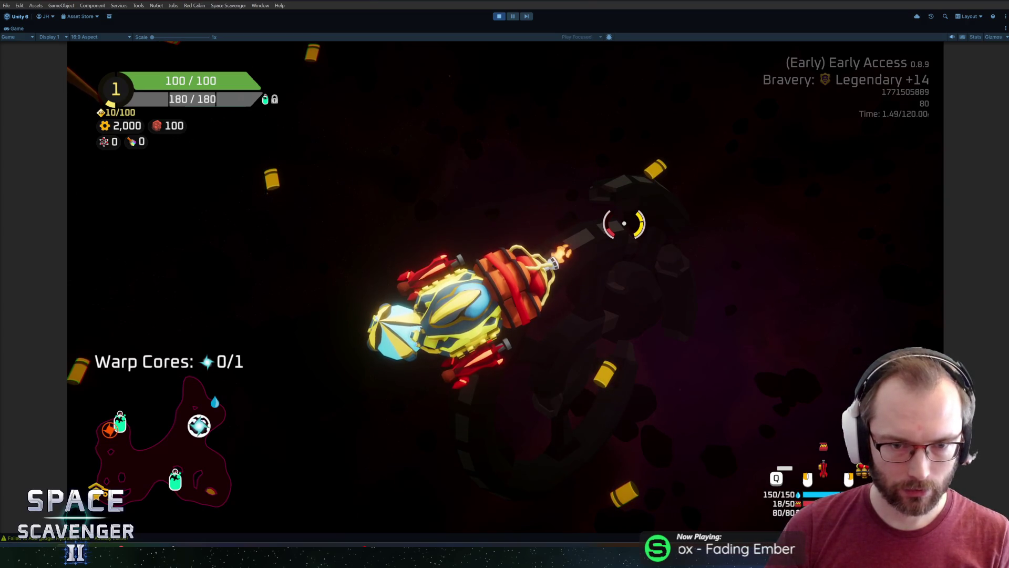
scroll(623, 222, "down", 5)
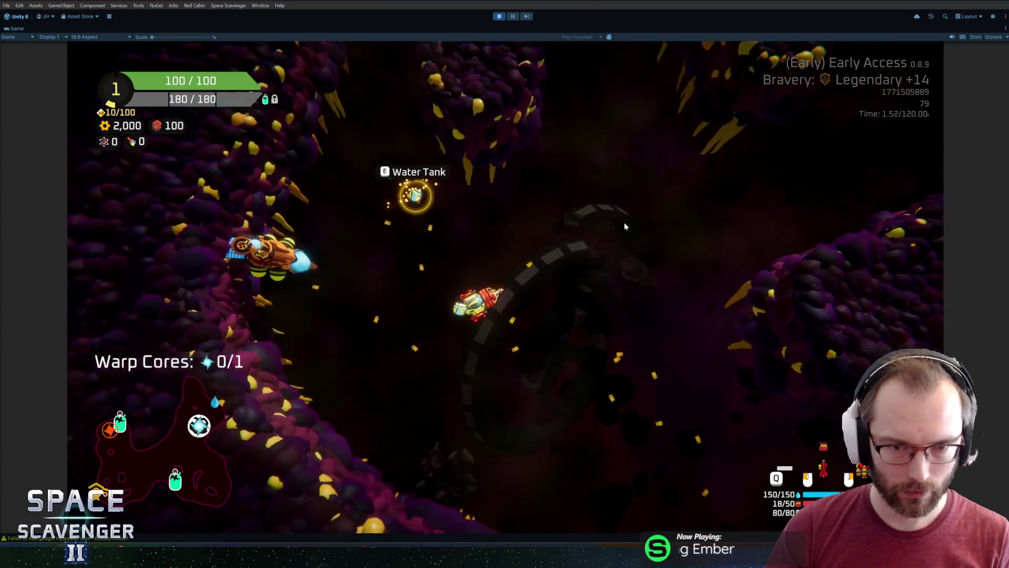
key("alt+Tab")
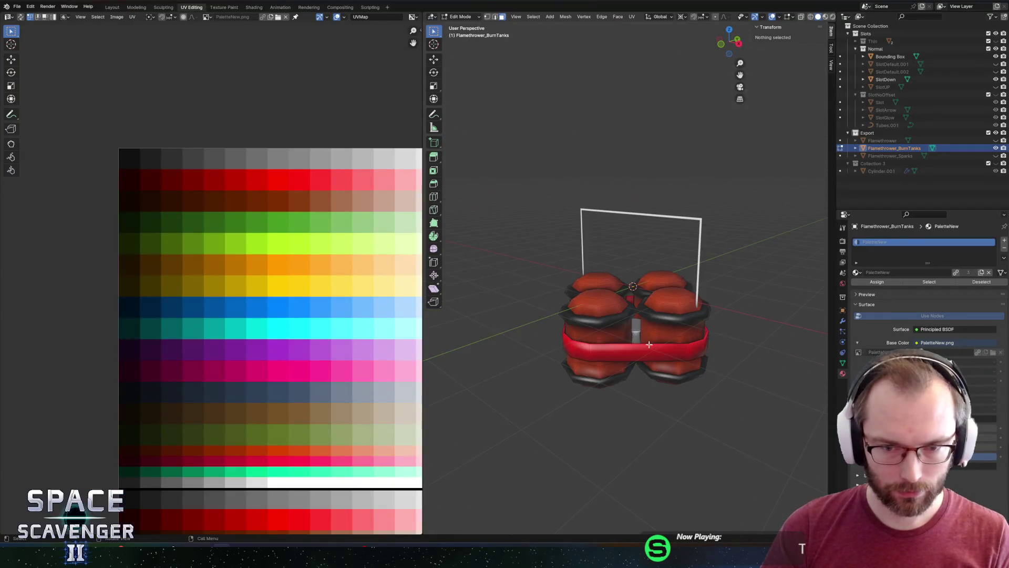
Move the whole strap's UVs onto a darker palette swatch and export the FBX
left_click(635, 348)
key("l")
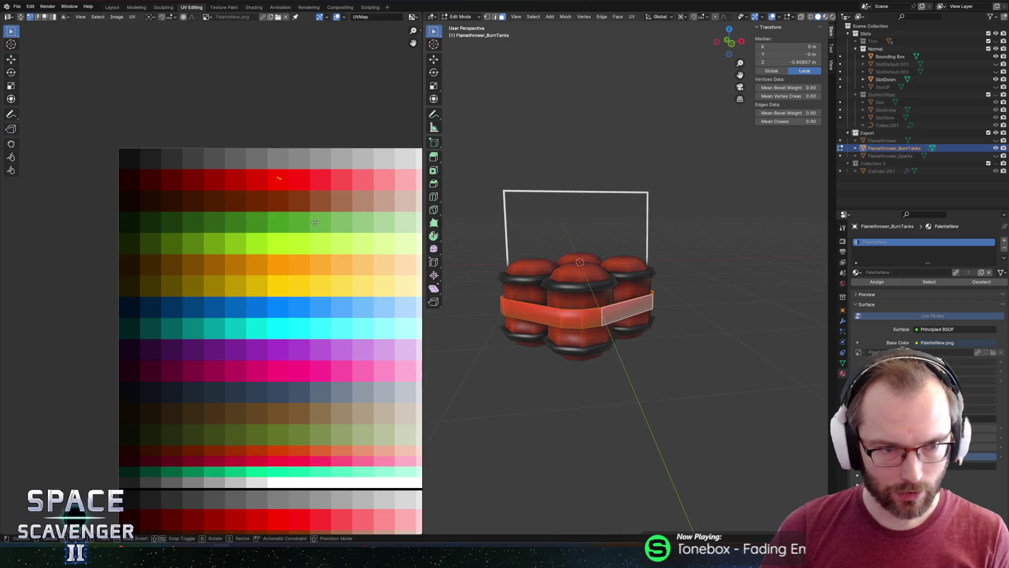
key("Tab")
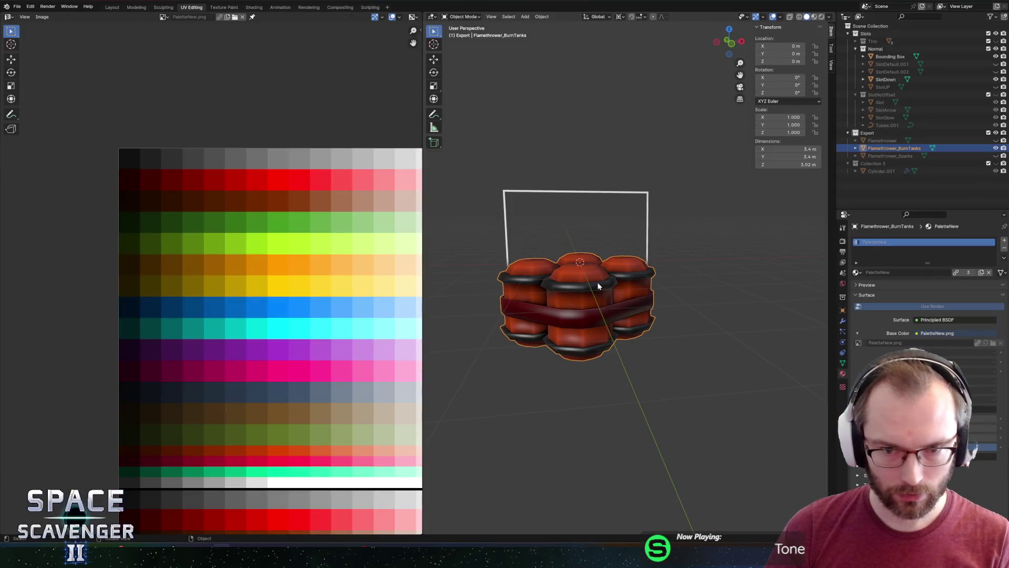
key("Tab")
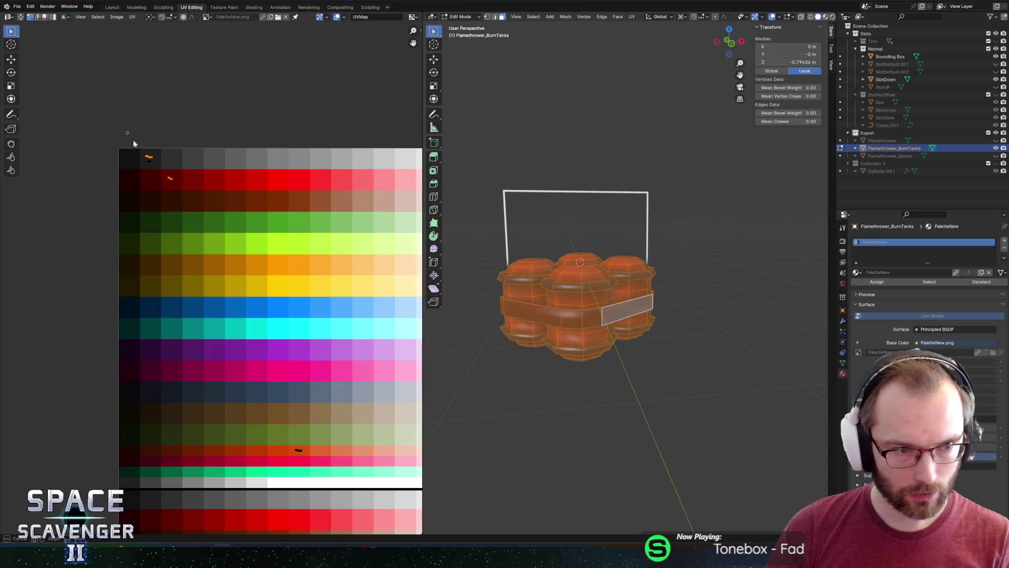
key("g")
left_click(161, 189)
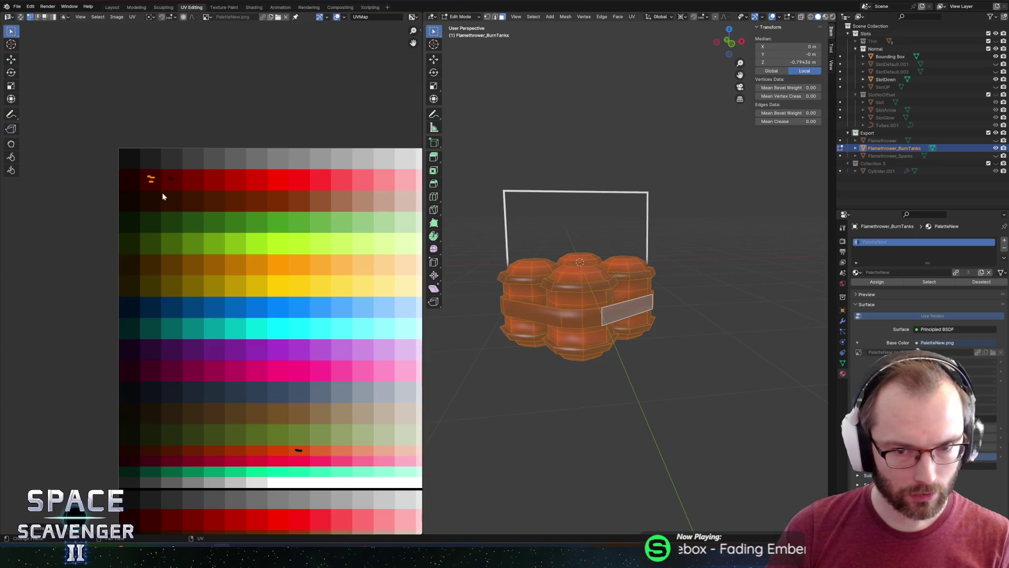
key("Tab")
key("ctrl+shift+e")
left_click(765, 480)
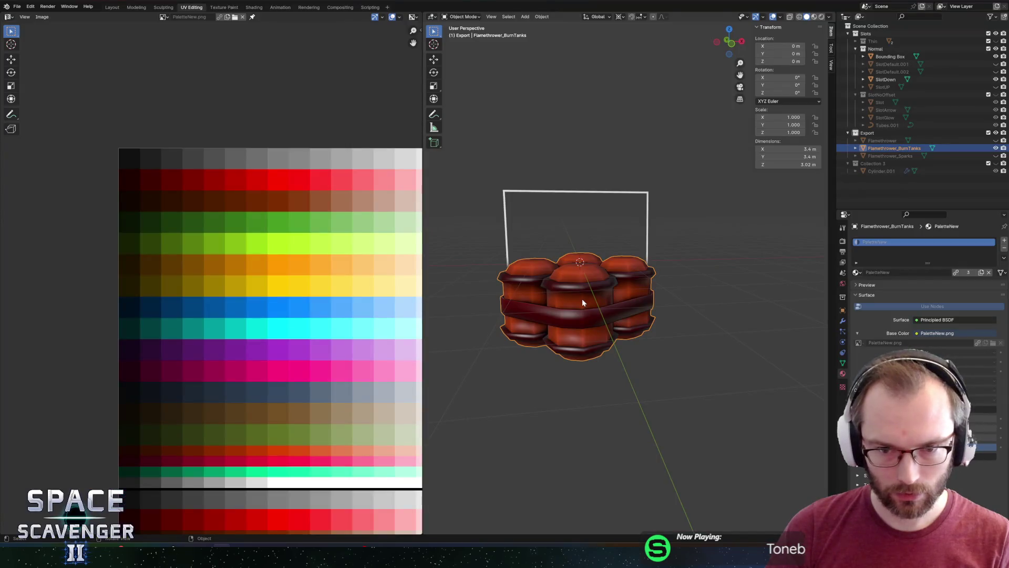
Shift a tank band's UVs horizontally to an orange swatch and export the FBX again
key("Tab")
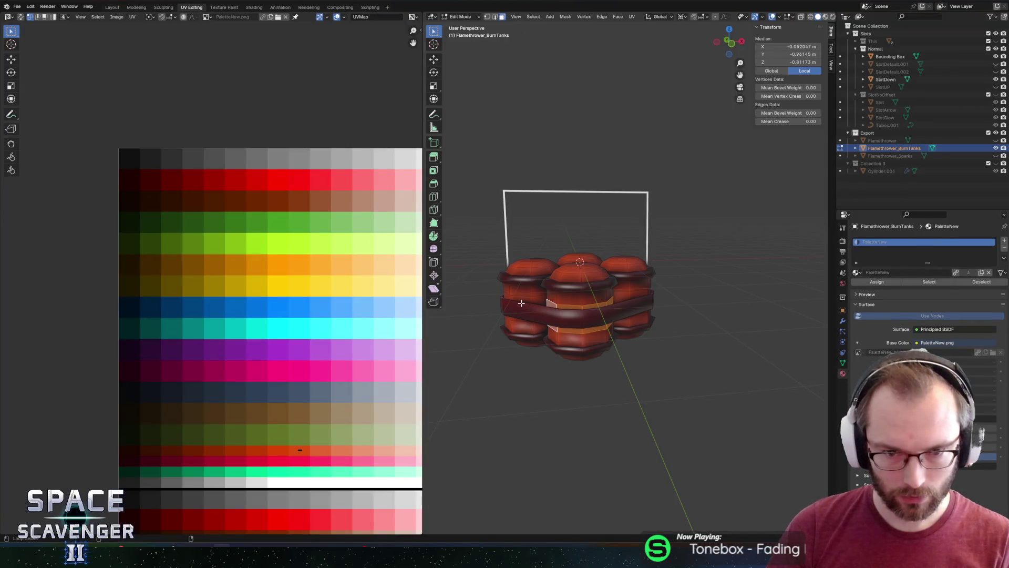
key("ctrl+z")
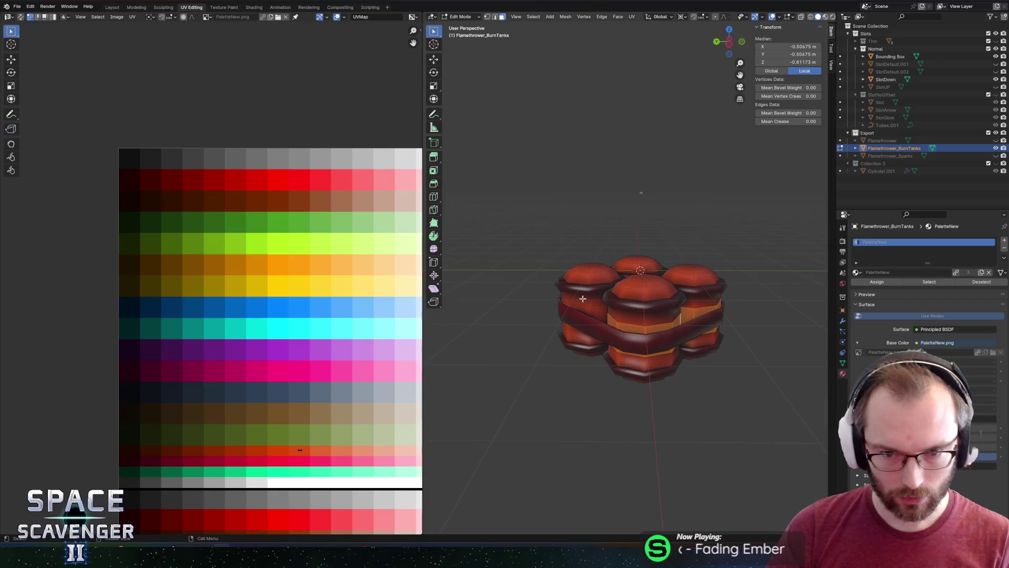
scroll(586, 308, "up", 5)
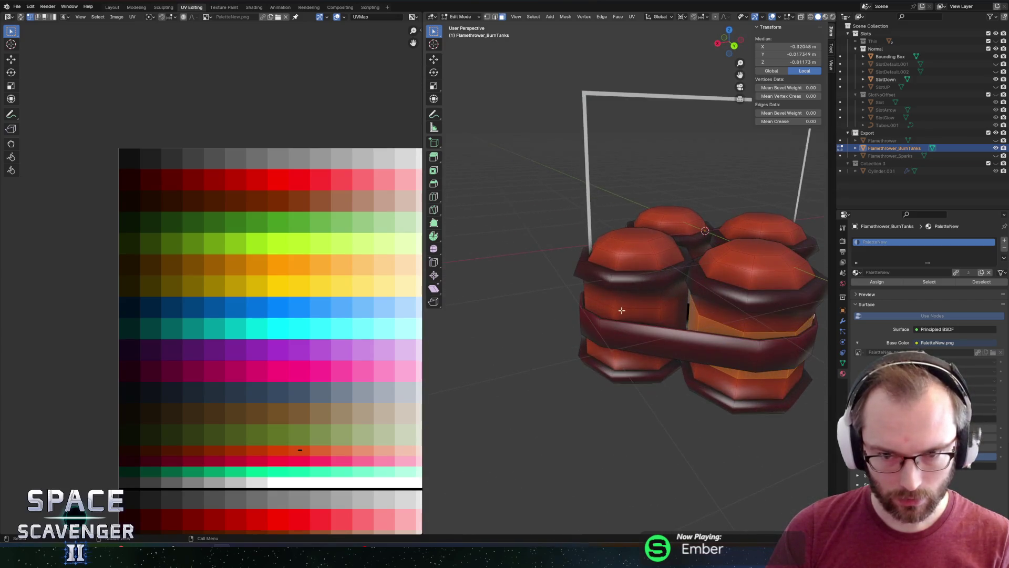
left_click(614, 311, "alt")
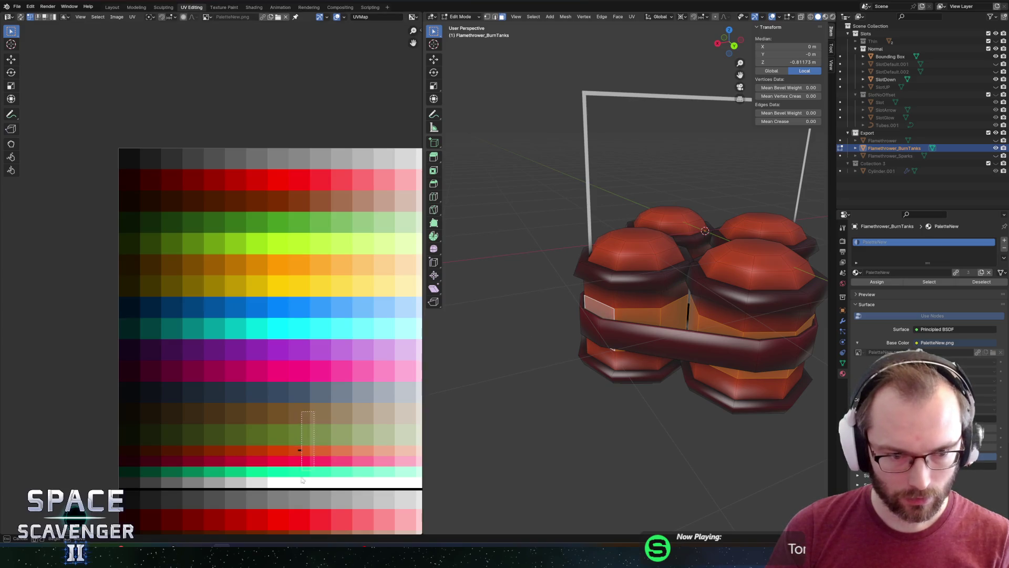
key("g")
key("x")
left_click(55, 490)
key("Tab")
key("ctrl+shift+e")
left_click(750, 480)
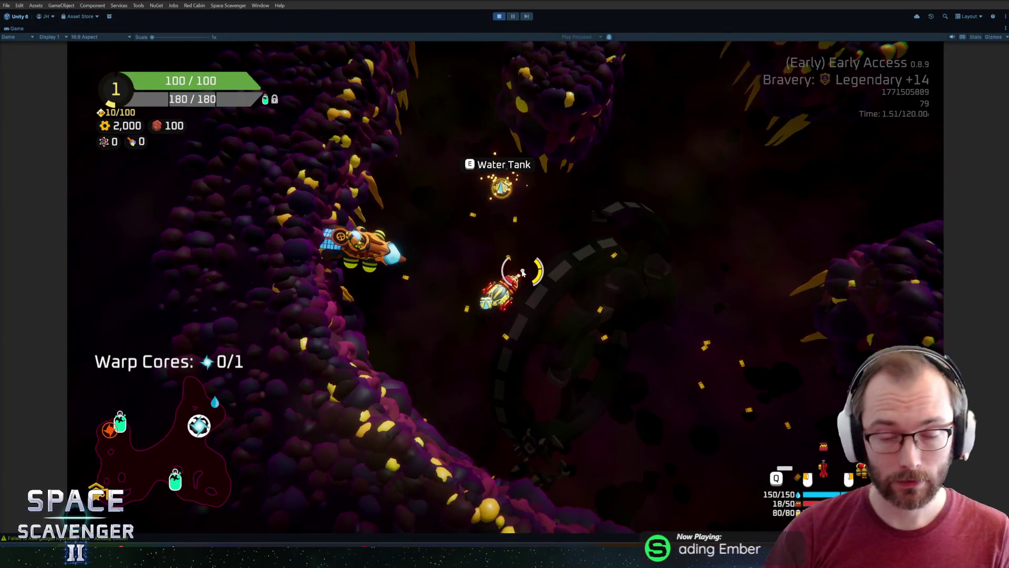
Spawn a grub from the debug console and burn it with the flamethrower while flying
left_click(599, 227)
key("grave")
type("s")
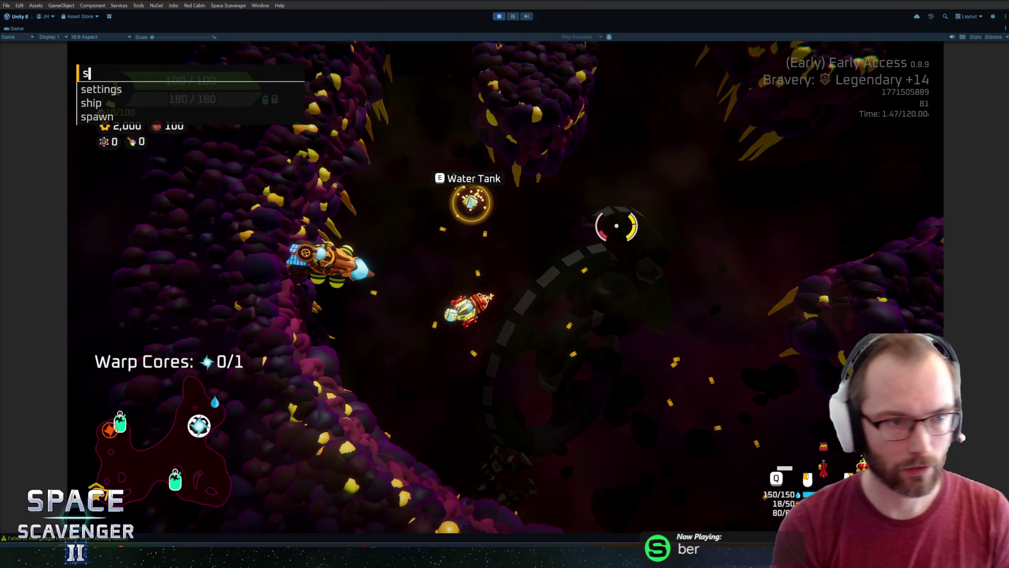
type("pawn Grub")
key("Return")
left_click(360, 168)
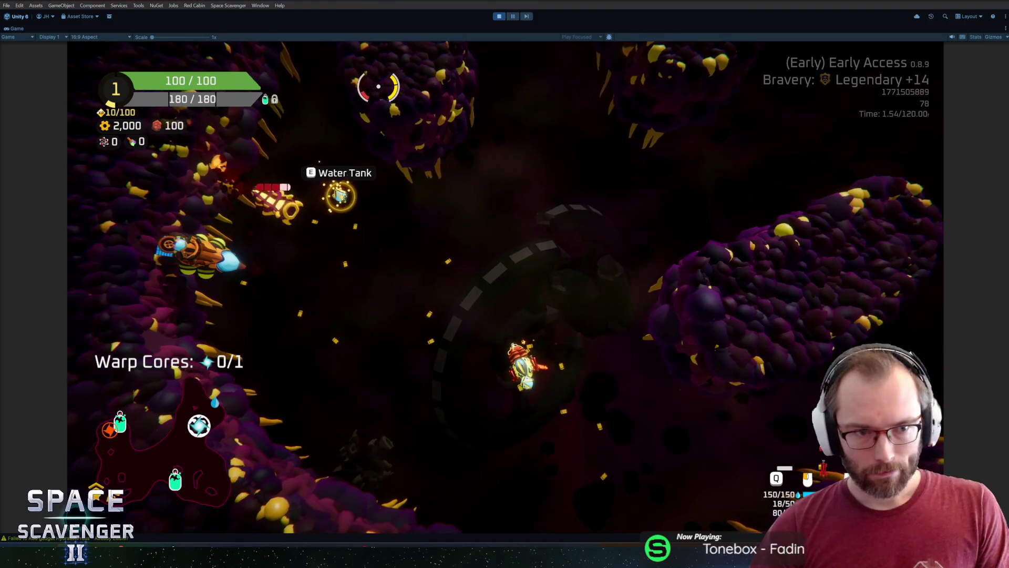
key("w")
left_click(428, 138)
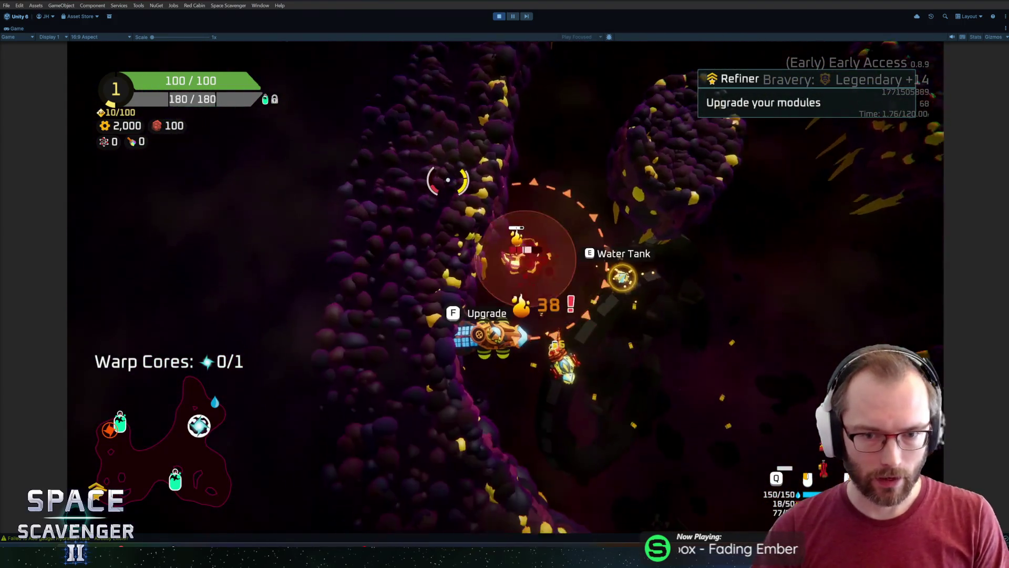
key("w")
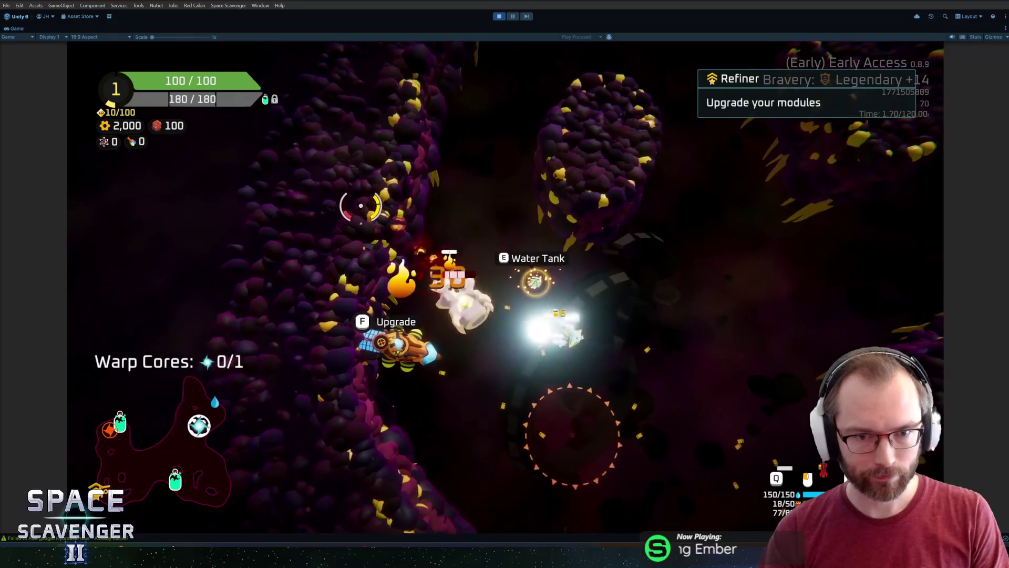
key("a")
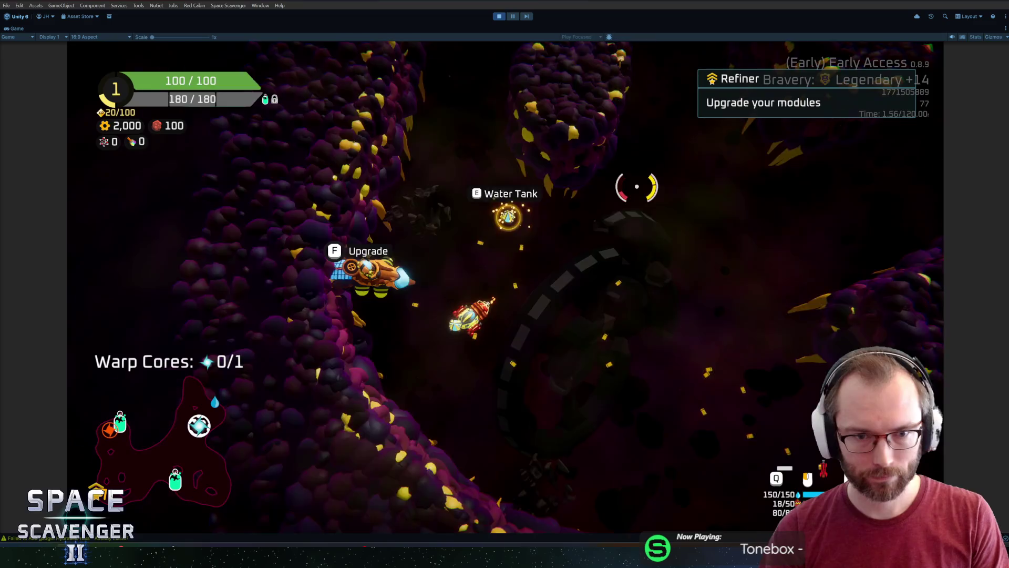
Check the +8 Burn bonus in the build grid stats, then exit play mode
key("Tab")
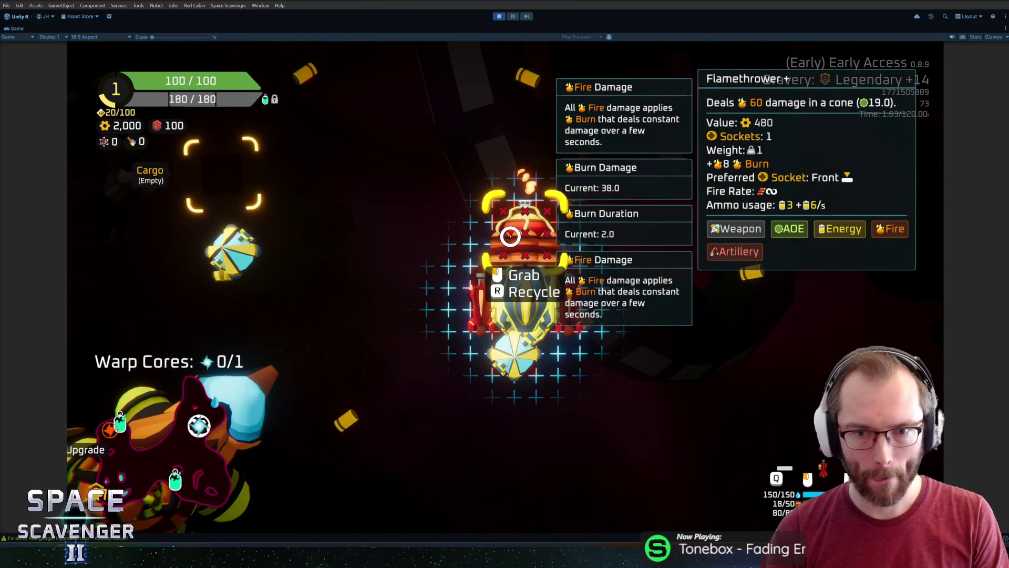
key("Tab")
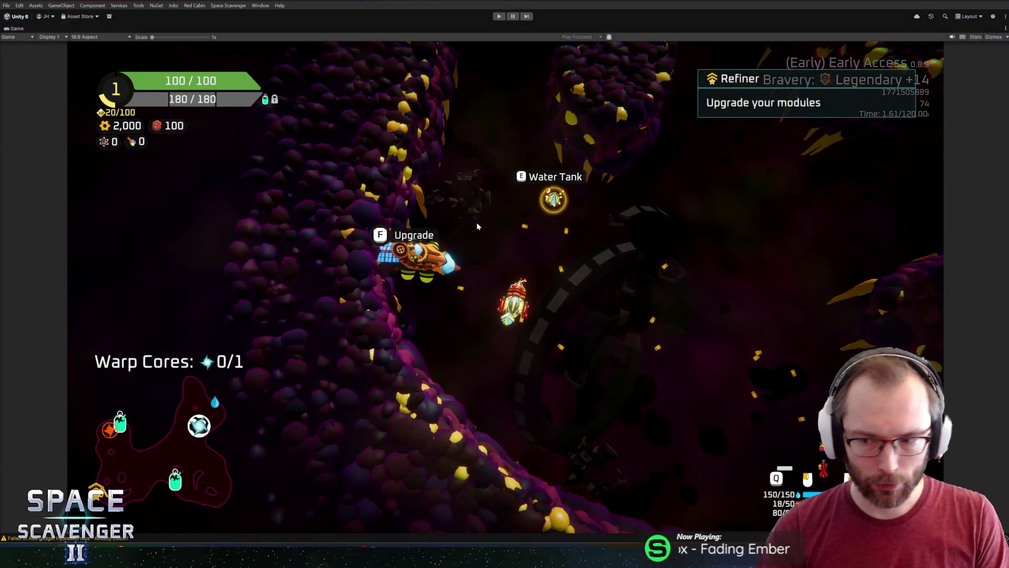
key("ctrl+p")
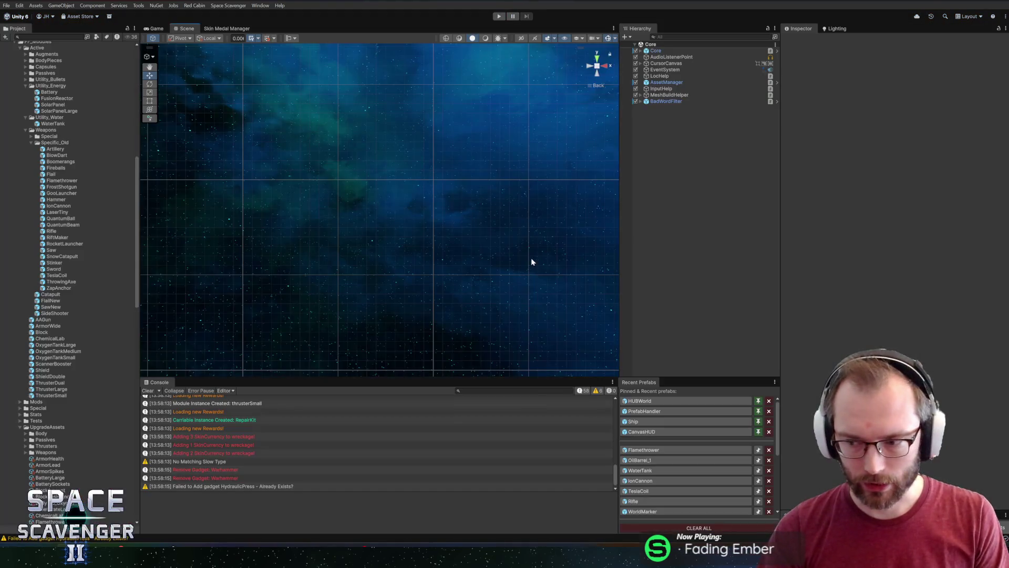
Review the Flamethrower prefab's action settings, exit prefab mode, and start the game in Play mode
left_click(663, 450)
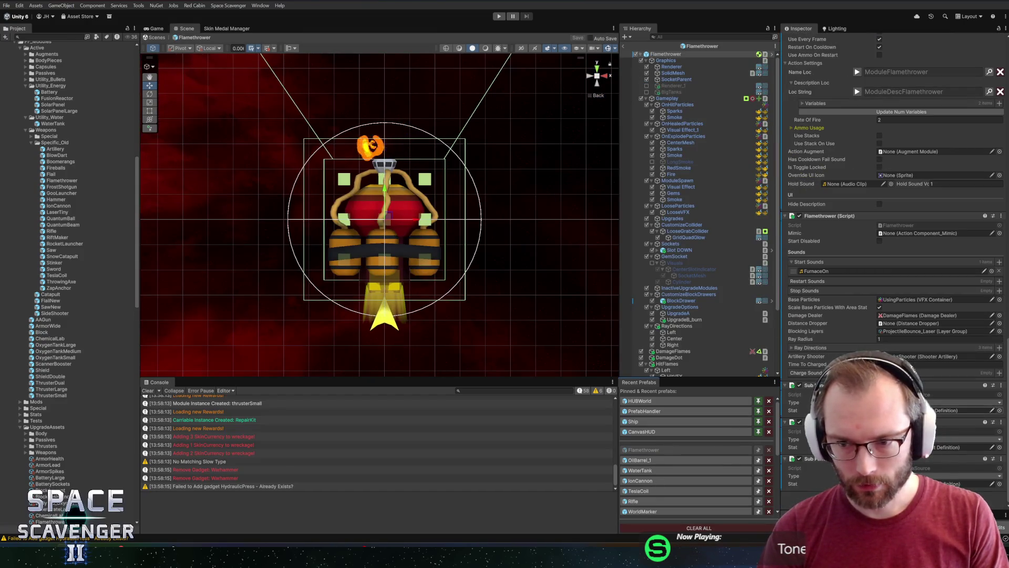
scroll(865, 294, "up", 3)
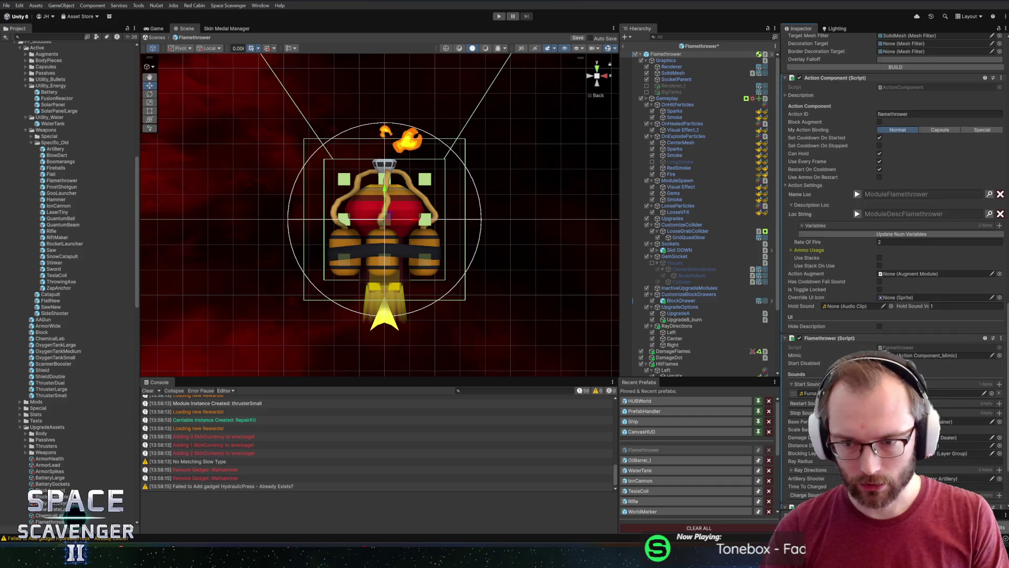
scroll(865, 294, "down", 2)
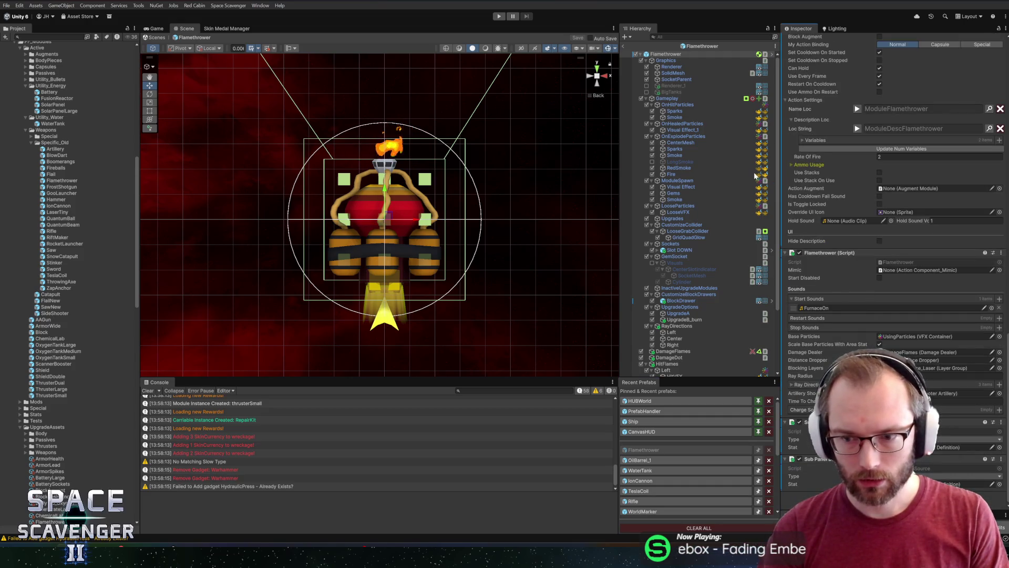
left_click(625, 47)
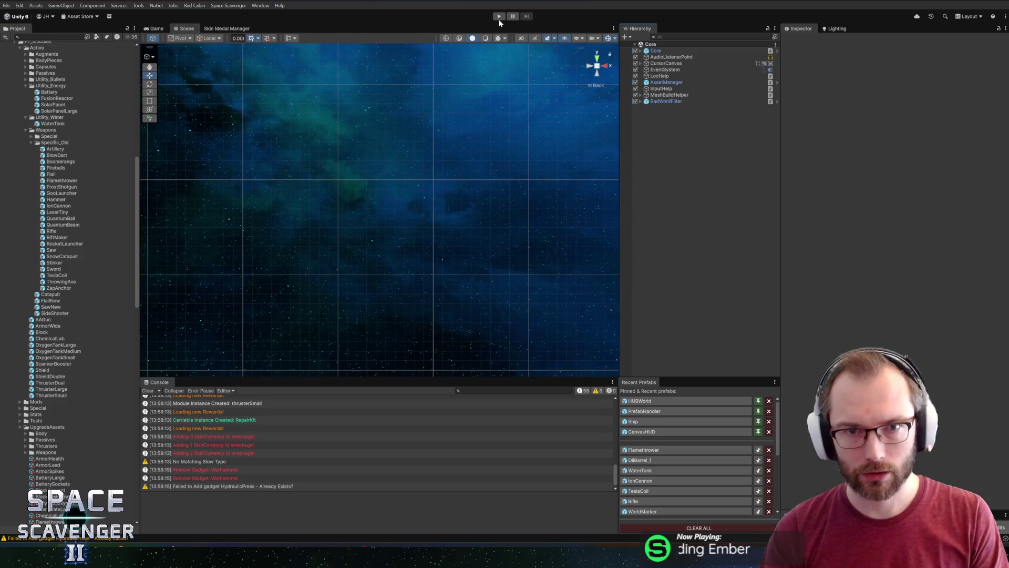
left_click(499, 16)
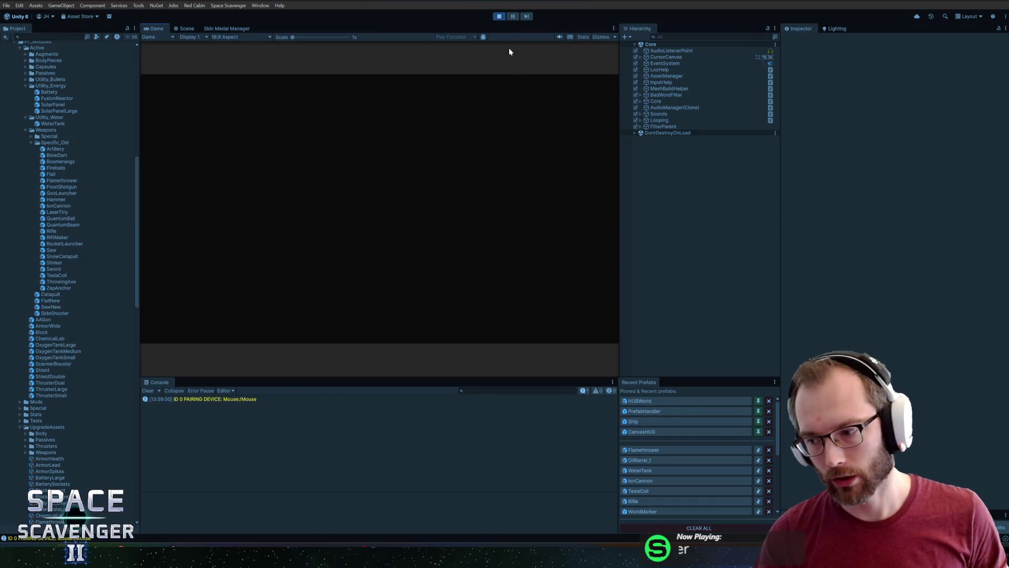
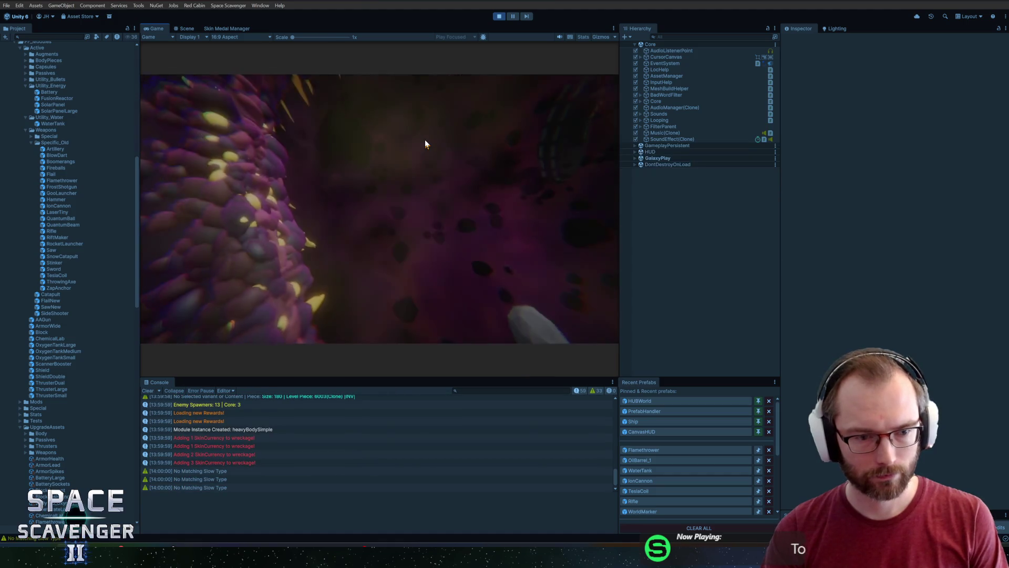
Spawn a module through the game's debug command console
key("grave")
type("spawn")
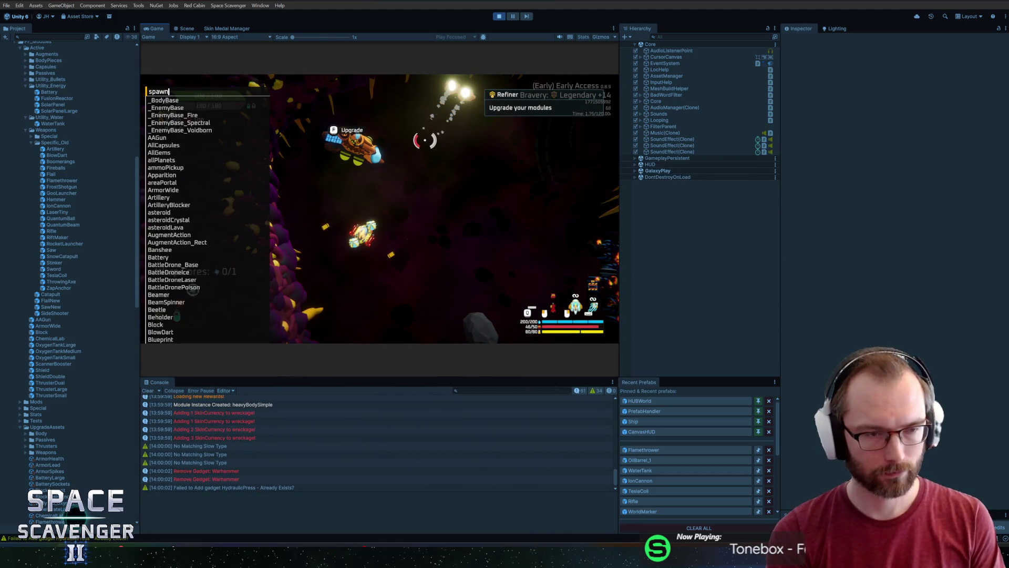
type(" l")
key("BackSpace")
type("l")
key("Escape")
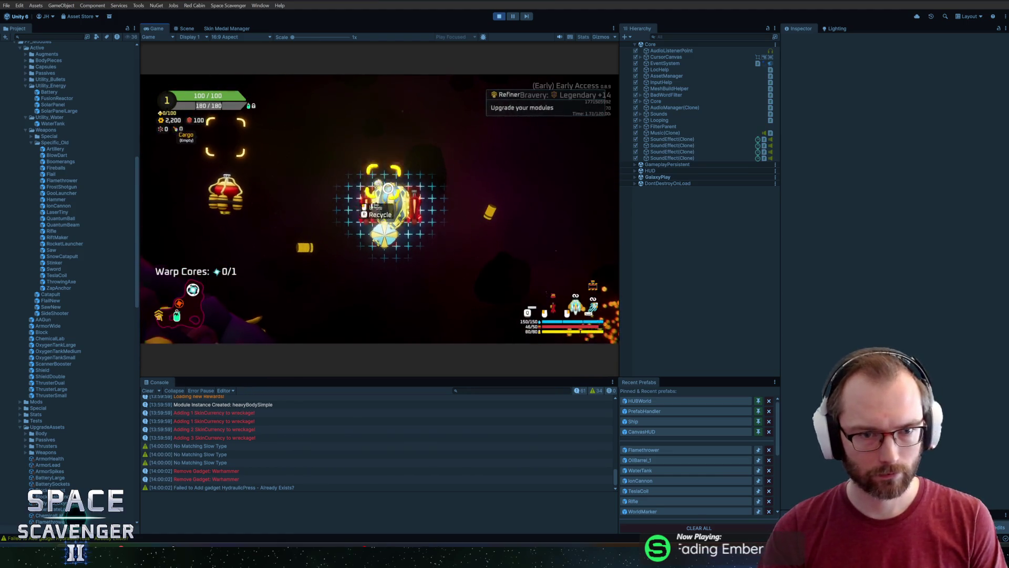
Fly to the upgrade station and apply the Burning sparks upgrade
key("a")
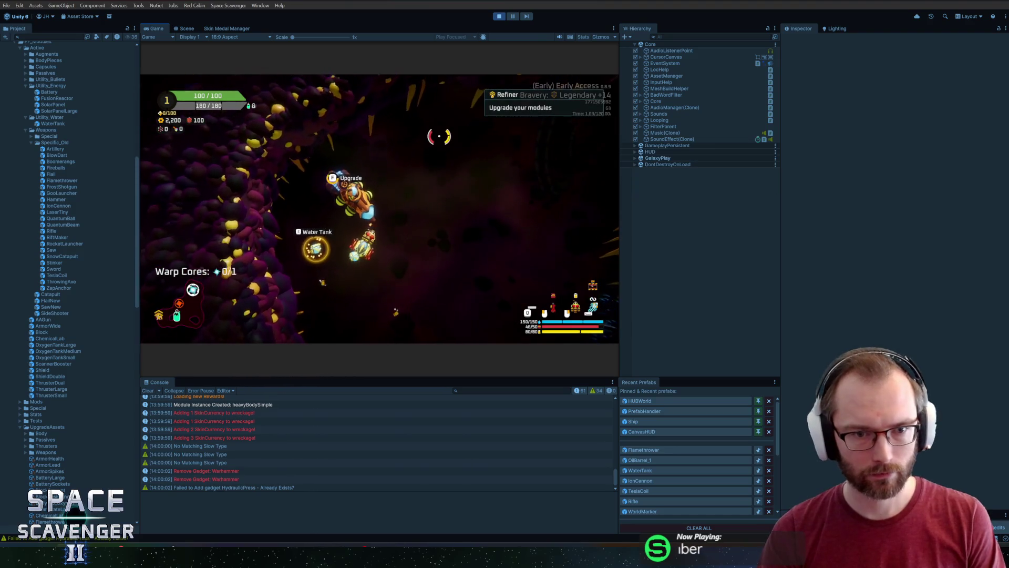
key("f")
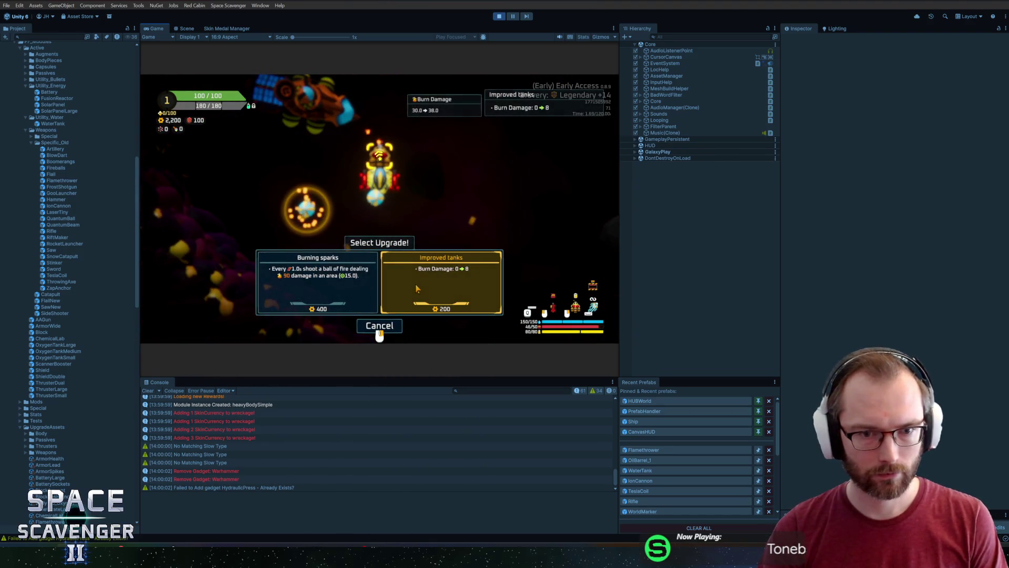
key("Left")
key("Return")
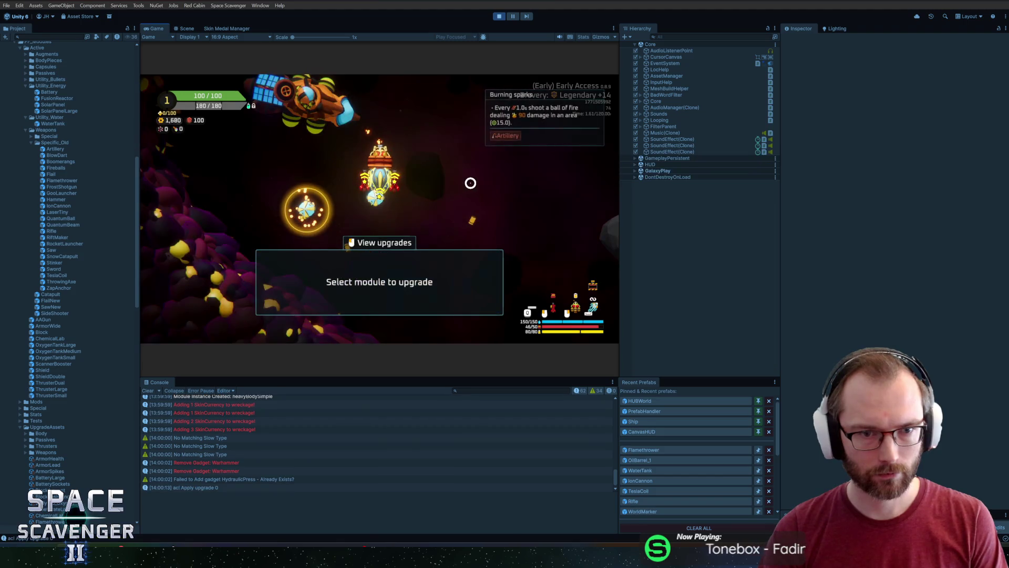
Fly through the cave firing flames in the enlarged game view, then bring Blender forward
key("shift+space")
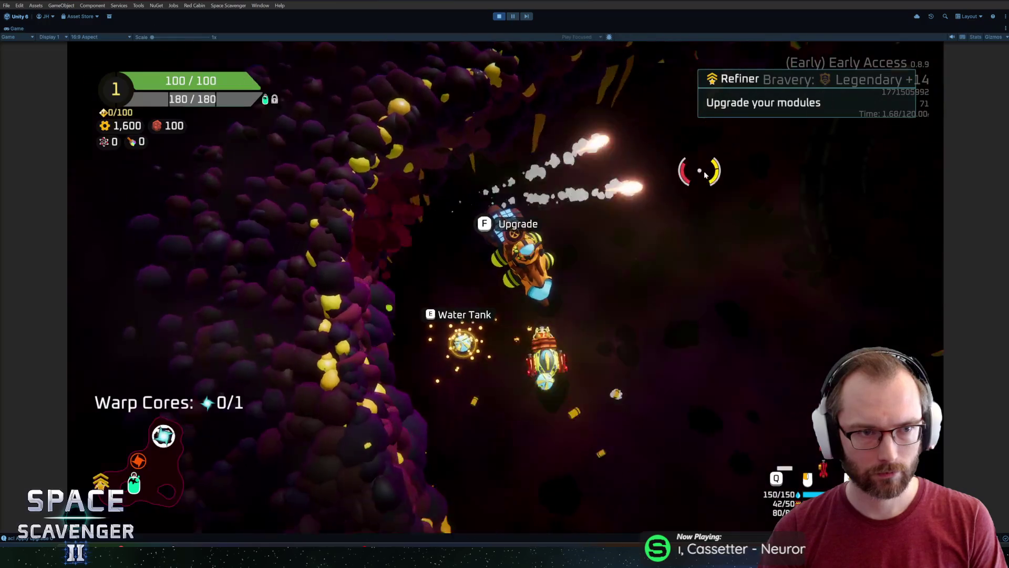
mouse_move(690, 249)
left_mouse_down()
mouse_move(672, 318)
mouse_move(574, 340)
left_mouse_up()
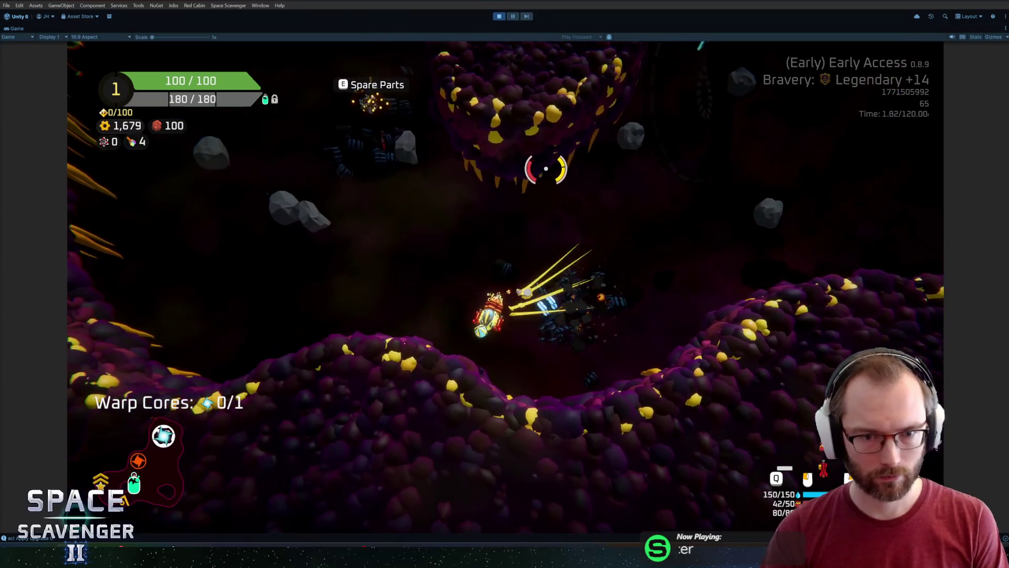
key("alt+Tab")
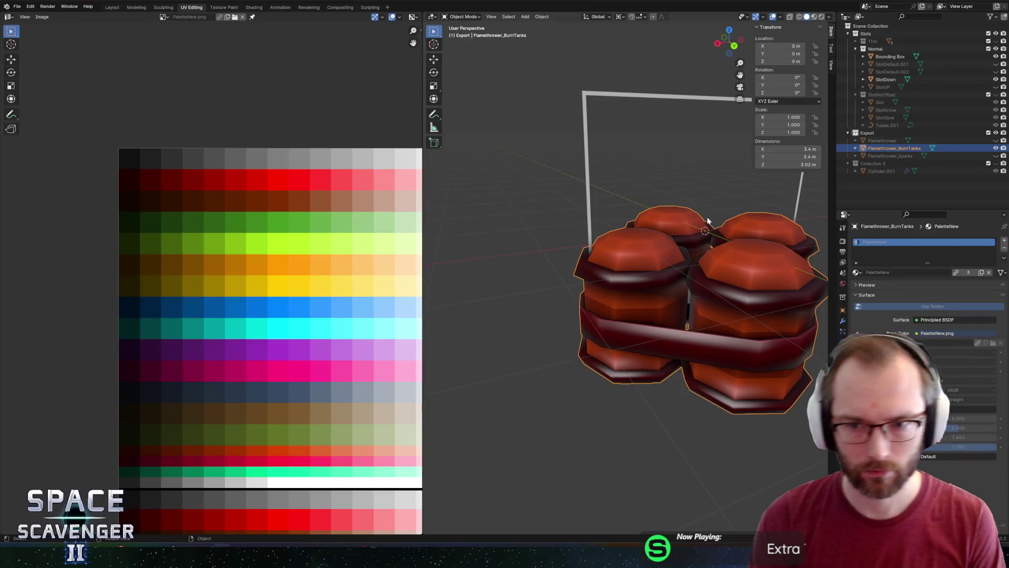
Inspect the burn tanks, then show and select the Flamethrower part in the Outliner
left_click_drag(708, 217, 577, 252)
key("h")
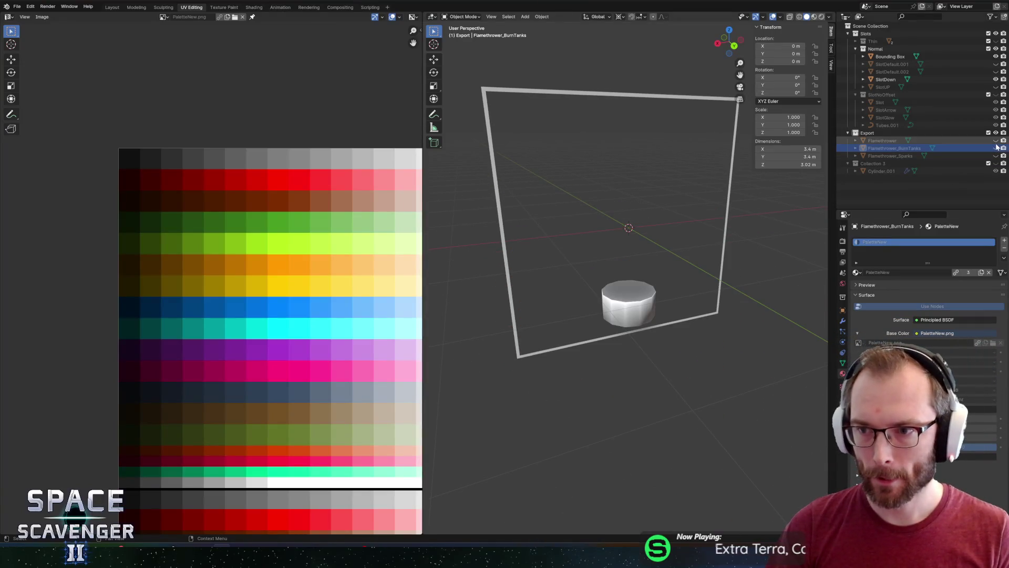
key("alt+h")
left_click(996, 140)
left_click(883, 140)
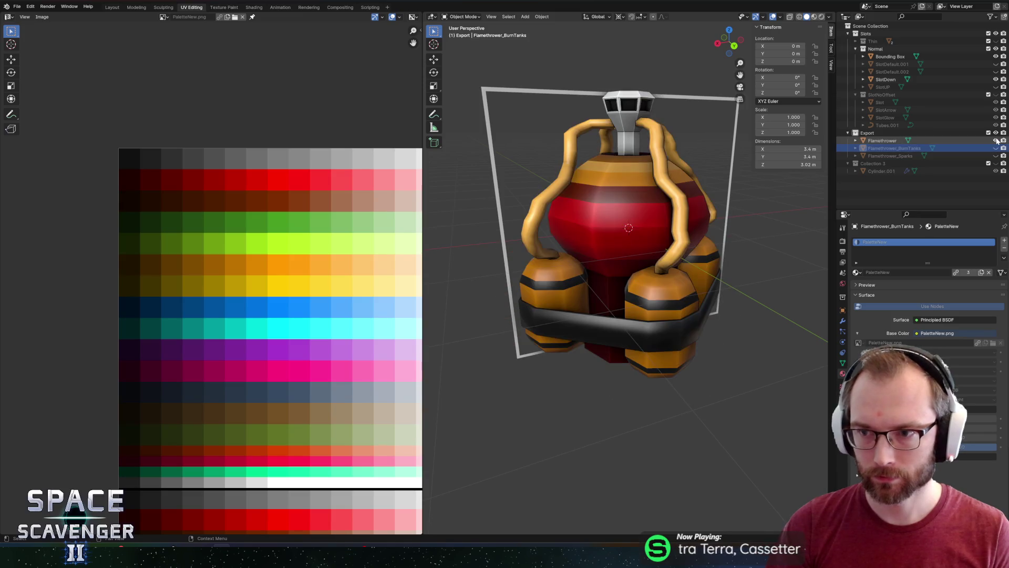
Move the Flamethrower tubes' UVs onto a brighter yellow palette cell
key("Tab")
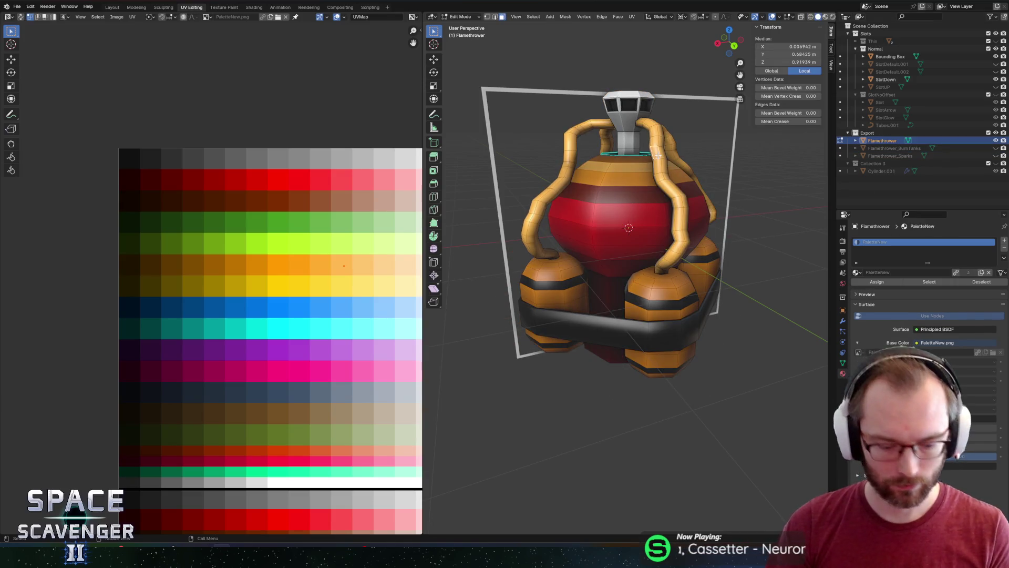
key("l")
key("l")
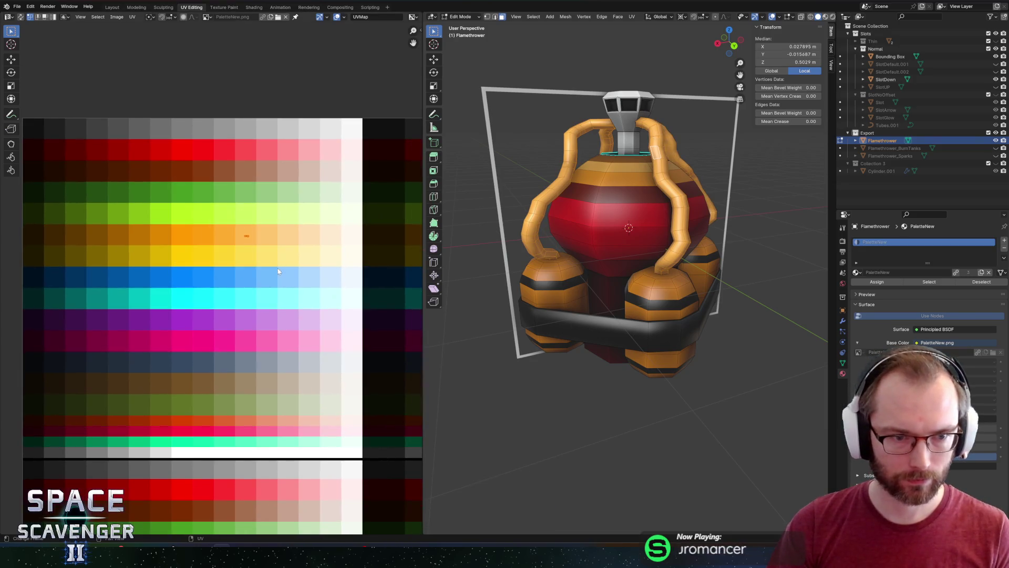
key("g")
left_click(223, 285)
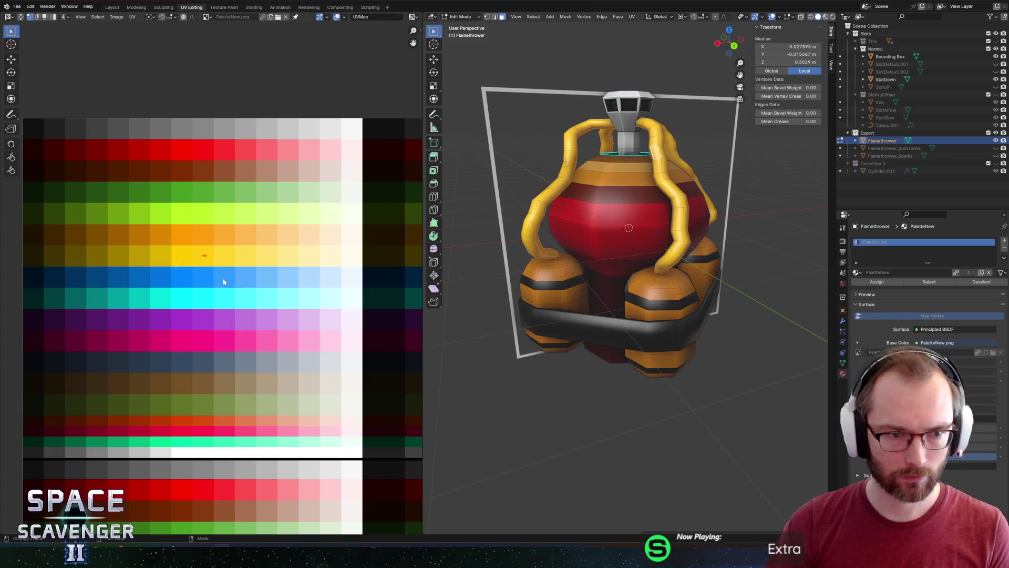
key("g")
left_click(218, 281)
key("Tab")
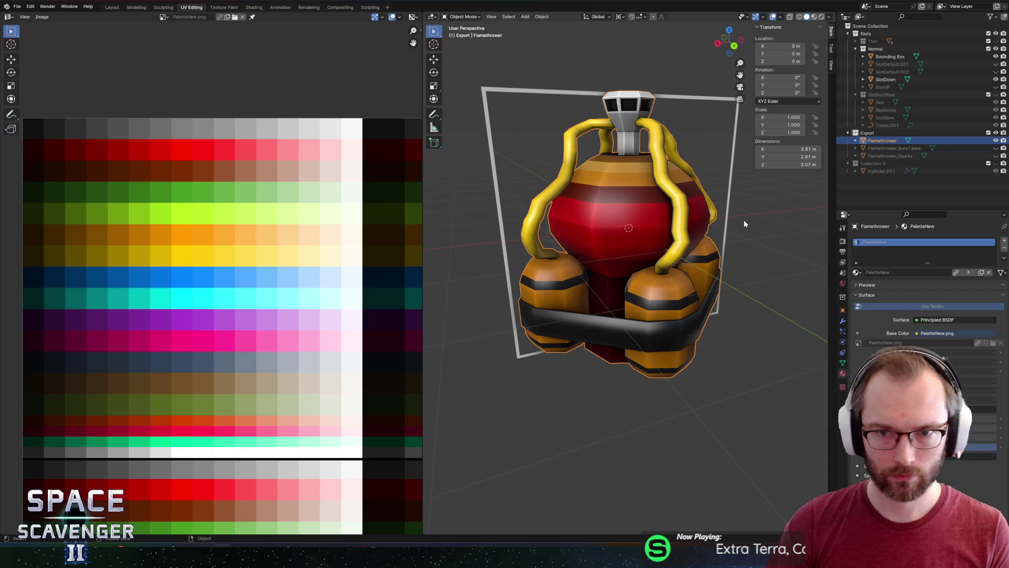
Show and select the Flamethrower_Sparks part and begin editing its mesh
left_click(994, 157)
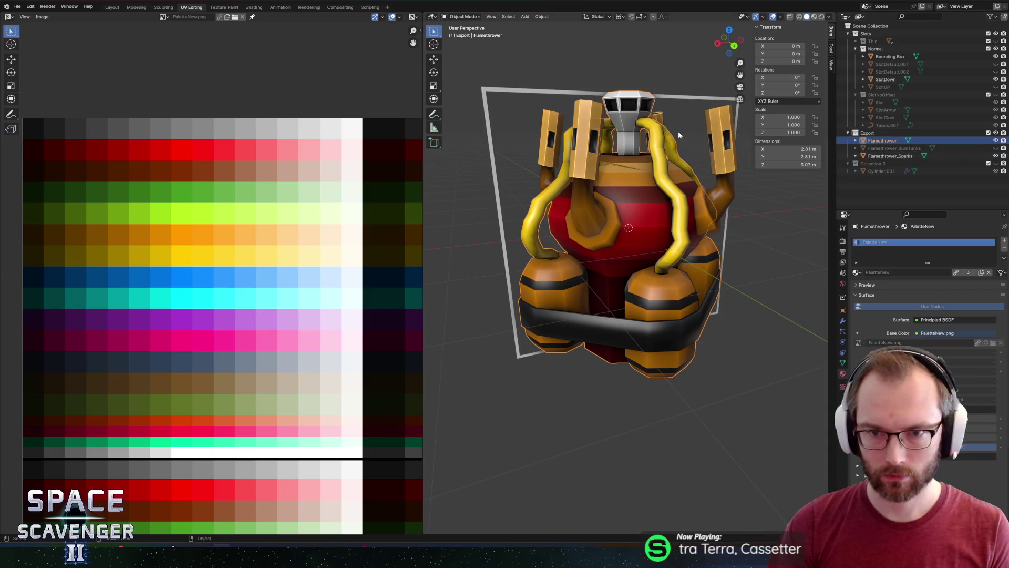
left_click(718, 131)
key("Tab")
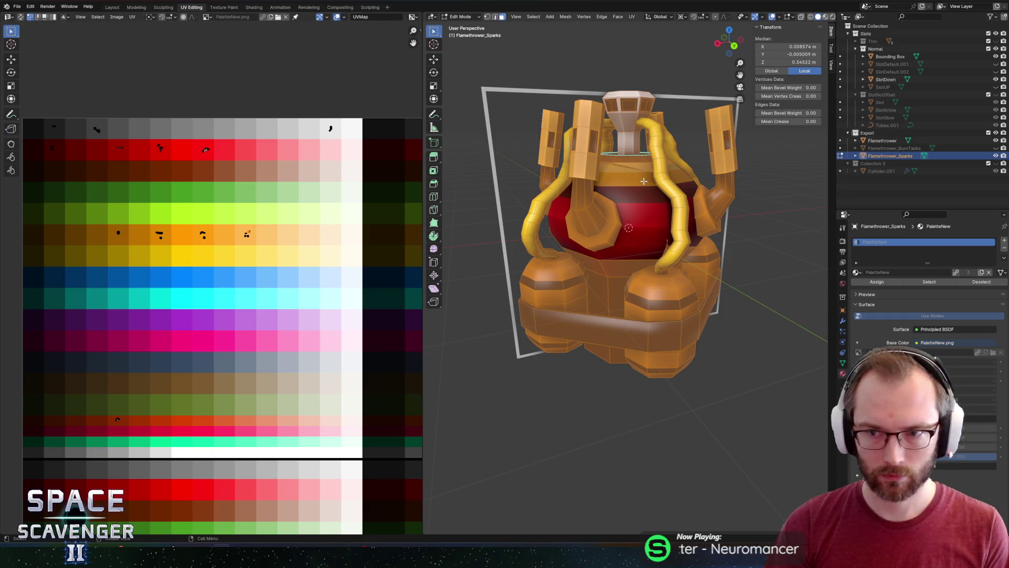
Recolour the Sparks tube and both box pillars by moving their UVs on the palette
key("Tab")
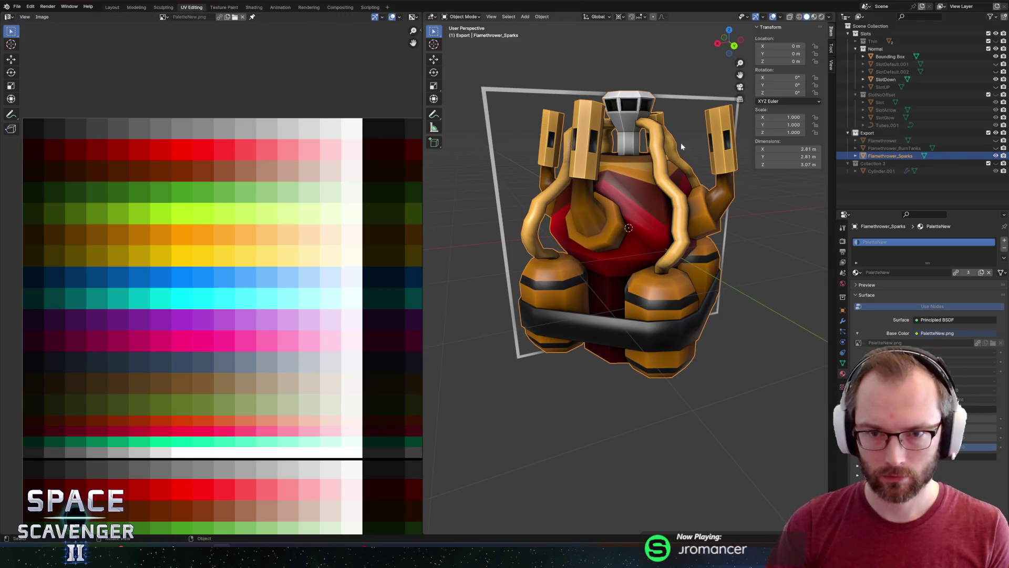
key("Tab")
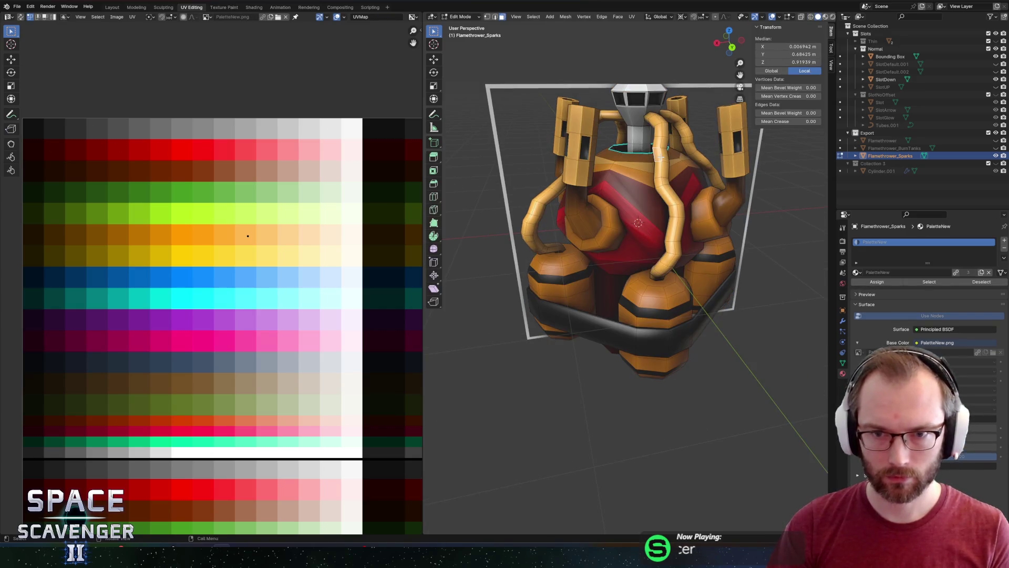
key("ctrl+l")
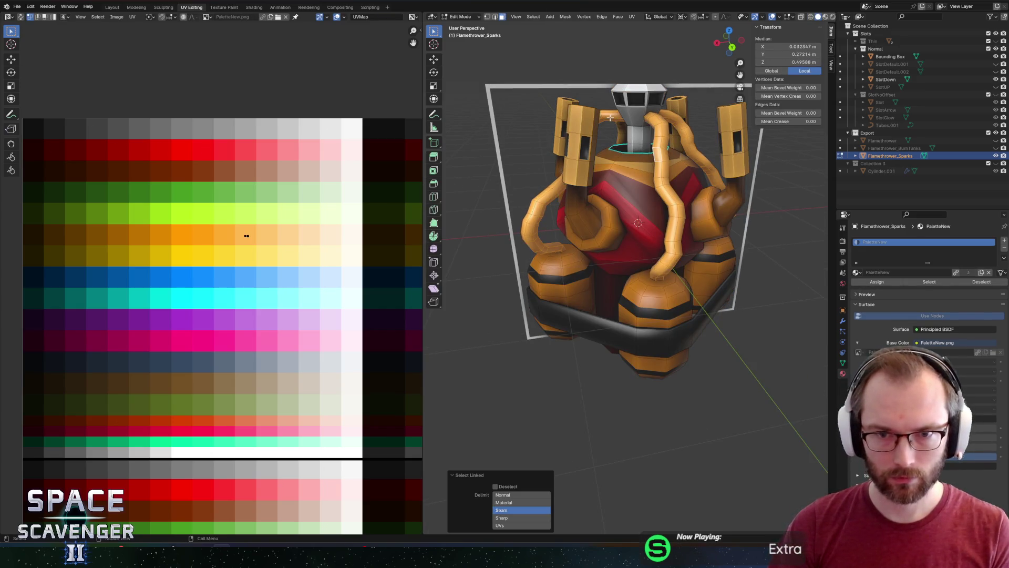
key("l")
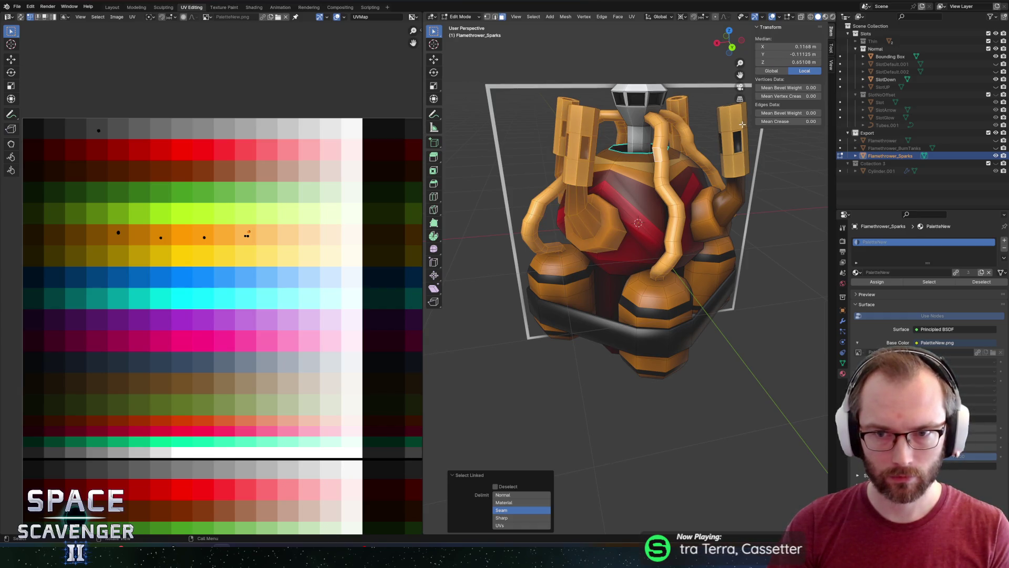
key("l")
key("g")
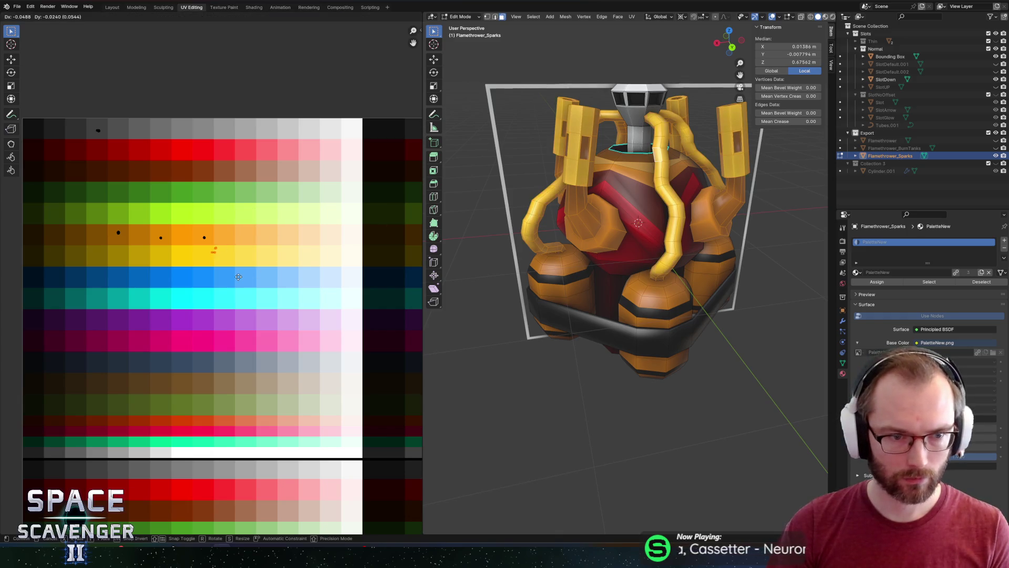
left_click(247, 281)
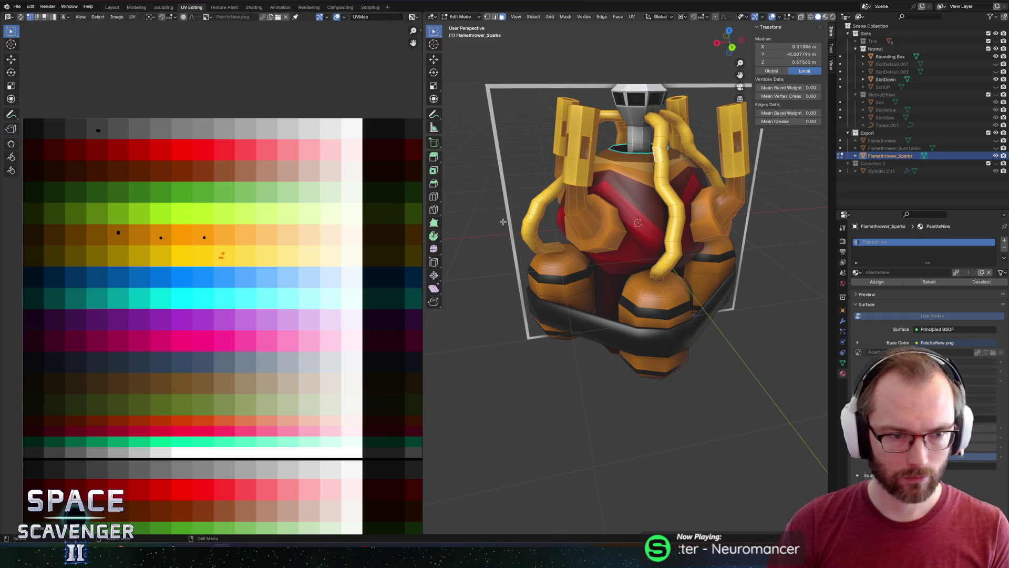
key("Tab")
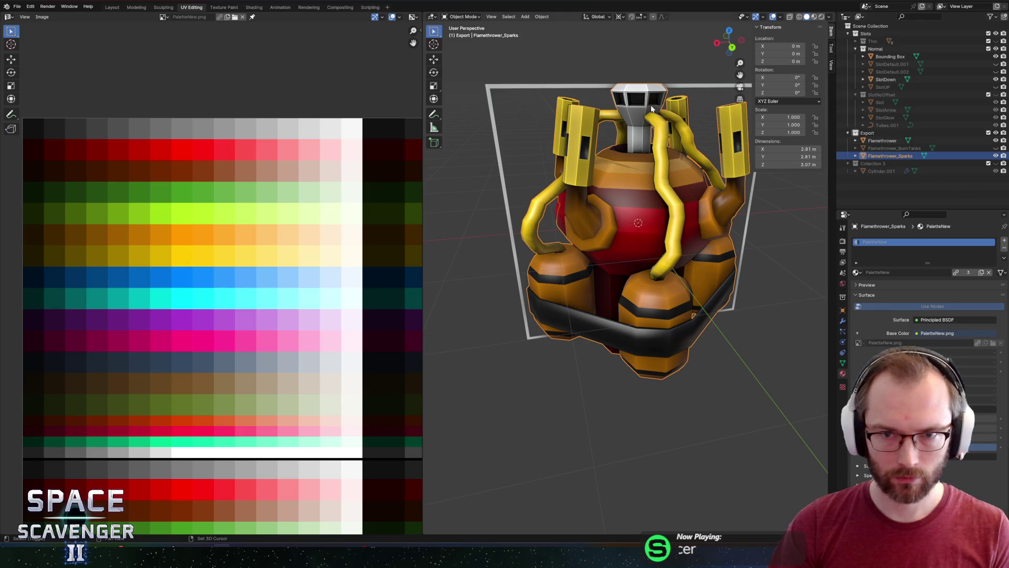
Edit Flamethrower and Sparks together and move their orange UV islands onto yellow
left_click(573, 181, "shift")
key("Tab")
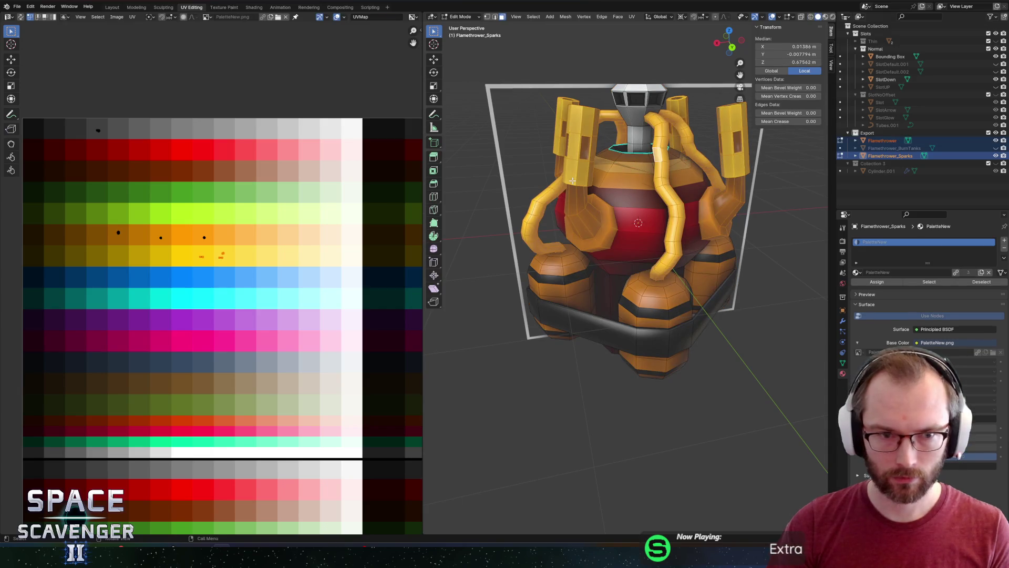
scroll(203, 261, "up", 3)
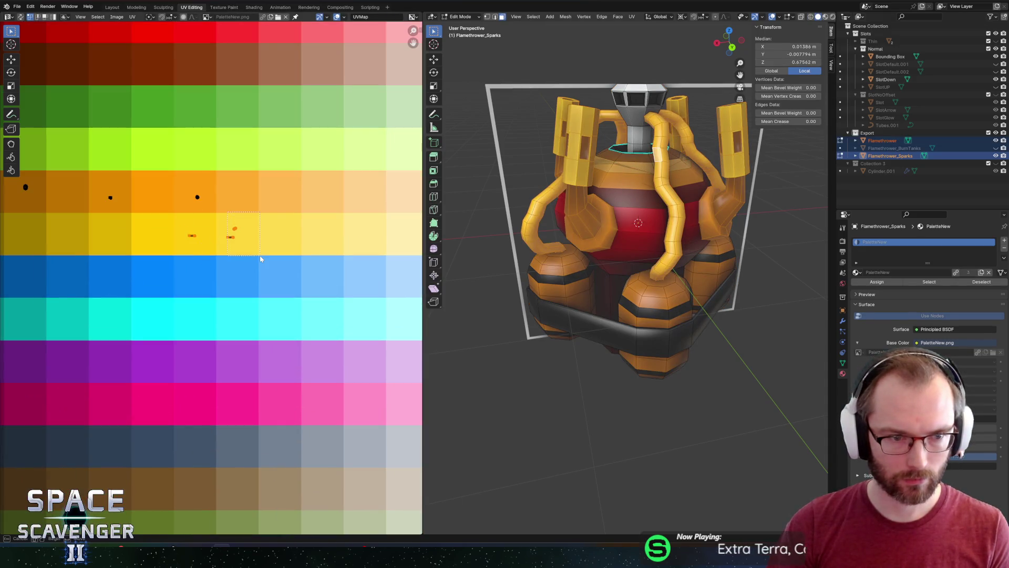
key("g")
left_click(227, 263)
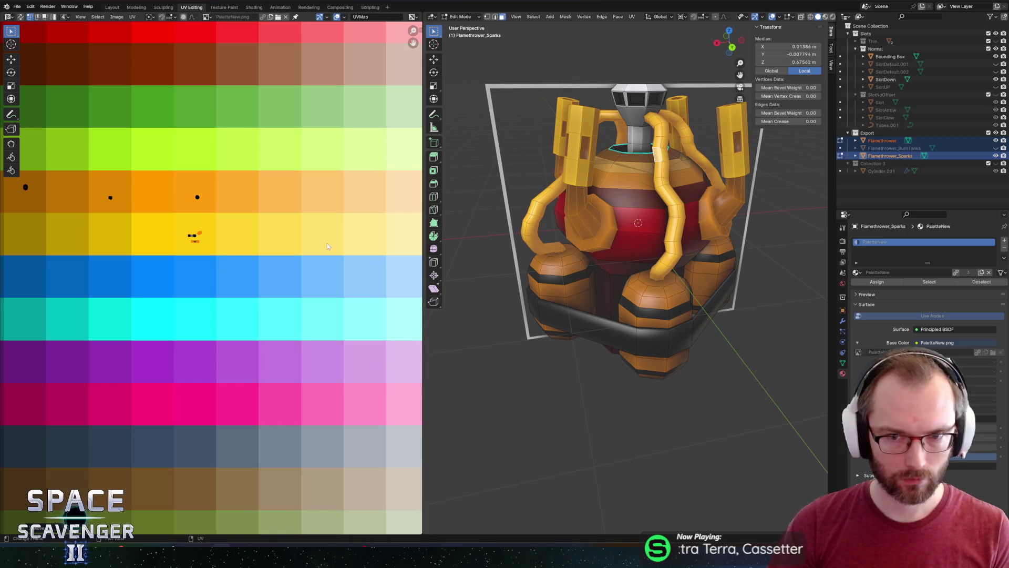
key("g")
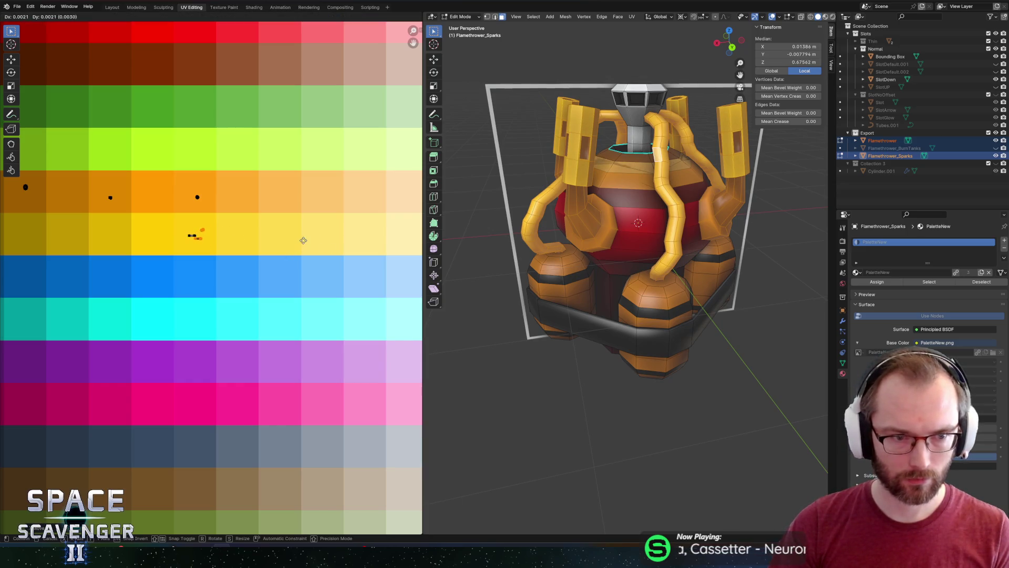
left_click(306, 245)
scroll(546, 175, "down", 4)
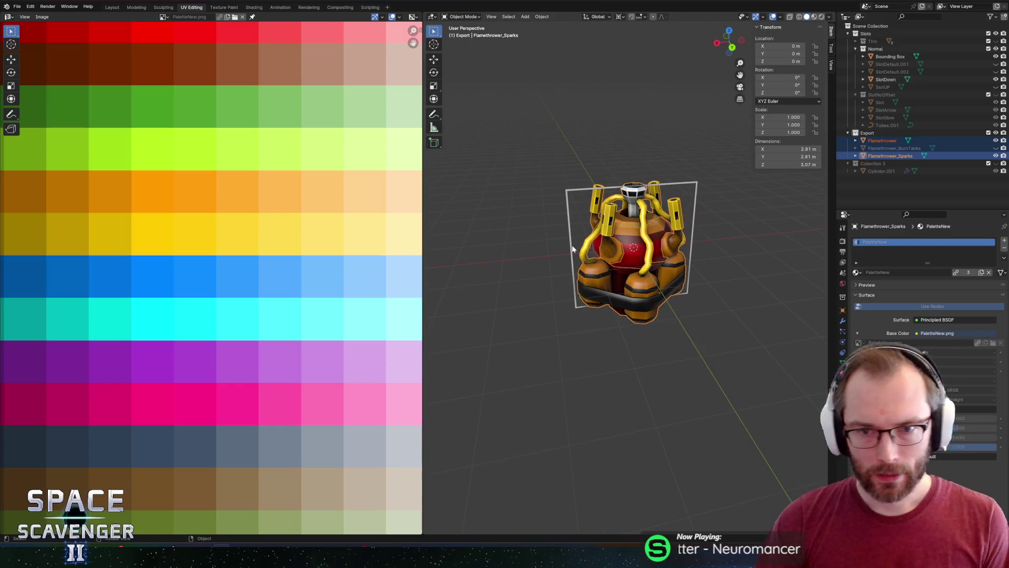
Export the flamethrower as FBX, hop to Unity and back, and frame the model in view
key("ctrl+shift+e")
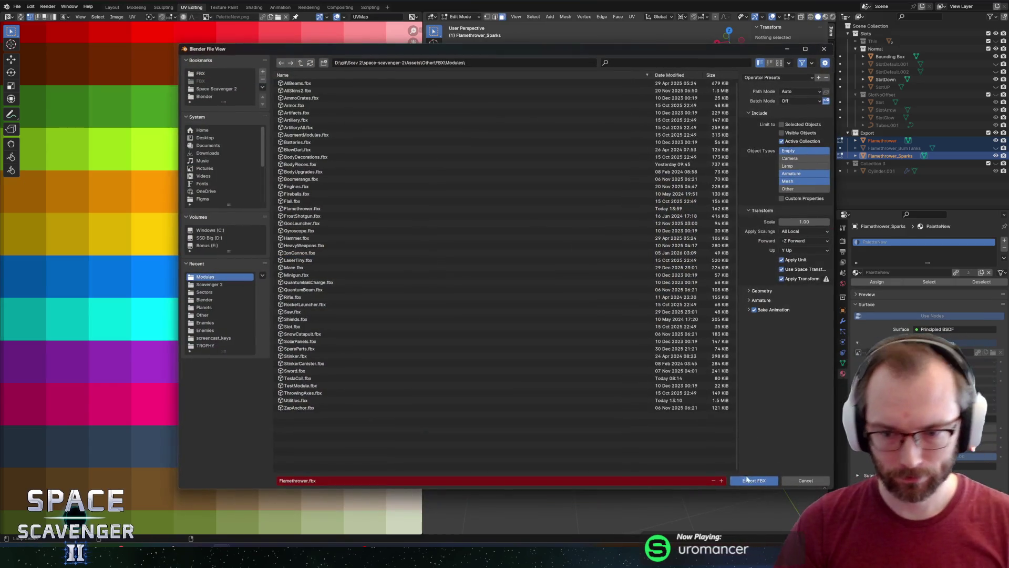
key("Return")
key("alt+a")
key("alt+Tab")
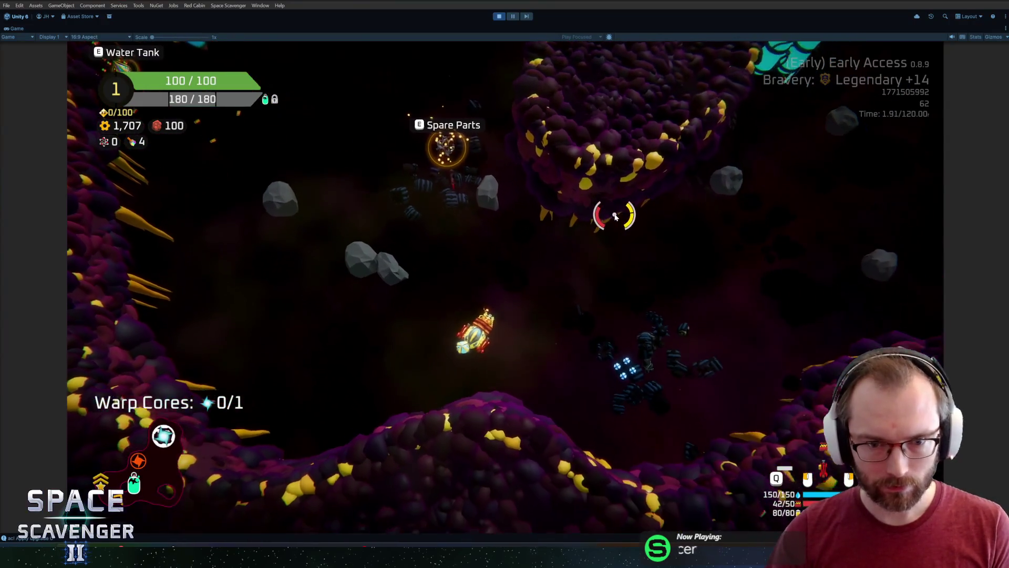
key("alt+Tab")
key("ctrl+z")
key("KP_Decimal")
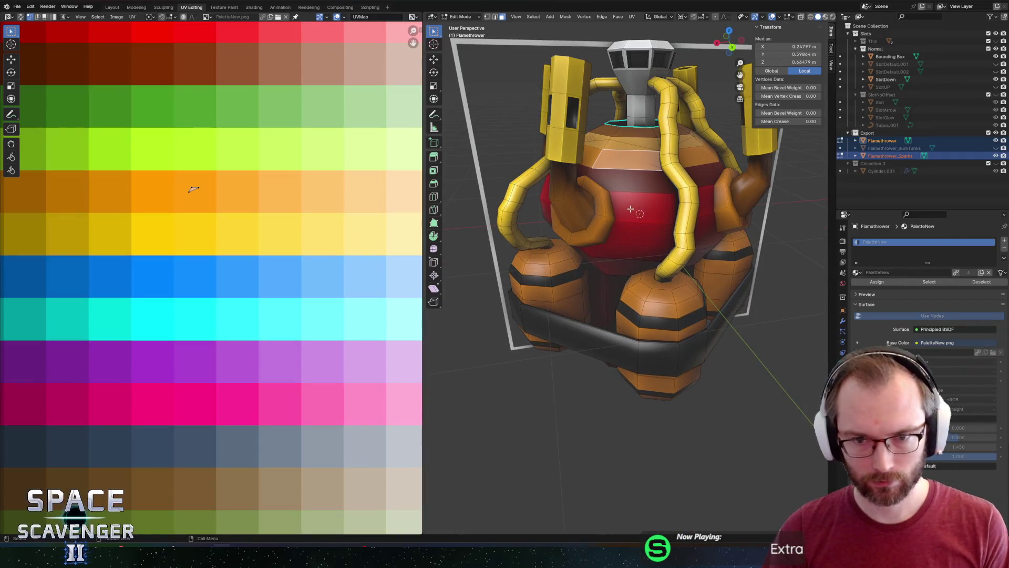
Make Flamethrower the only selected object and return to editing its mesh
key("alt+a")
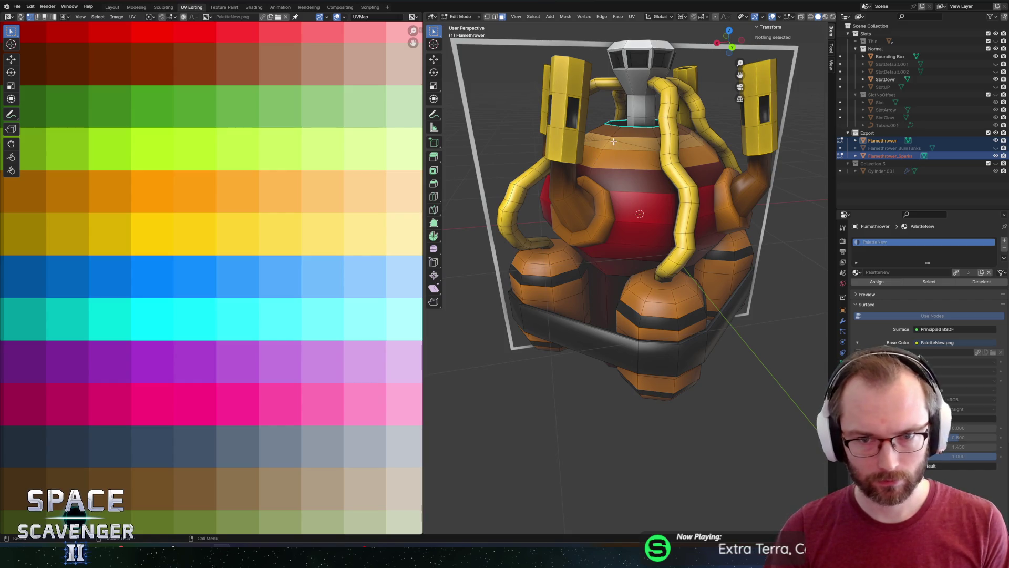
left_click(612, 141)
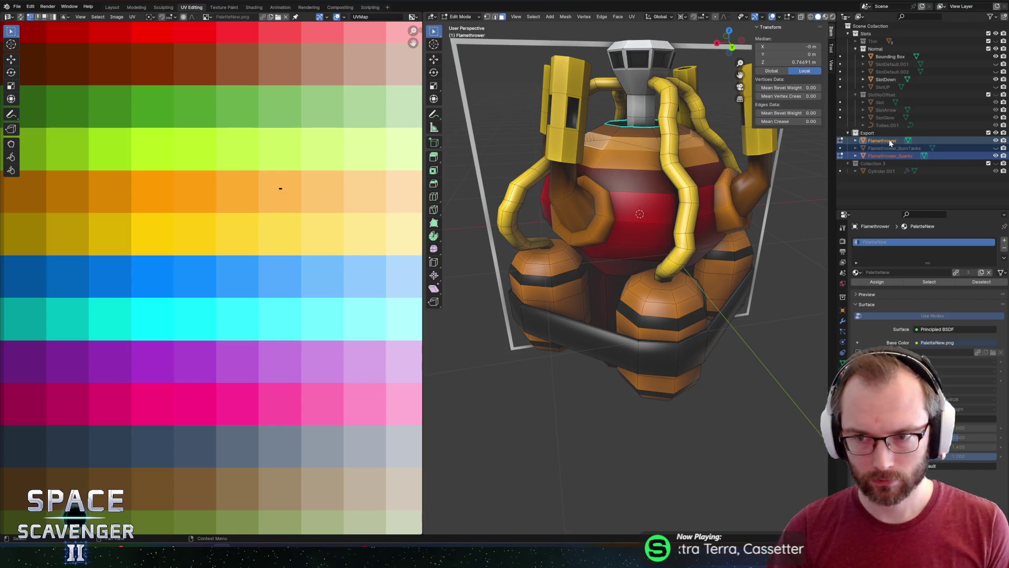
key("Tab")
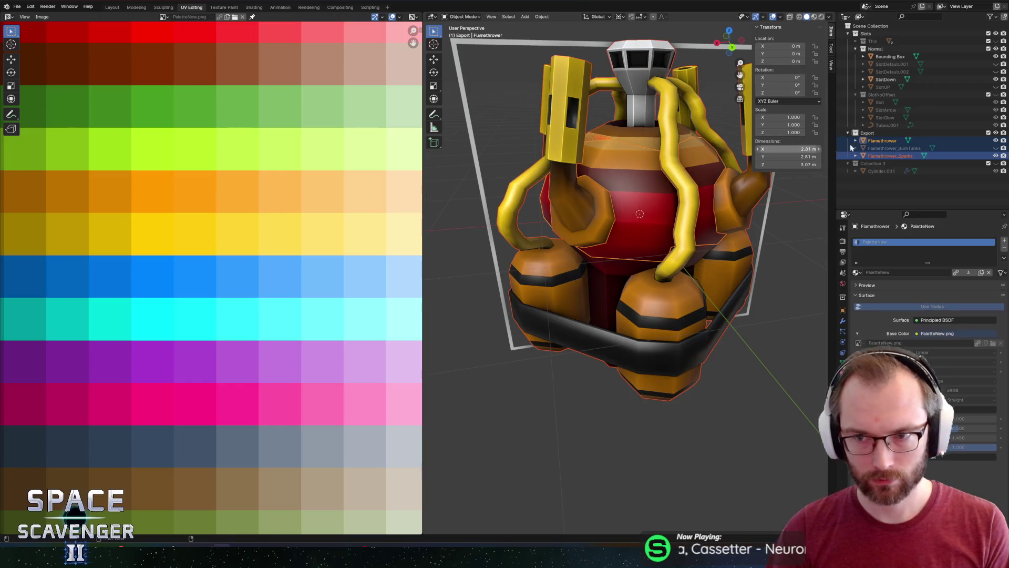
left_click(996, 155)
left_click(880, 139)
key("Tab")
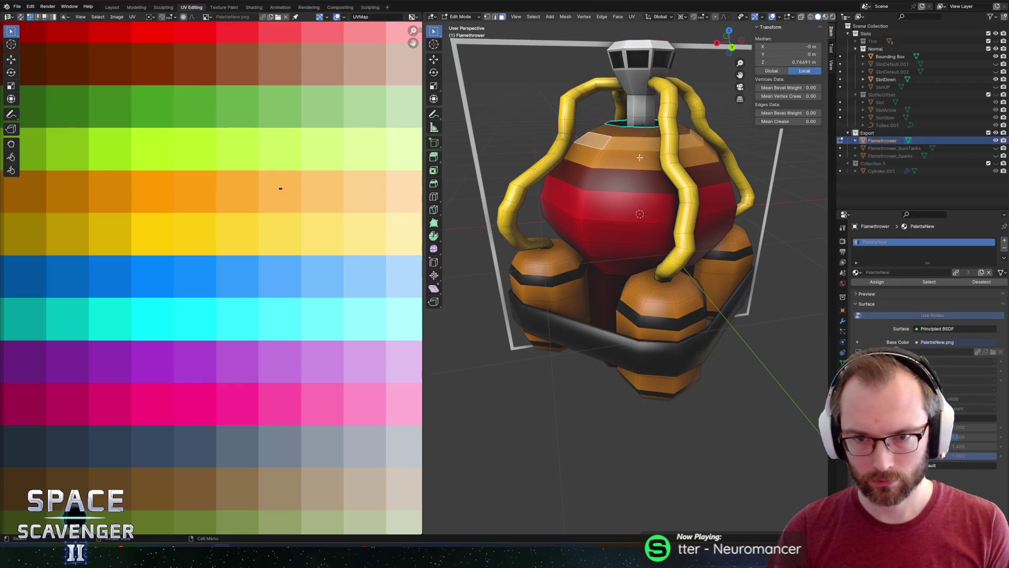
Move an upper tank band face onto a different palette colour
left_click(604, 145)
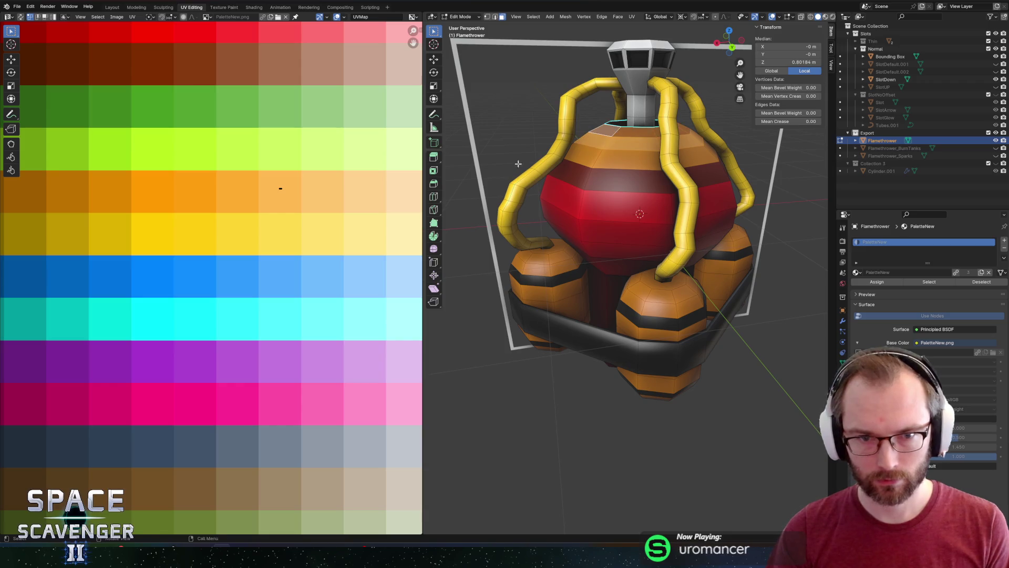
scroll(207, 196, "down", 3)
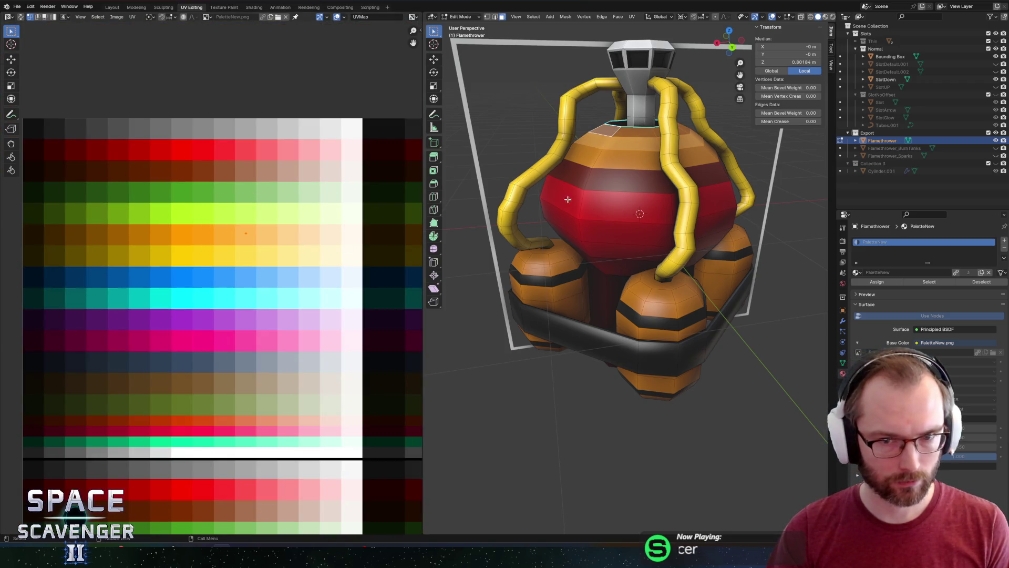
left_click(619, 139)
left_click(614, 134)
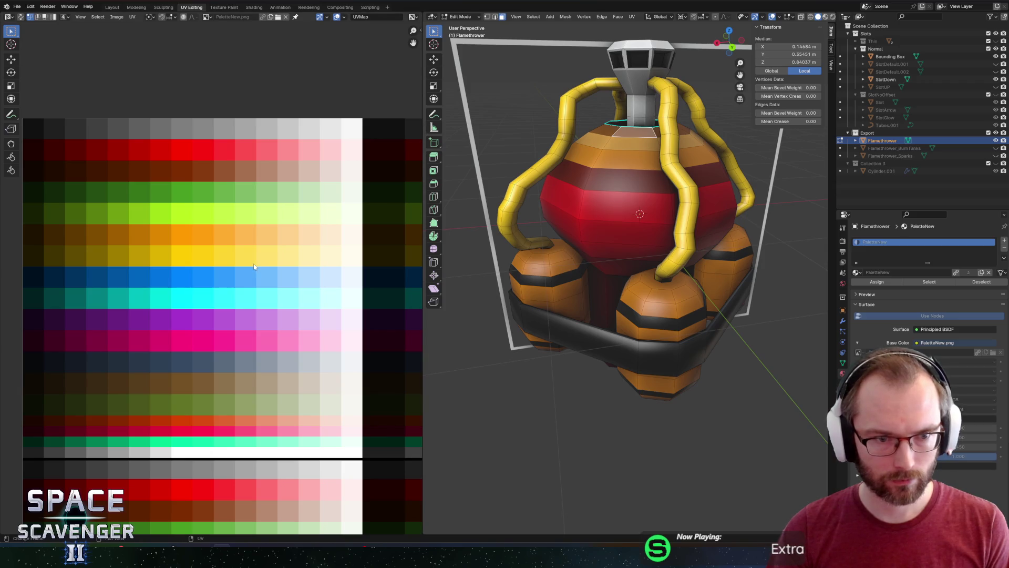
scroll(95, 270, "down", 2)
scroll(208, 219, "down", 2)
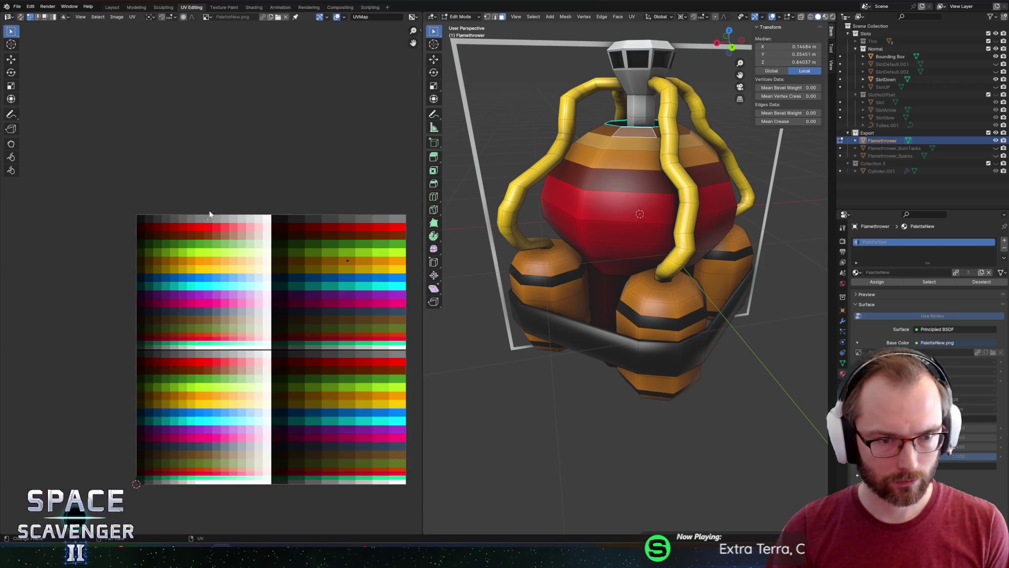
scroll(266, 214, "up", 3)
scroll(267, 213, "up", 2)
scroll(266, 213, "down", 3)
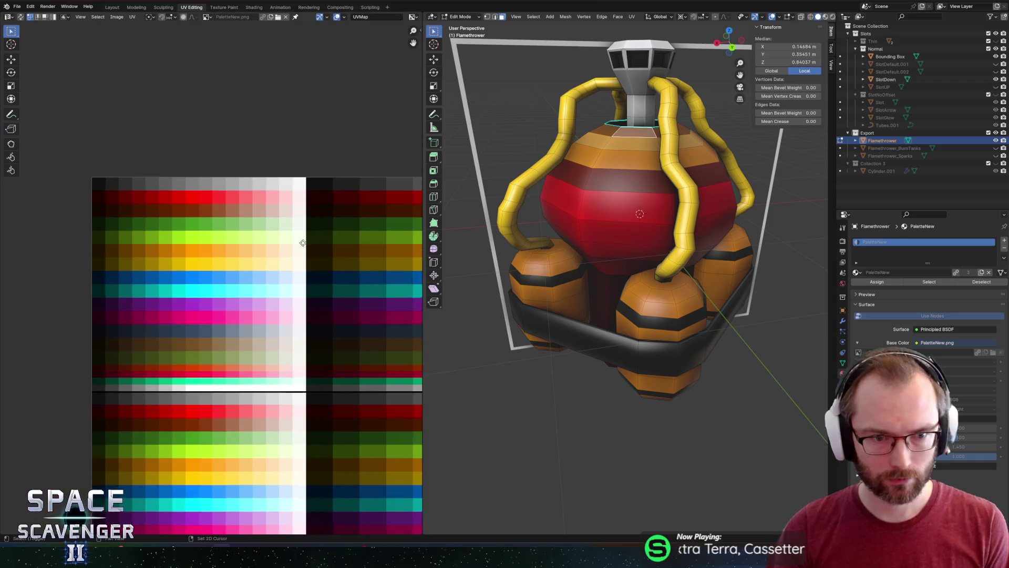
scroll(363, 213, "right", 2)
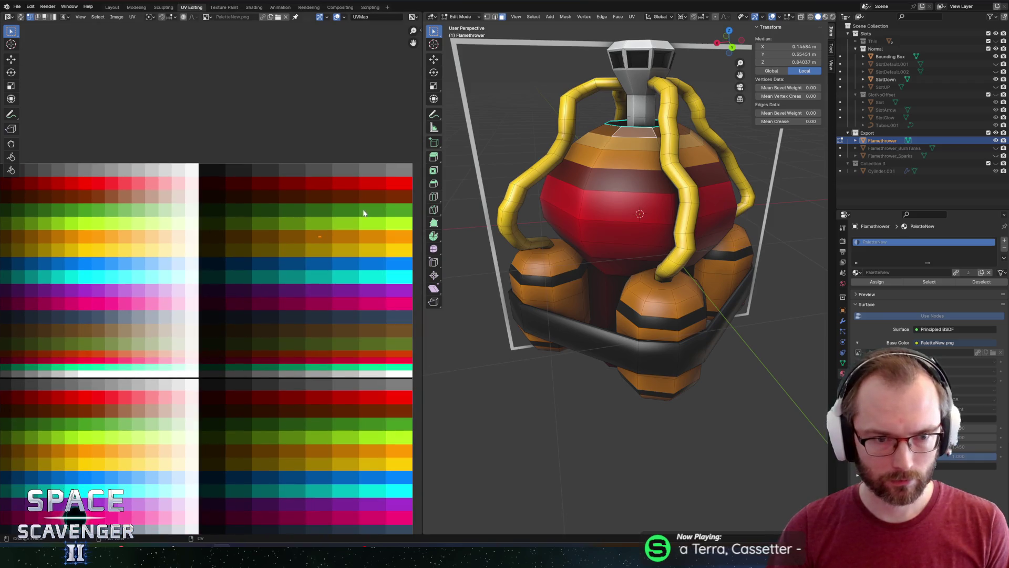
left_click(602, 142)
key("g")
key("x")
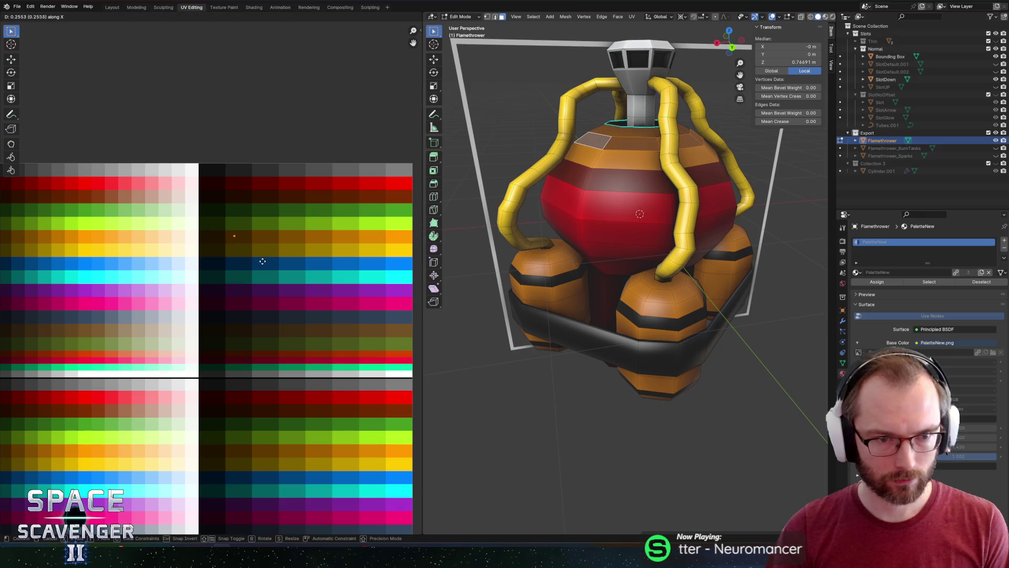
key("x")
key("x")
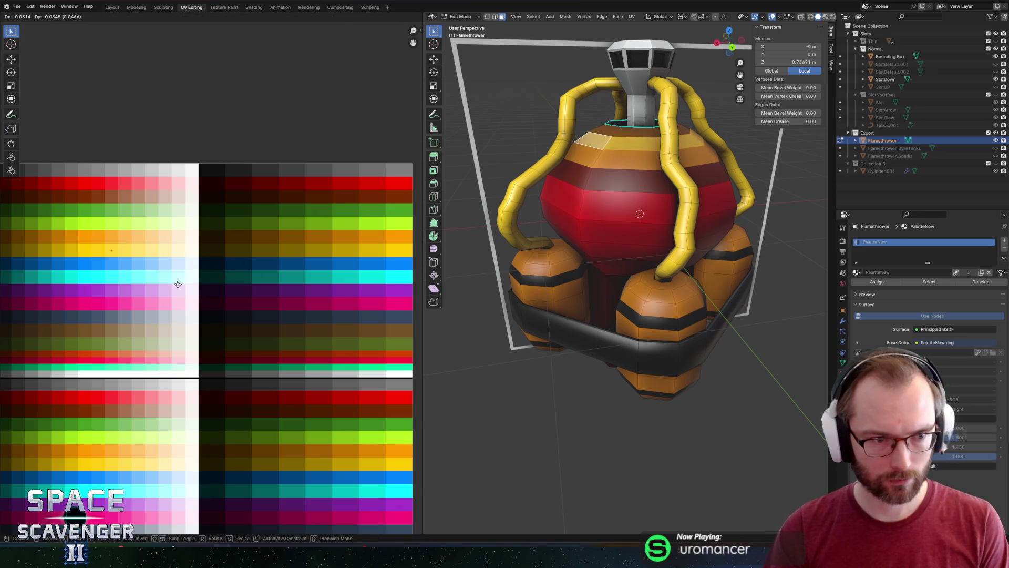
left_click(149, 279)
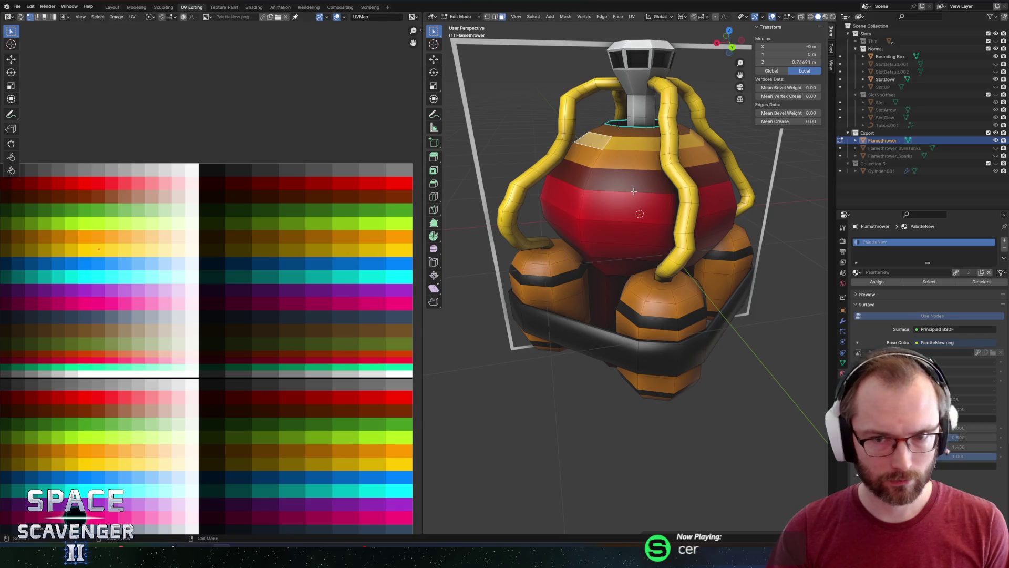
key("Tab")
key("Tab")
Try recolouring the orange band faces, cancel, and pick faces on the yellow and red bands
left_click(592, 160)
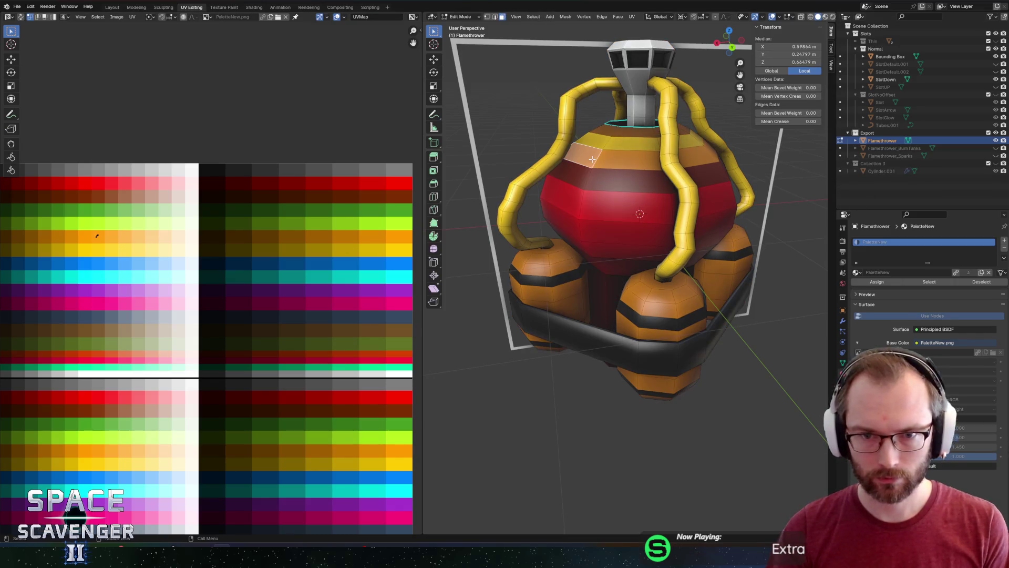
left_click(599, 159, "alt")
scroll(134, 246, "up", 1)
scroll(255, 250, "up", 2)
left_click(600, 184)
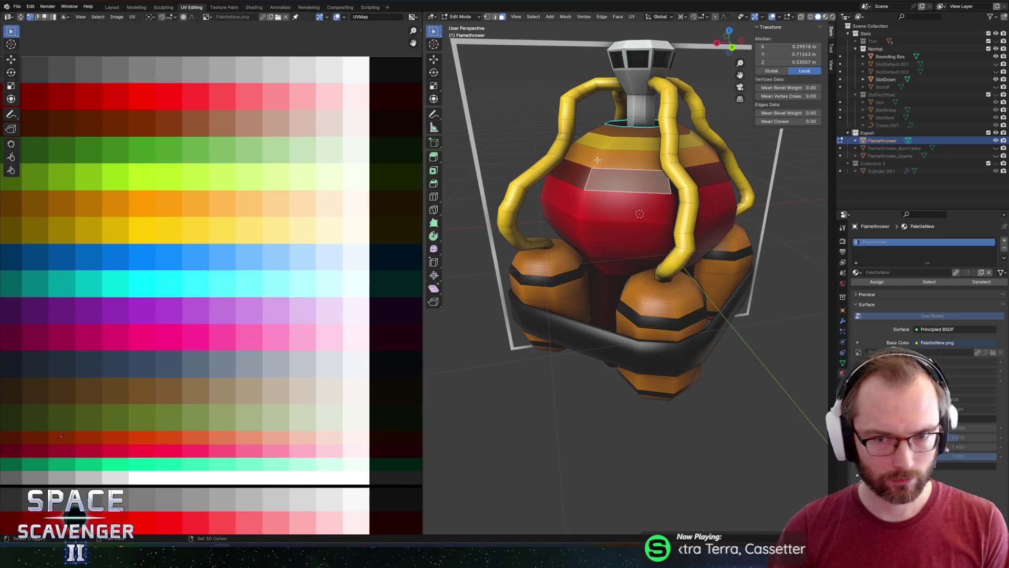
left_click(596, 158)
key("g")
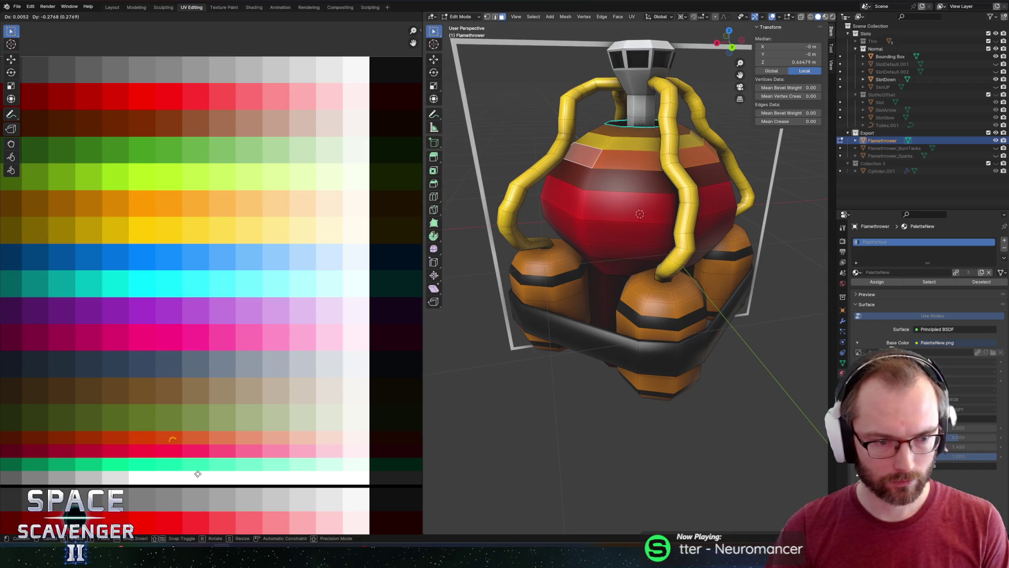
key("Escape")
left_click(607, 139)
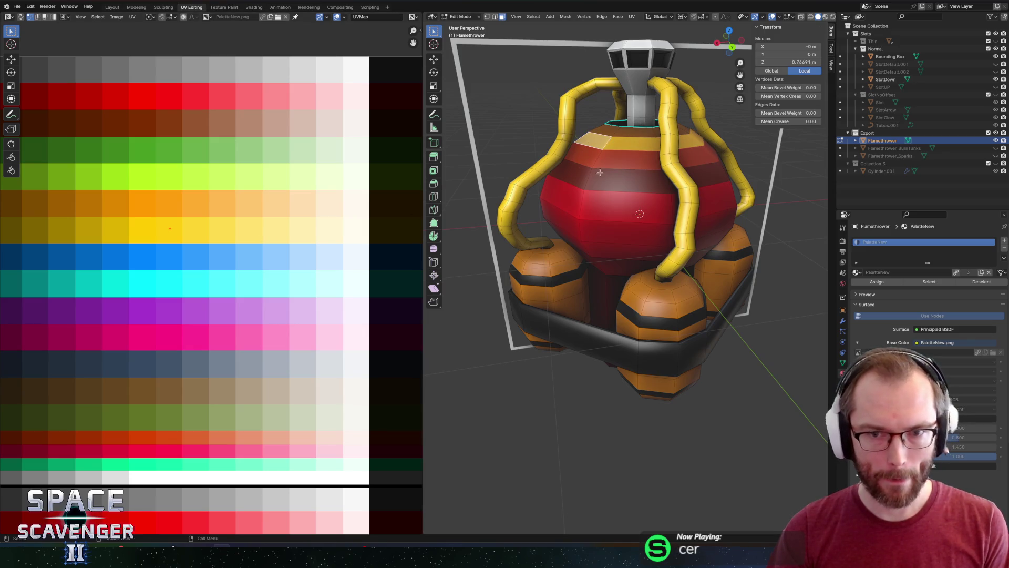
left_click(588, 184)
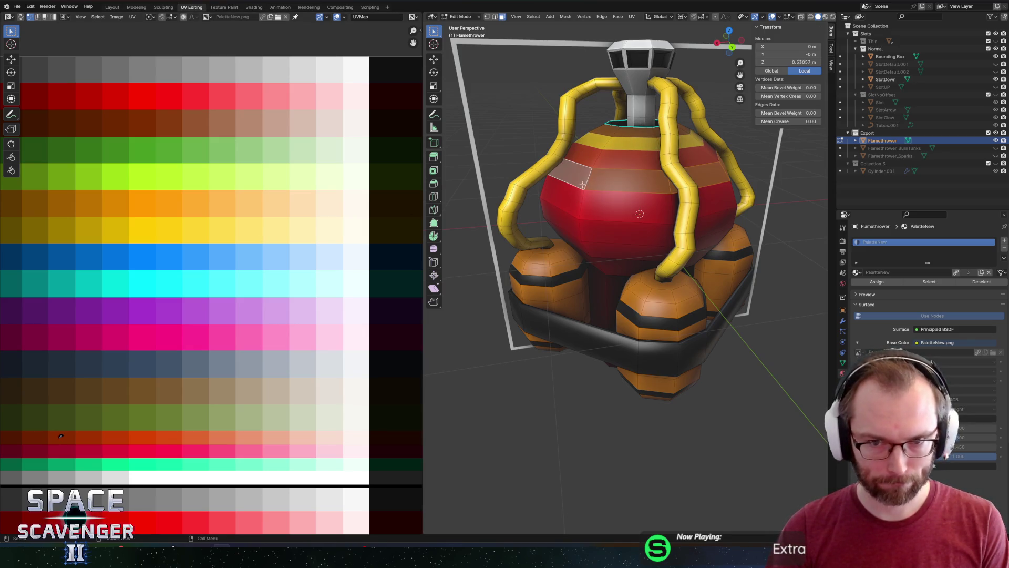
scroll(200, 225, "down", 1)
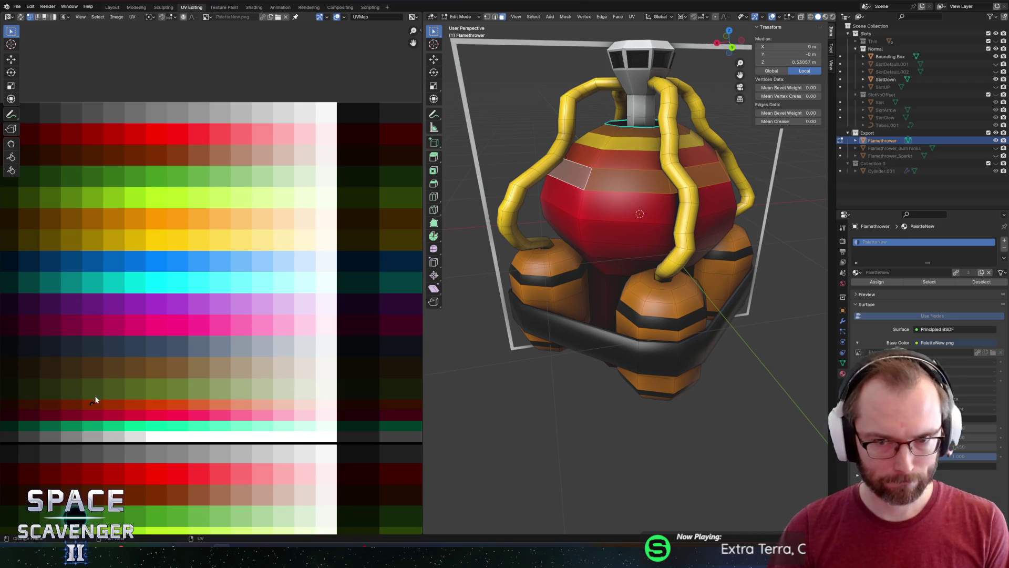
Place the selected band faces on the brown-red palette row and scale their UVs vertically
key("Tab")
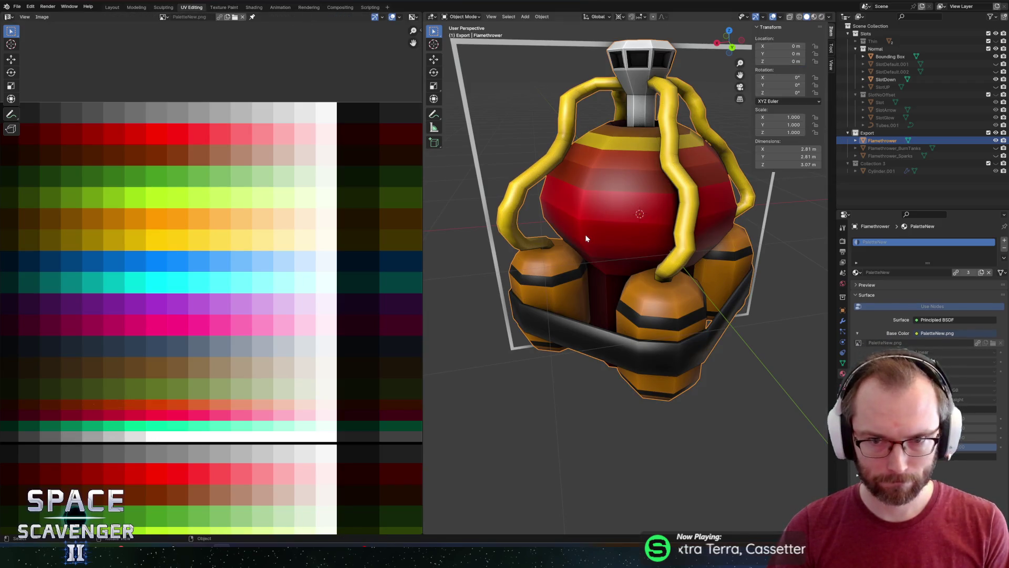
key("Tab")
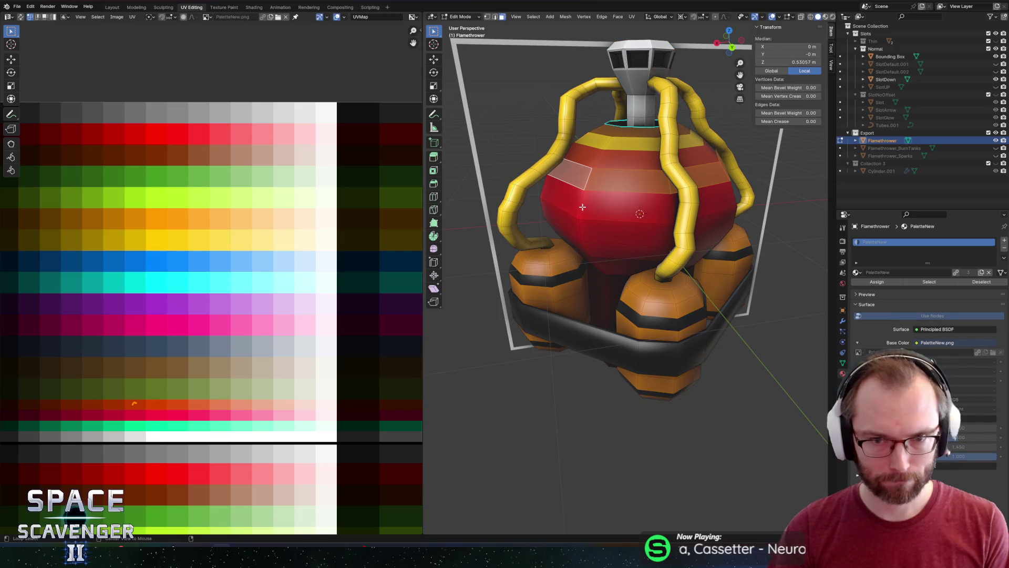
left_click(582, 229)
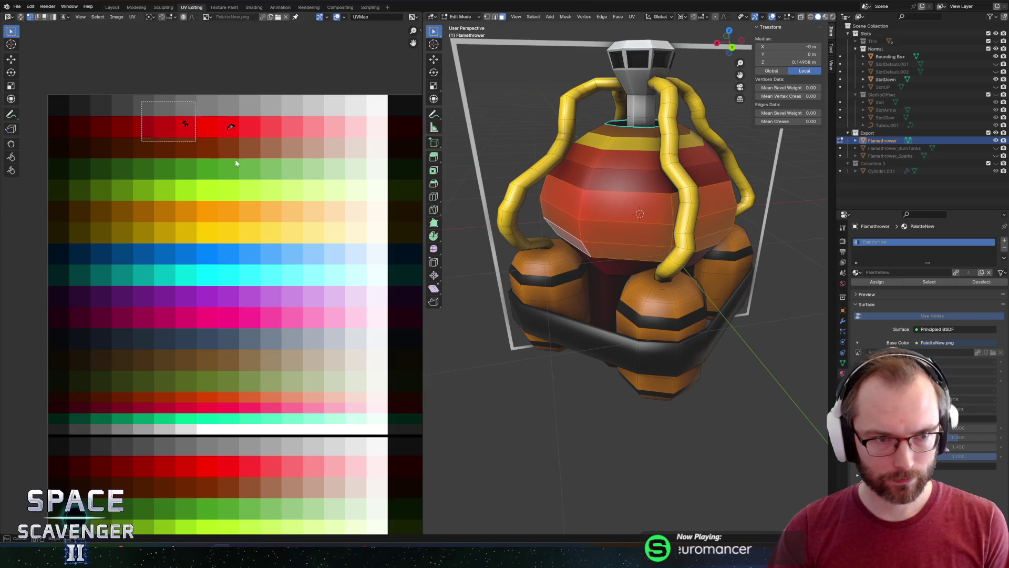
key("g")
left_click(131, 398)
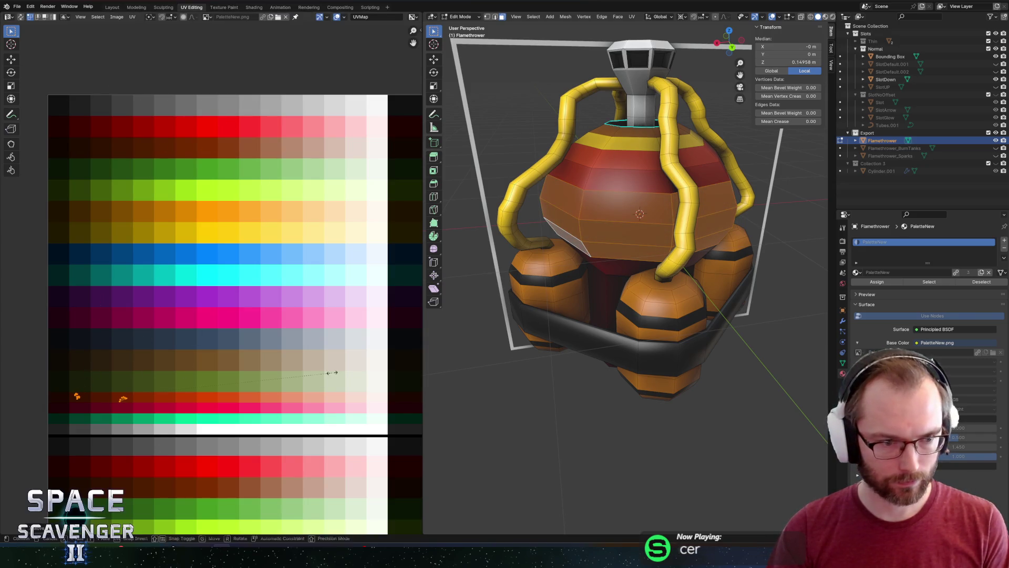
key("s")
key("y")
left_click(225, 367)
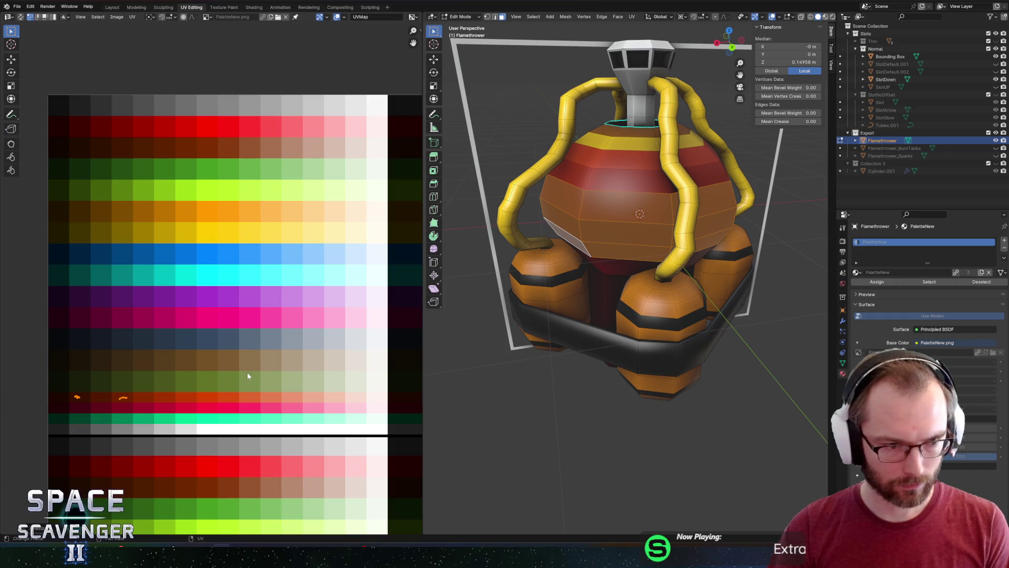
key("Tab")
Shift a tank front face's colour to the right on the palette
mouse_move(591, 279)
left_mouse_down()
mouse_move(682, 211)
mouse_move(605, 270)
left_mouse_up()
key("Tab")
left_click(605, 271)
key("g")
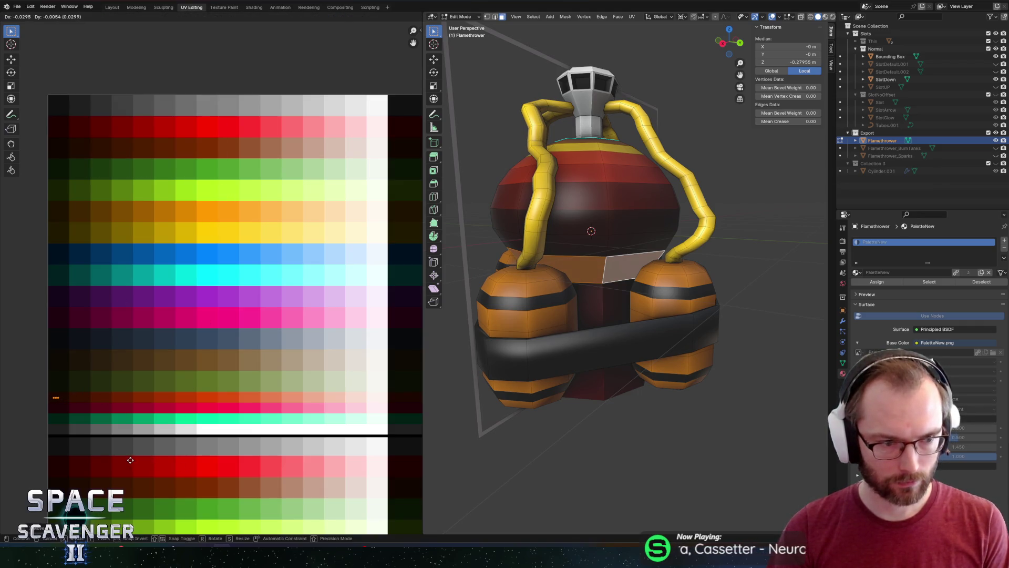
left_click(195, 460)
Nudge all of the mesh's UVs slightly right along the palette rows, twice
left_click(585, 209)
key("a")
left_click_drag(18, 377, 108, 426)
key("g")
key("x")
left_click(122, 418)
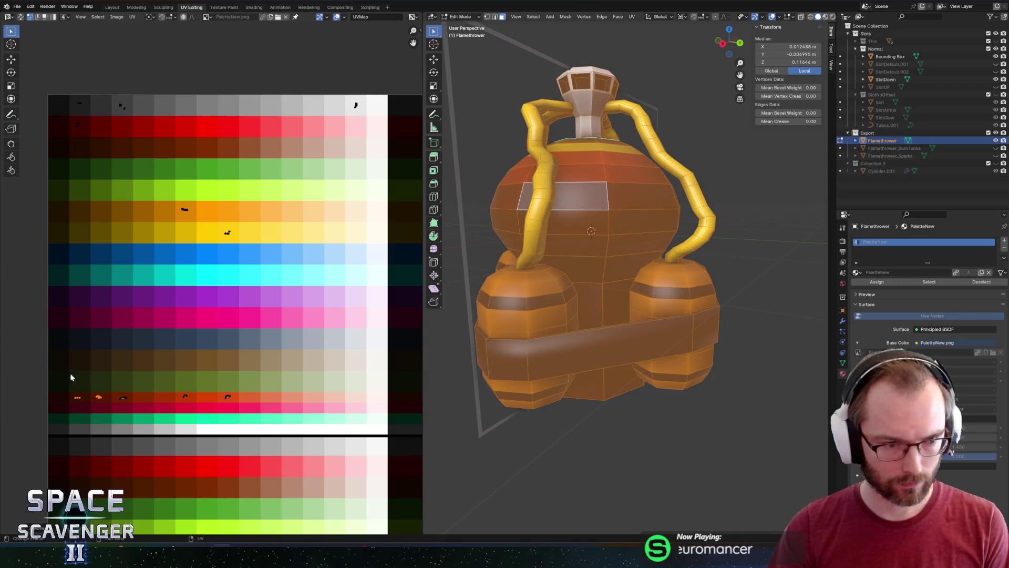
left_click_drag(53, 359, 164, 445)
key("g")
key("x")
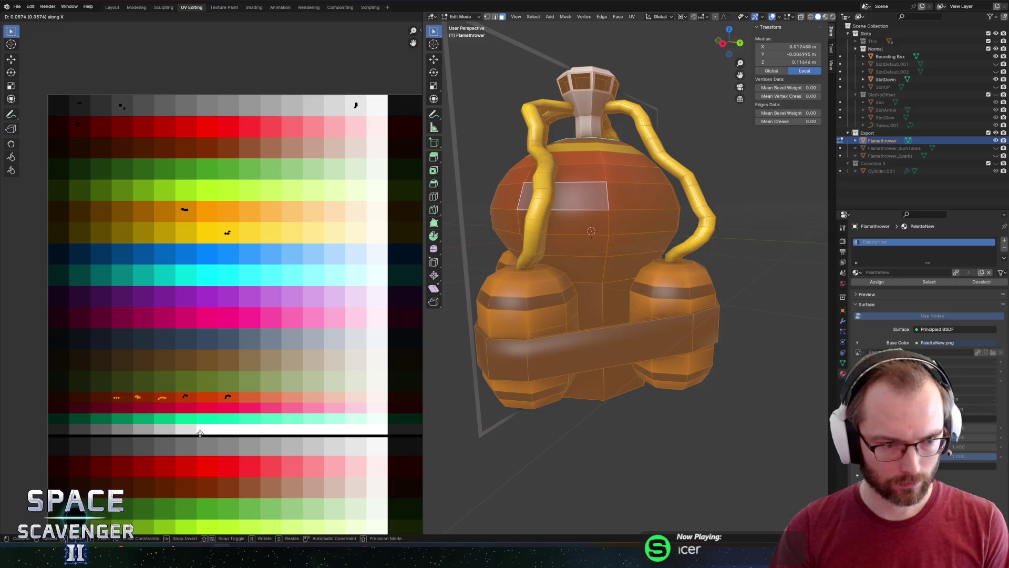
left_click(201, 433)
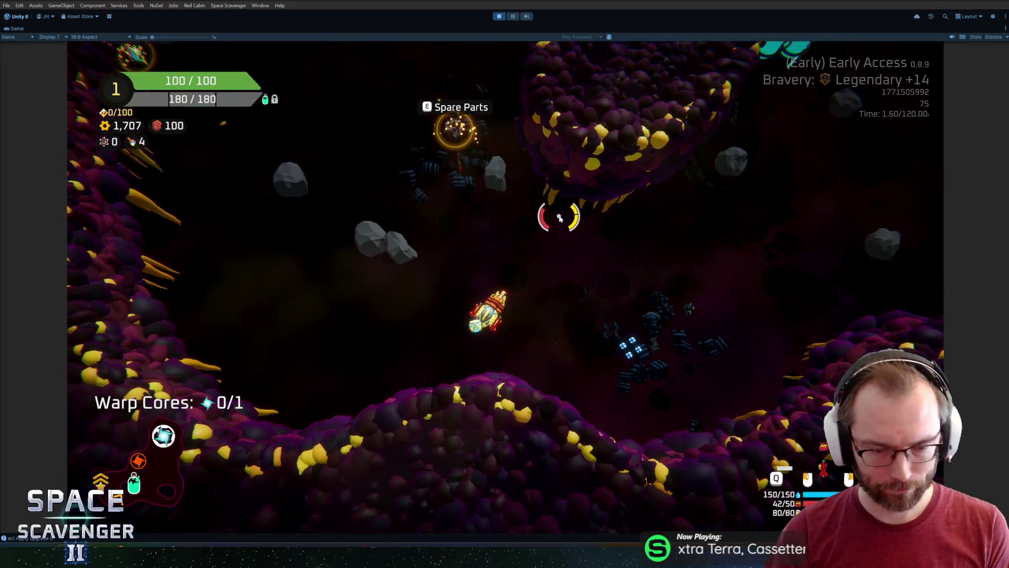
Spawn a Flamethrower from the console, drop it into the left cargo slot, and return to Blender
key("grave")
type("spawn Flamethrower")
key("Return")
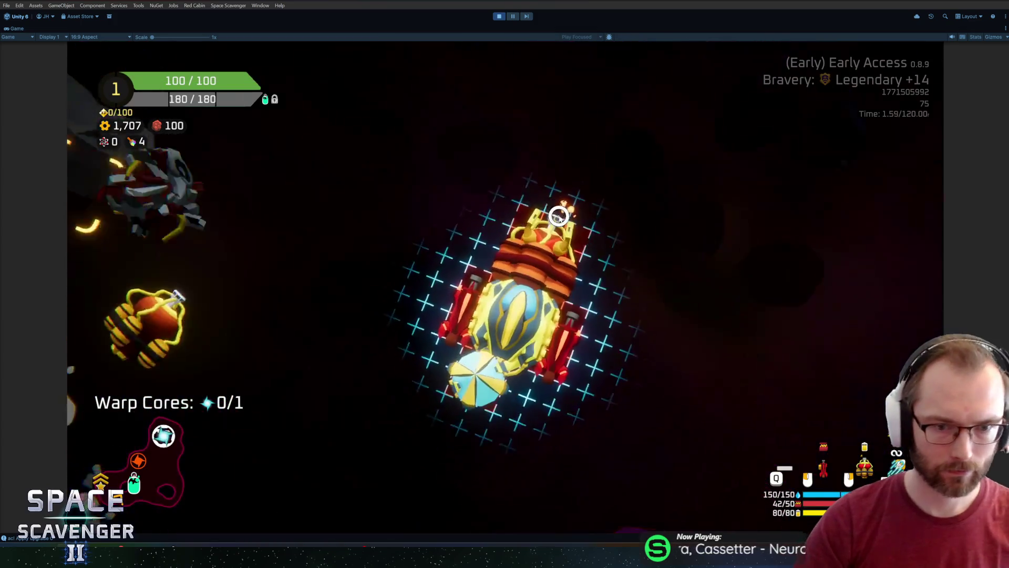
left_click_drag(368, 296, 391, 280)
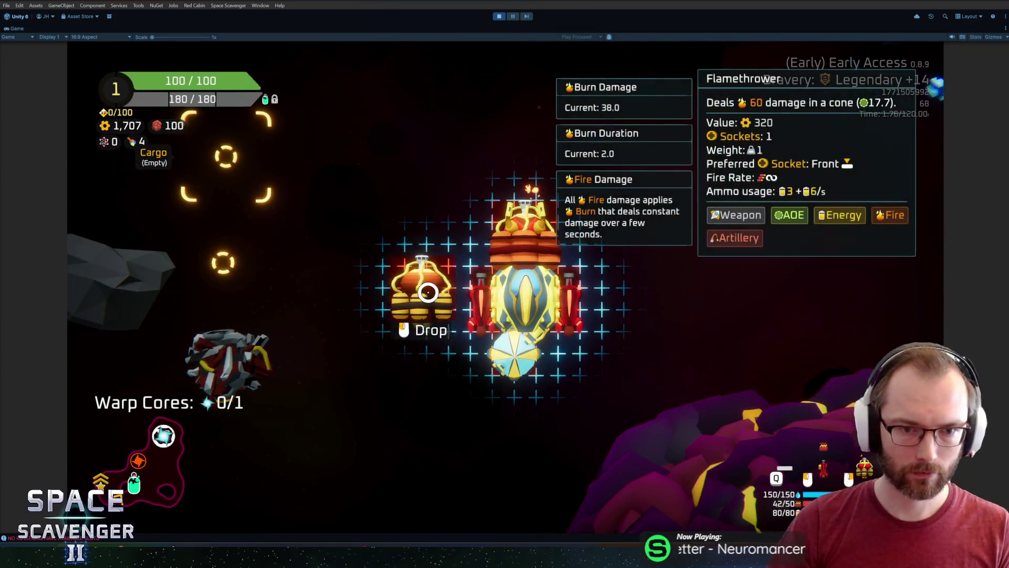
left_click(417, 292)
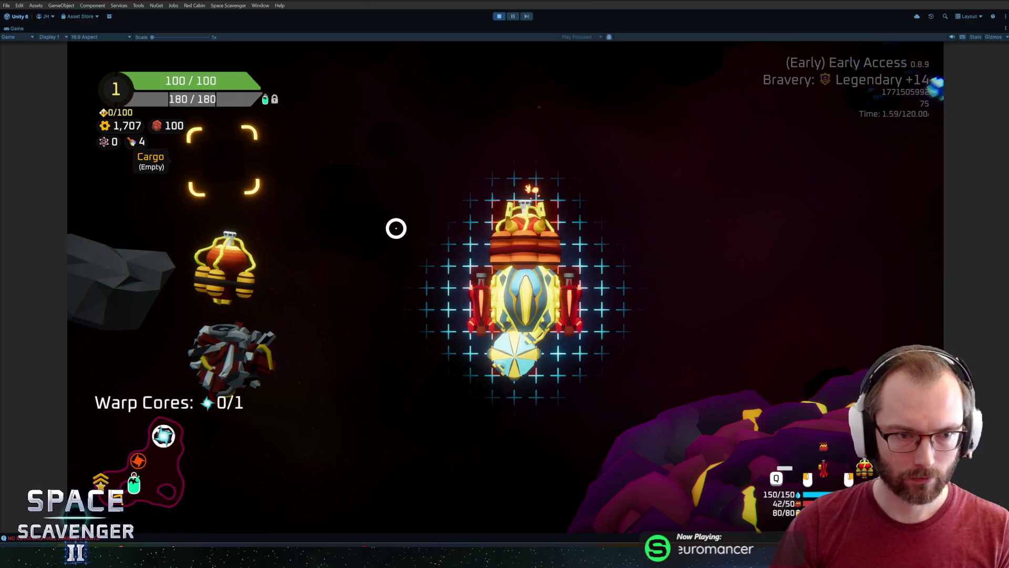
key("alt+Tab")
scroll(613, 190, "up", 2)
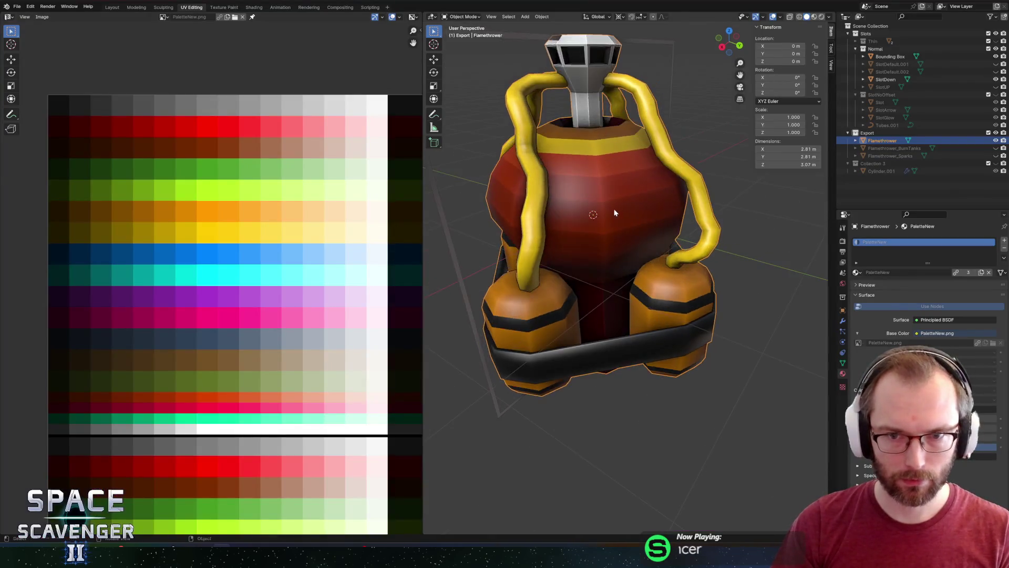
Check the body faces' palette UVs, then unhide and select the Flamethrower_Sparks object
key("Tab")
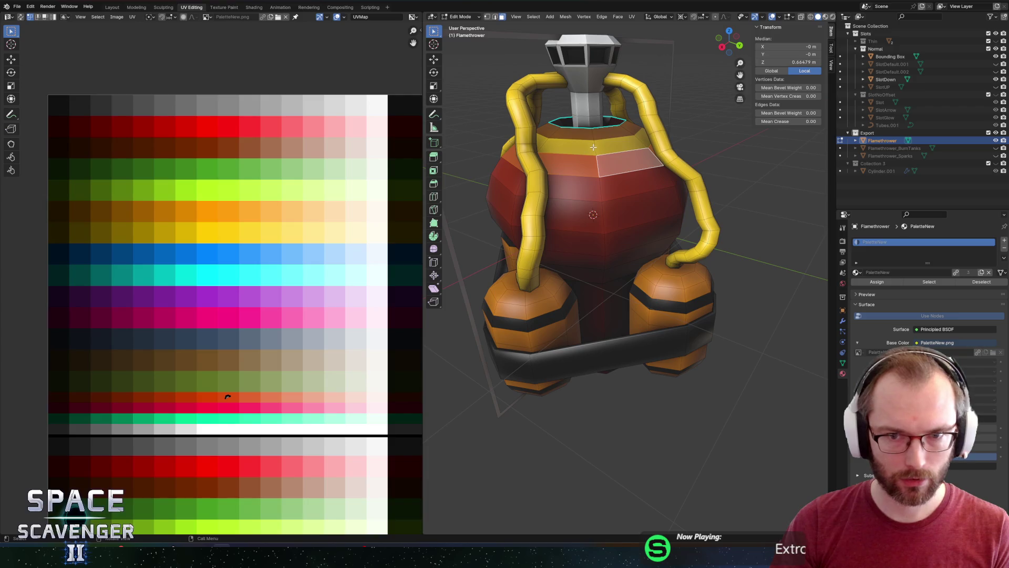
key("Tab")
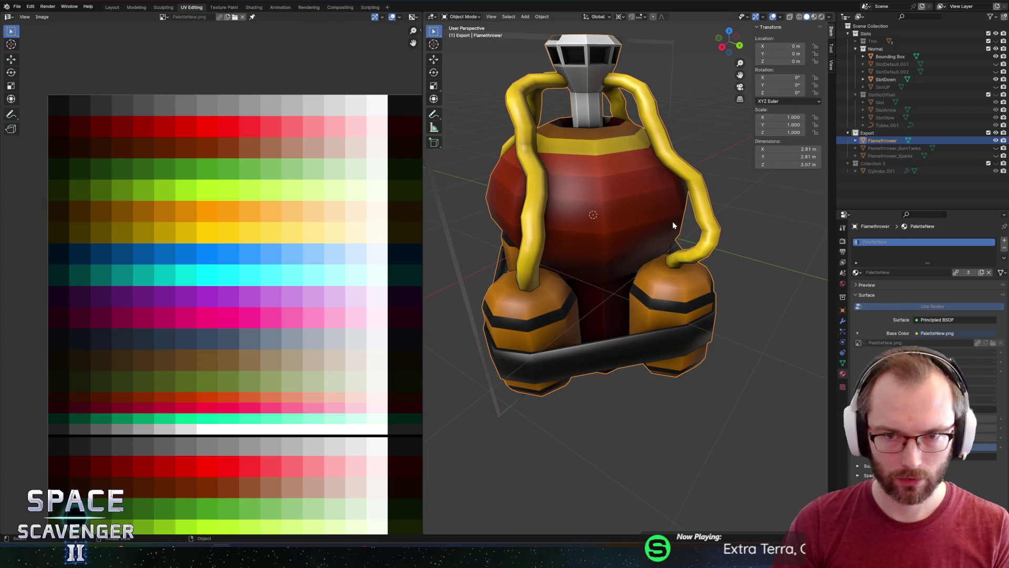
key("Tab")
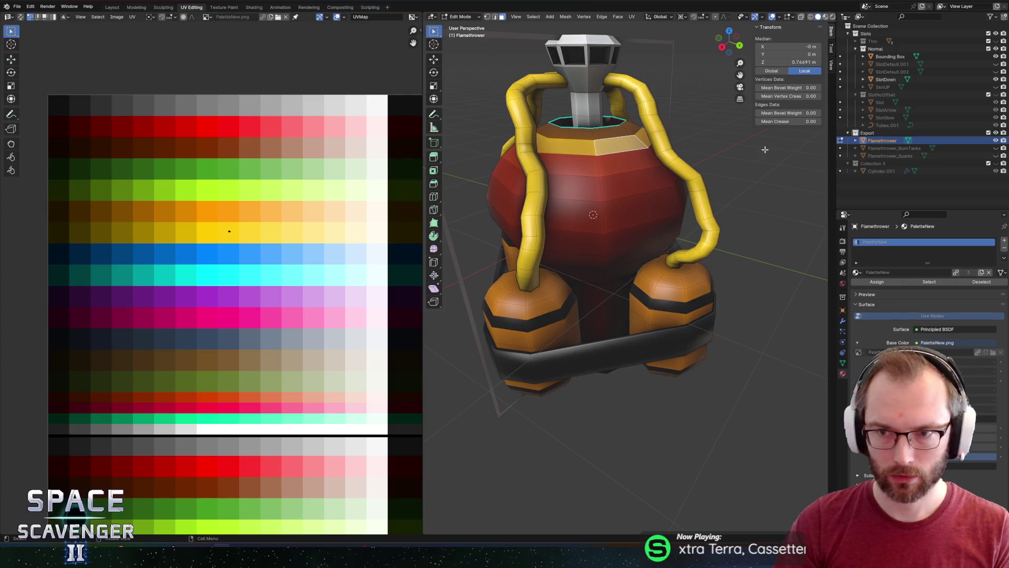
key("a")
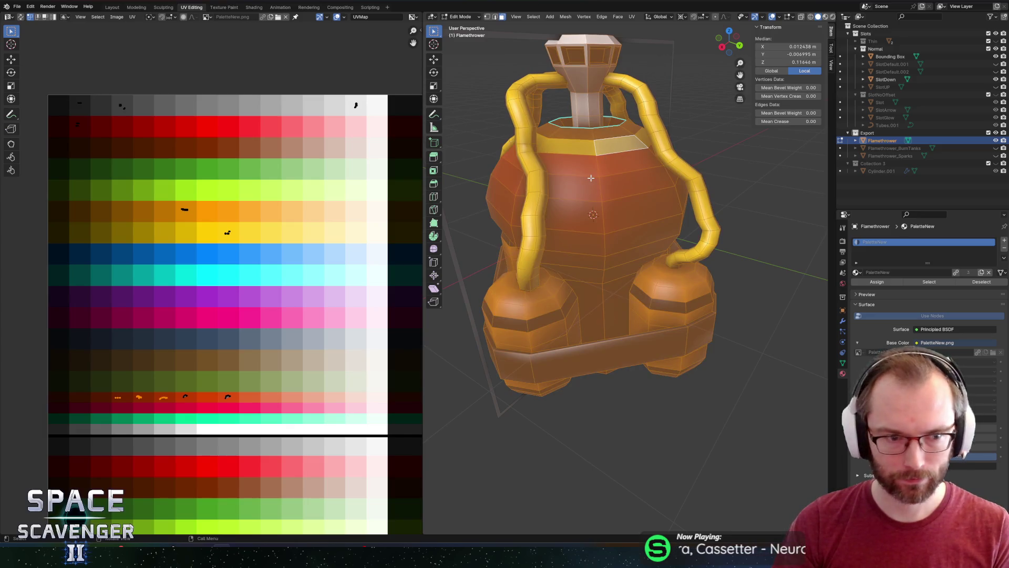
left_click(590, 178)
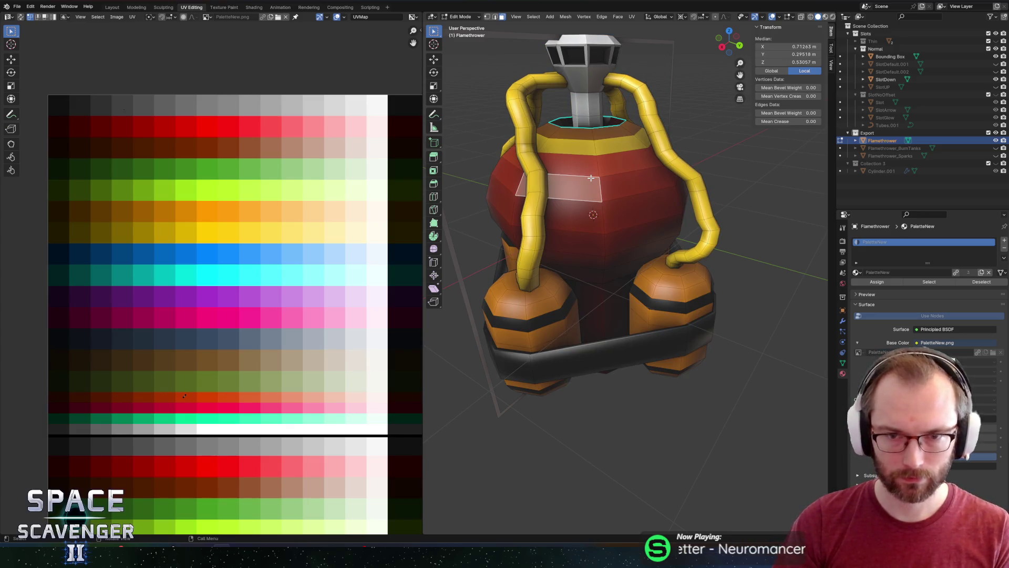
key("Tab")
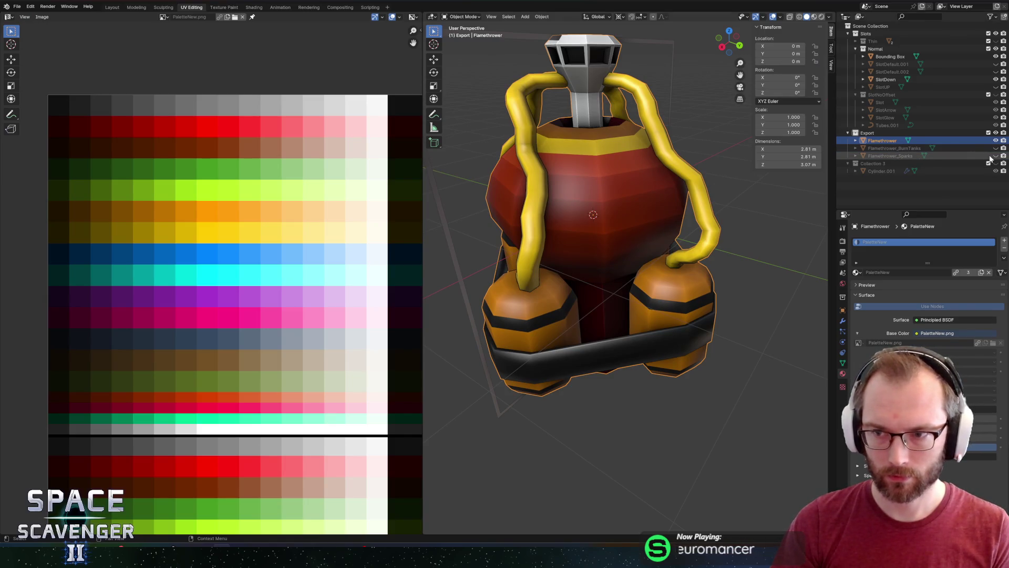
left_click(995, 156)
left_click(895, 155)
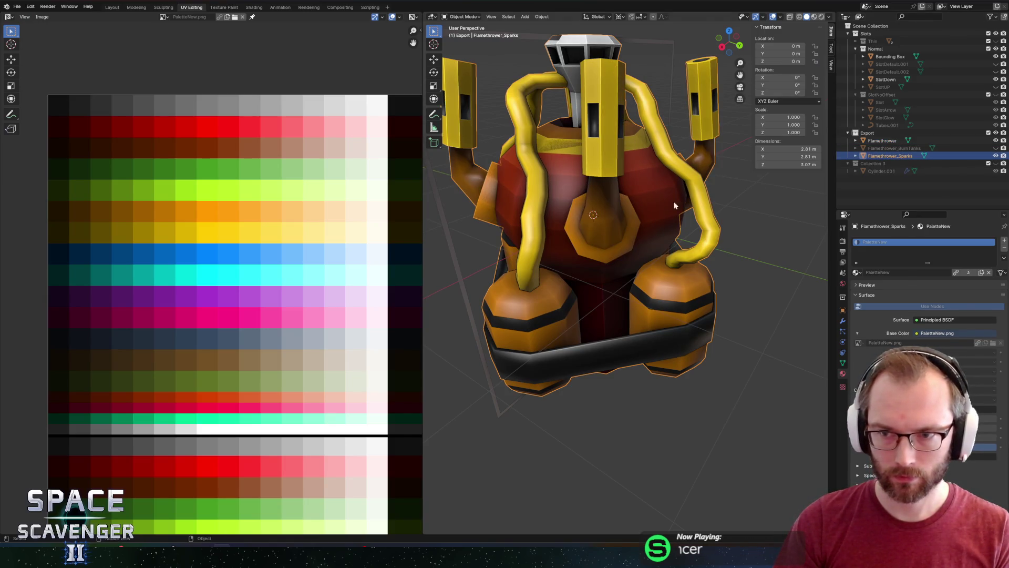
Select the lower band of faces running across the Flamethrower_Sparks body
key("Tab")
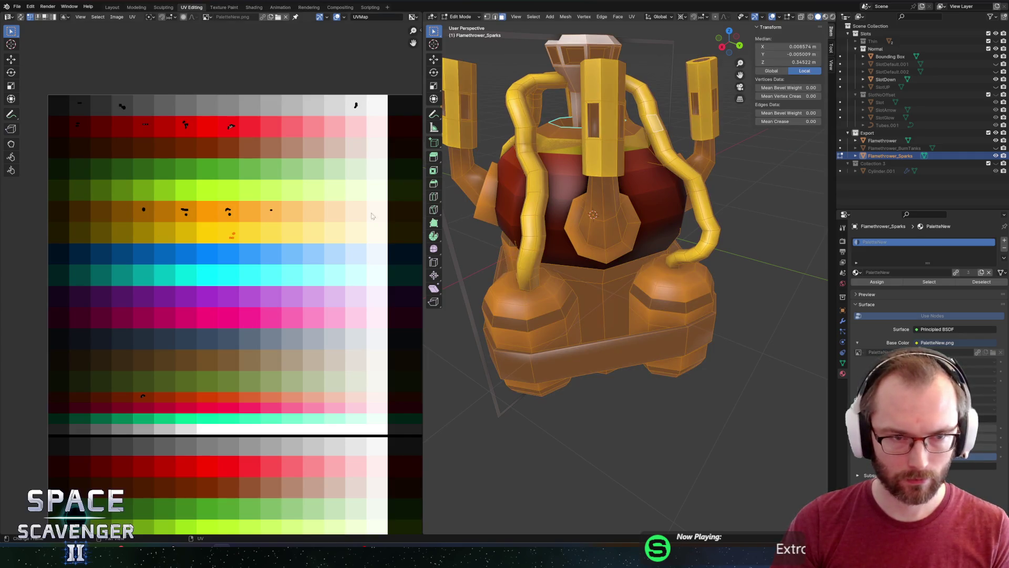
left_click_drag(627, 217, 586, 206)
left_click(602, 264)
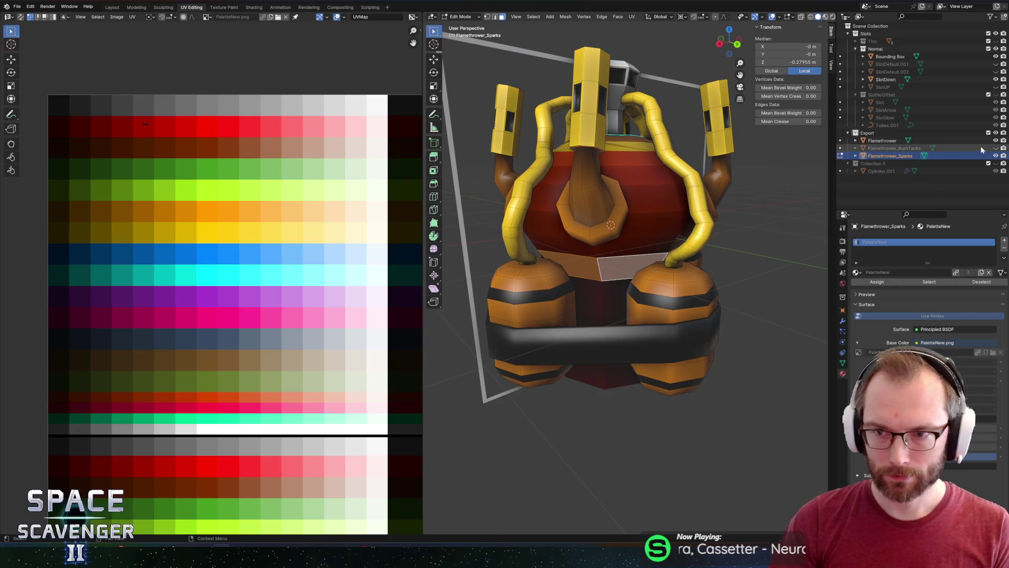
left_click(681, 237, "alt+shift")
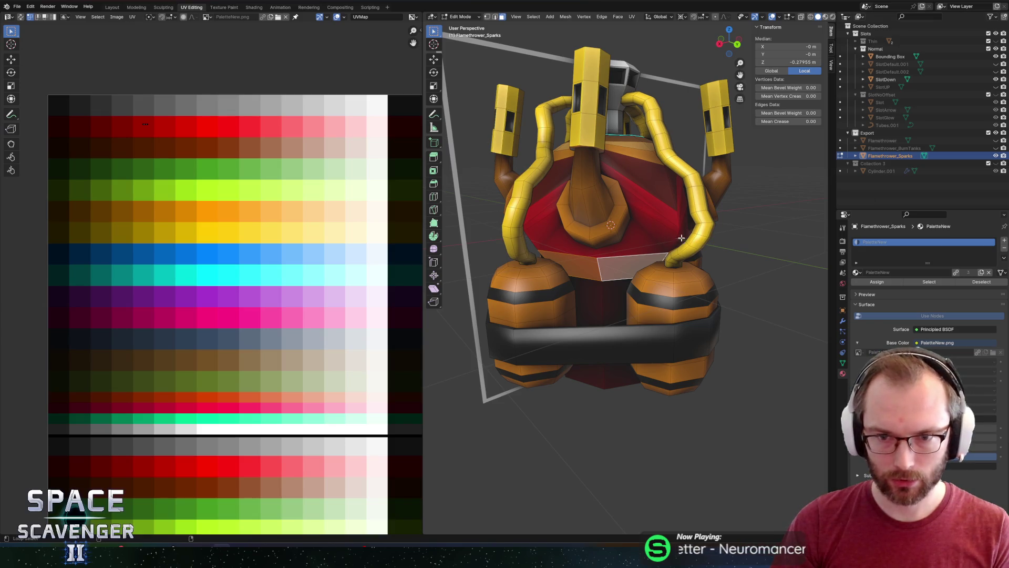
left_click(672, 226, "alt+shift")
left_click(676, 229, "alt+shift")
key("ctrl+z")
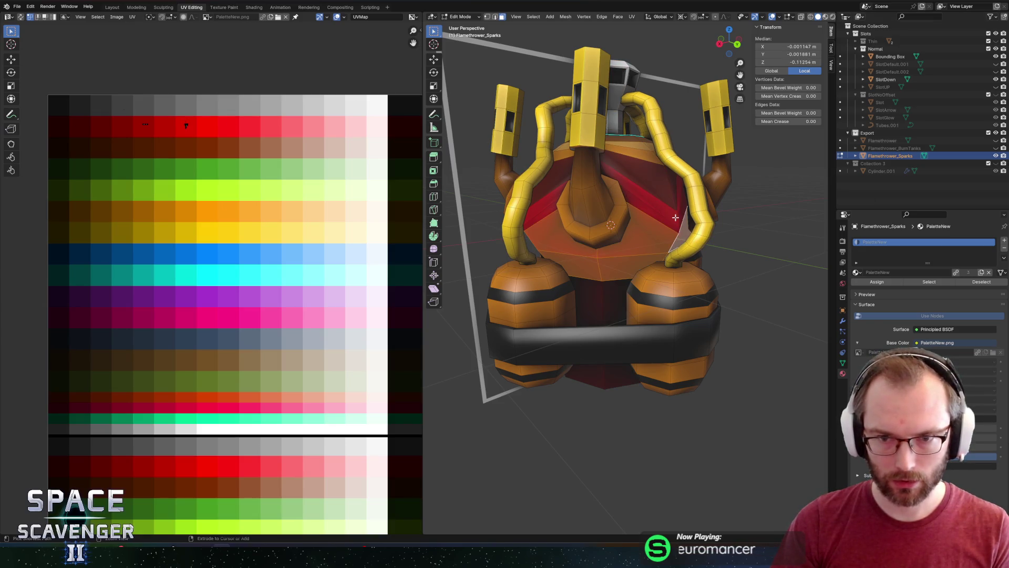
left_click(679, 228, "alt+shift")
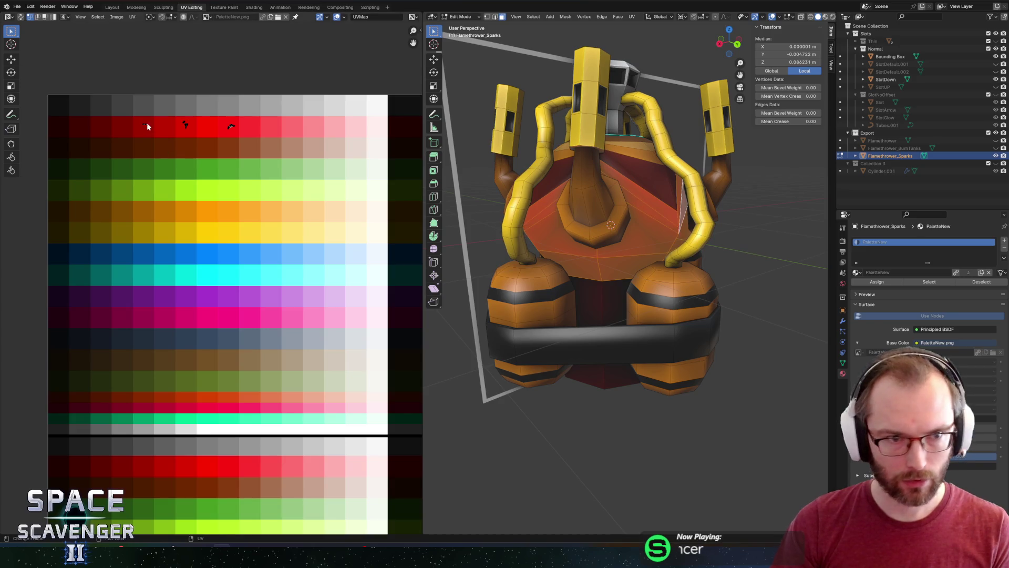
Shift the band's UVs horizontally and drop them onto the brown palette row
key("g")
key("x")
left_click(180, 150)
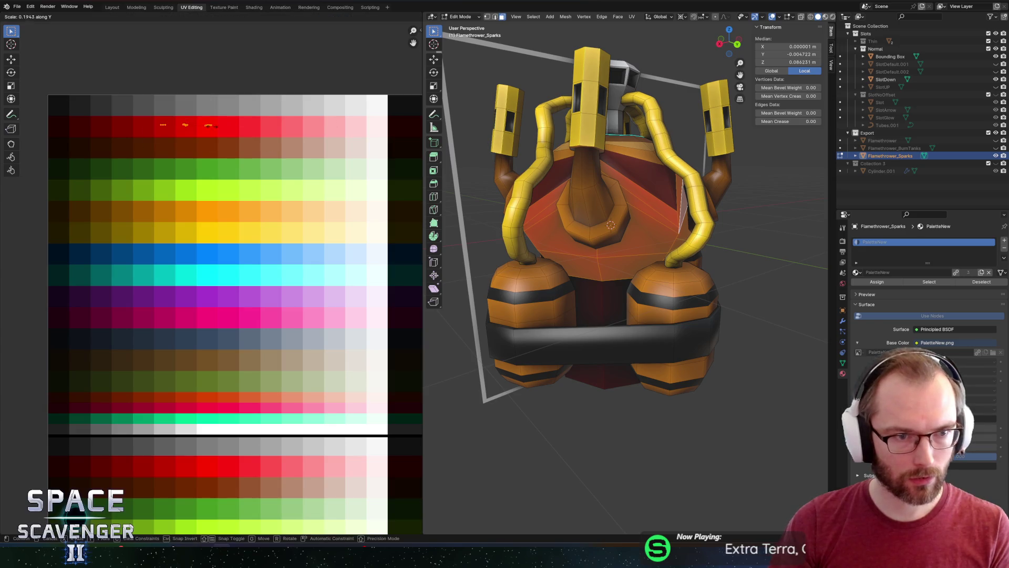
key("g")
left_click(197, 407)
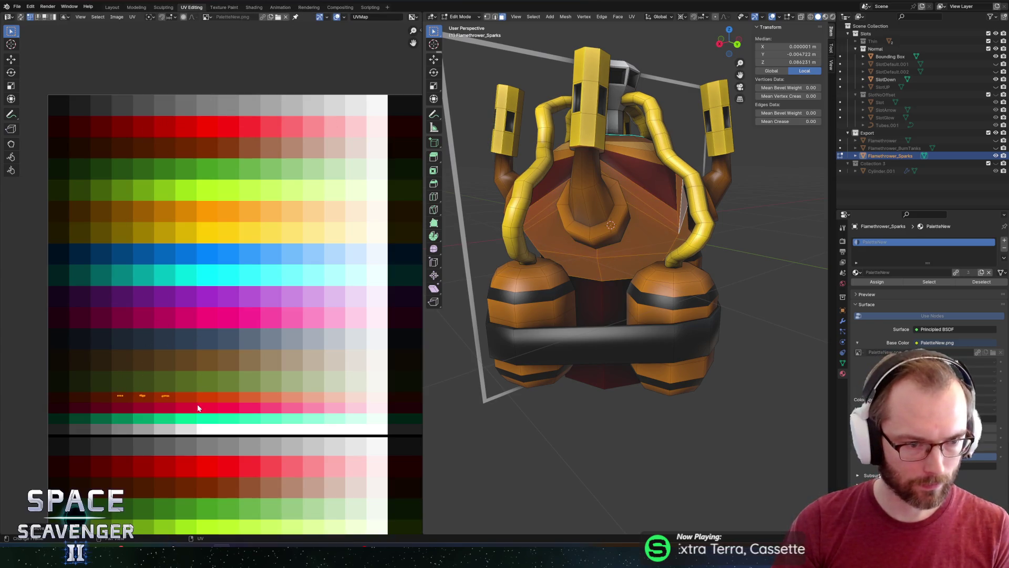
left_click_drag(609, 232, 641, 199)
key("Tab")
key("Tab")
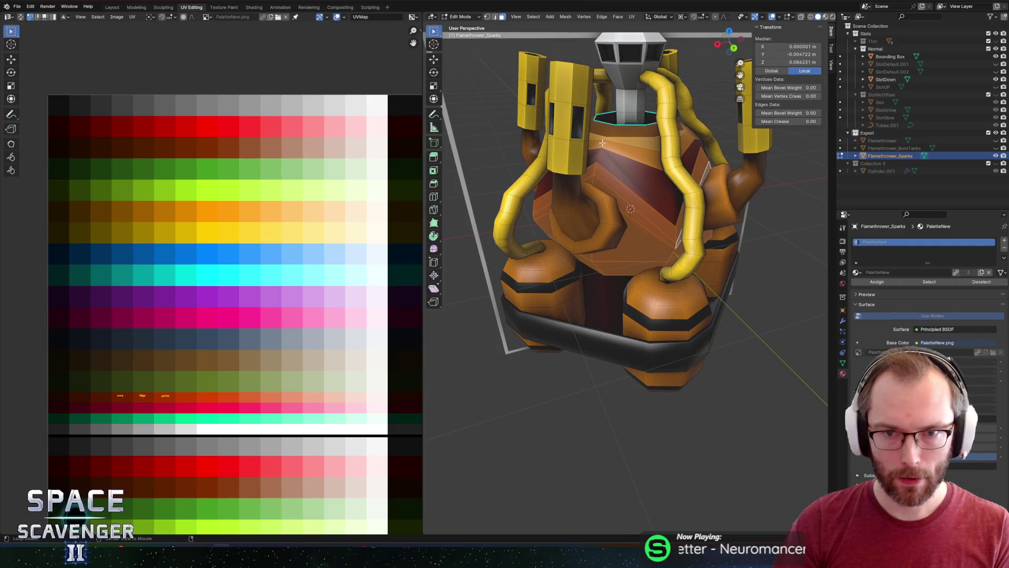
Colour a top band face yellow on the palette
left_click(602, 142)
key("g")
left_click(259, 252)
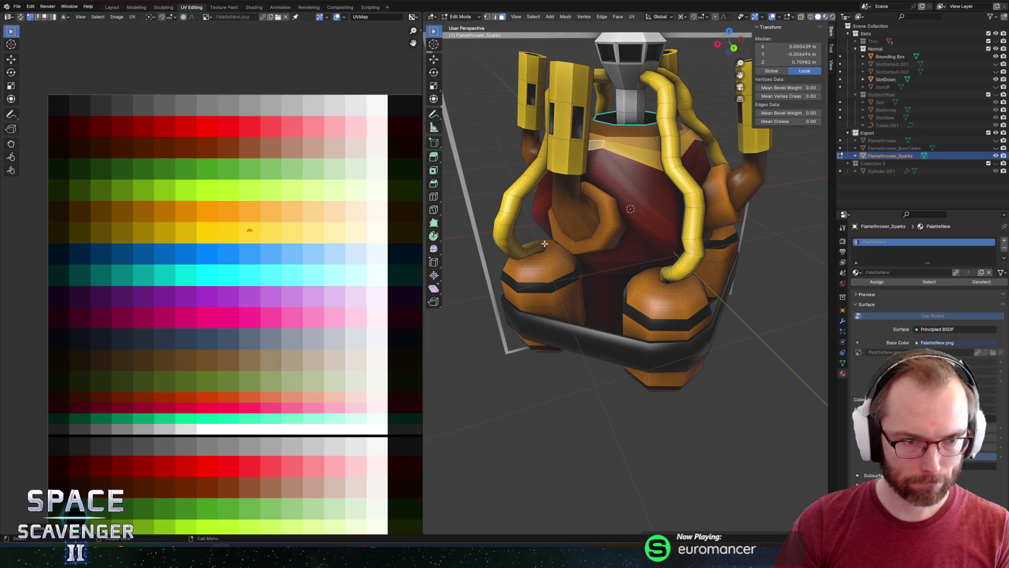
key("Tab")
key("Tab")
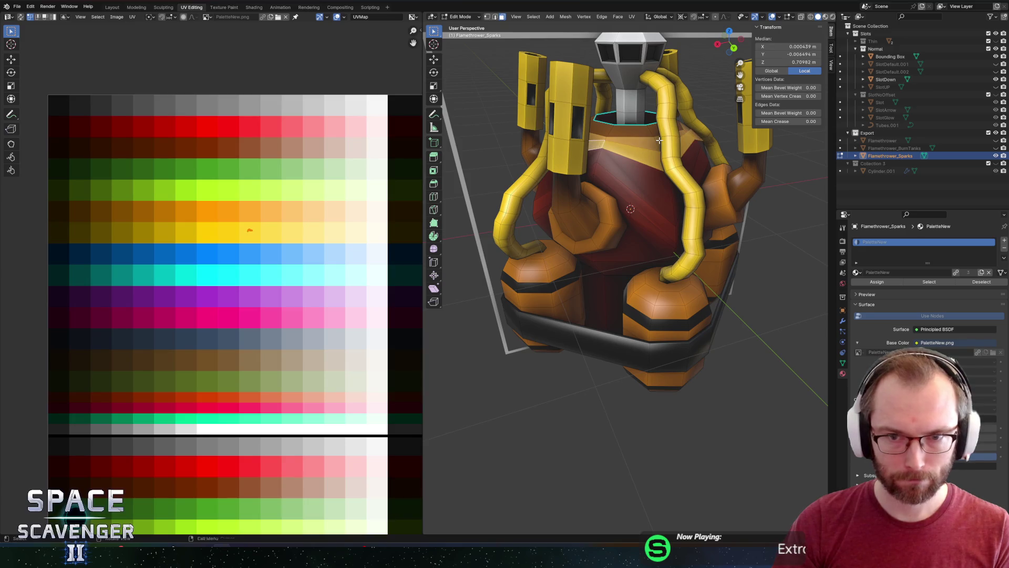
Colour a neighbouring band face and a diagonal strip face orange
left_click(654, 143)
left_click(652, 143)
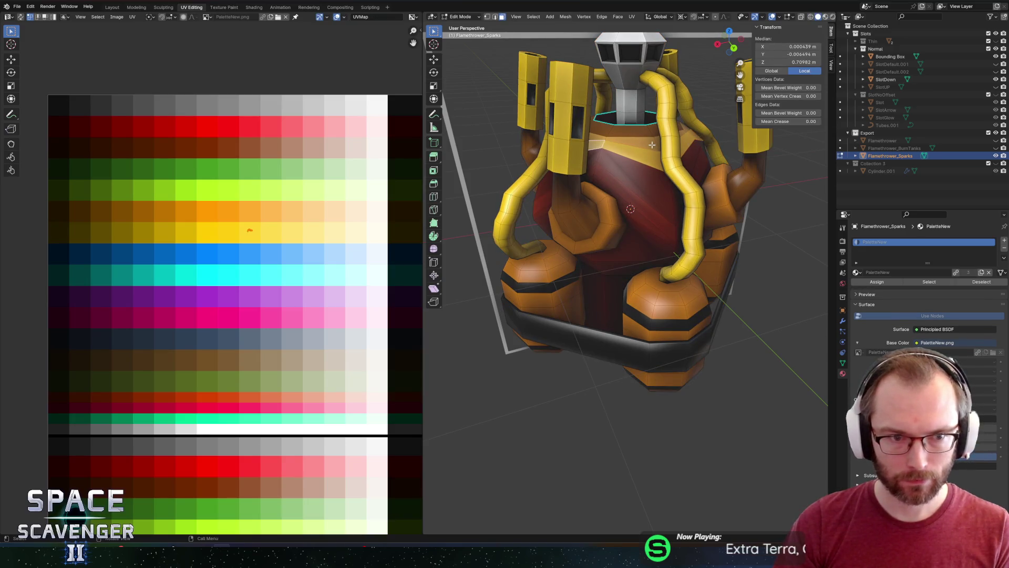
left_click(652, 143)
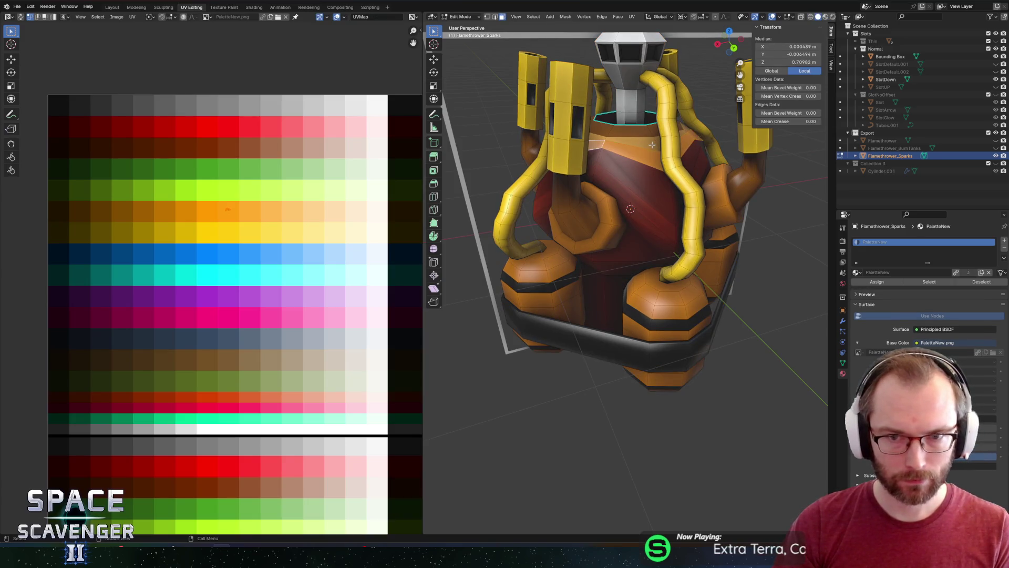
left_click(617, 168)
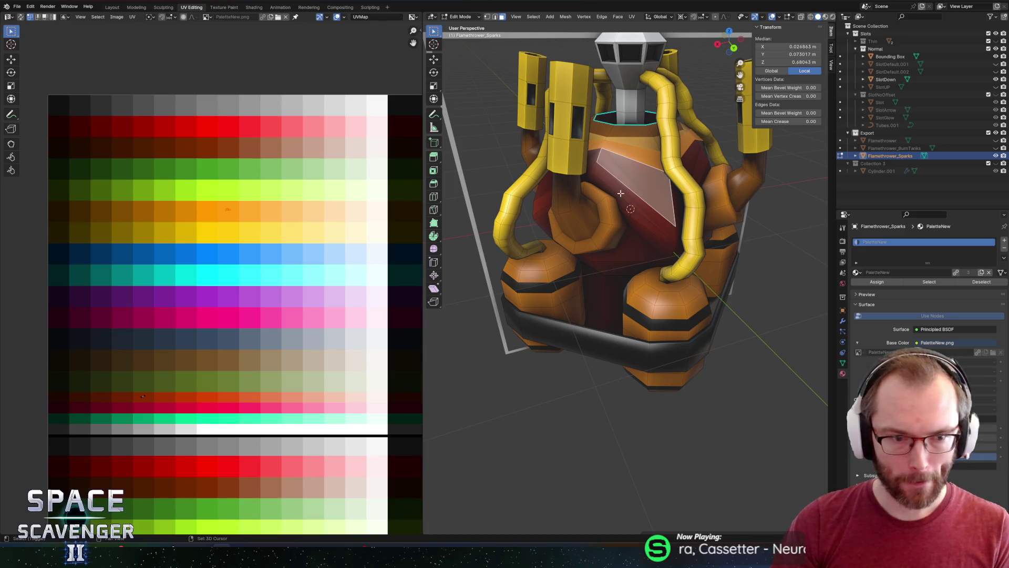
left_click(620, 193)
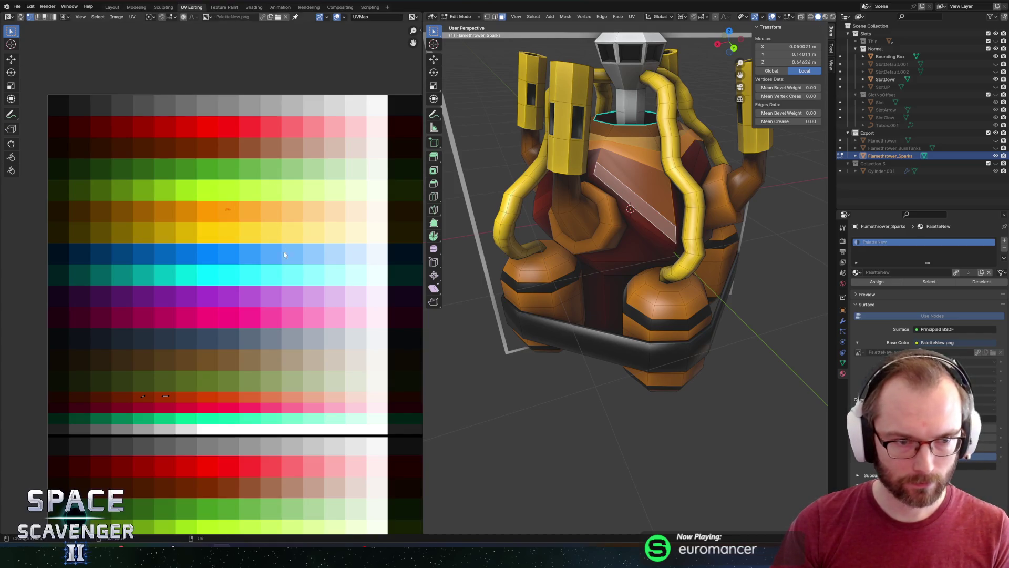
key("g")
left_click(260, 445)
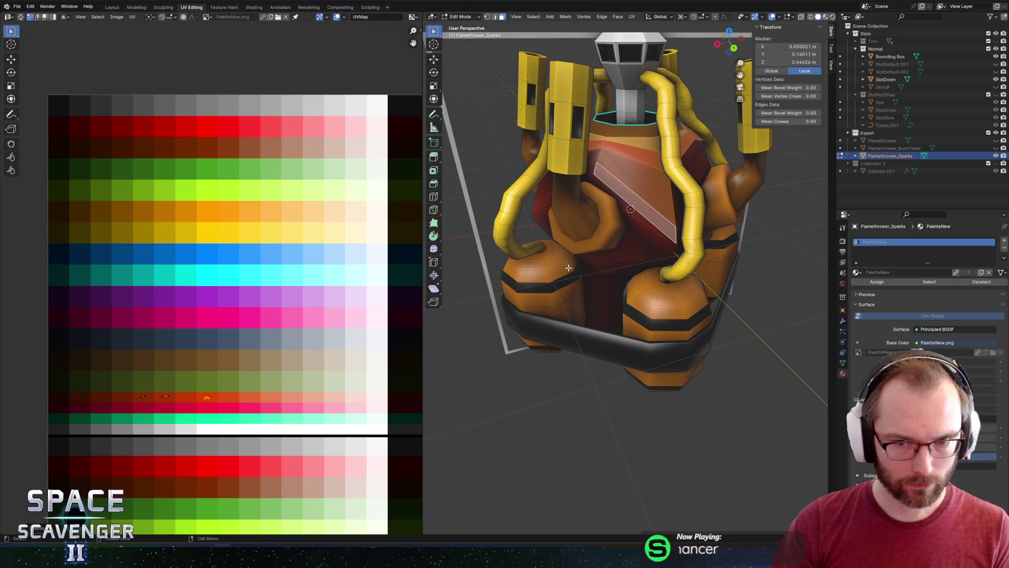
Give a small triangular face a slight horizontal colour shift
left_click(673, 193)
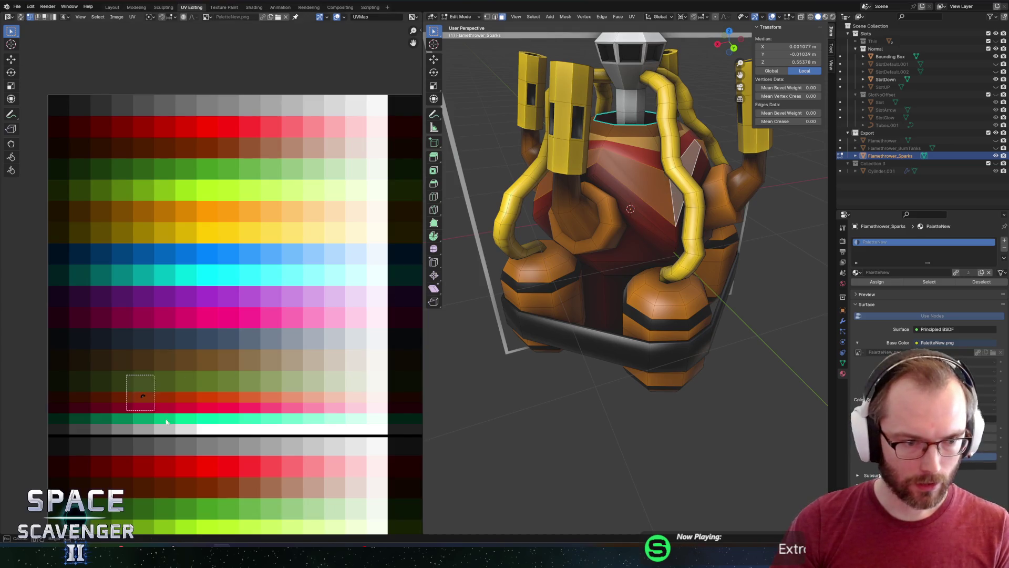
key("g")
key("x")
left_click(218, 422)
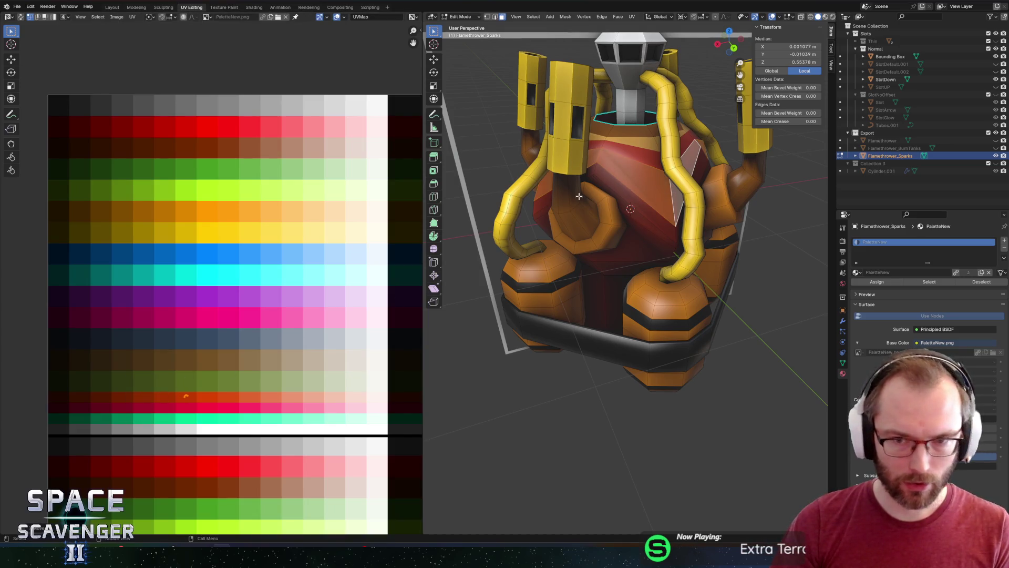
Pick the next strip and torso faces on the other side of the body
left_click(596, 169)
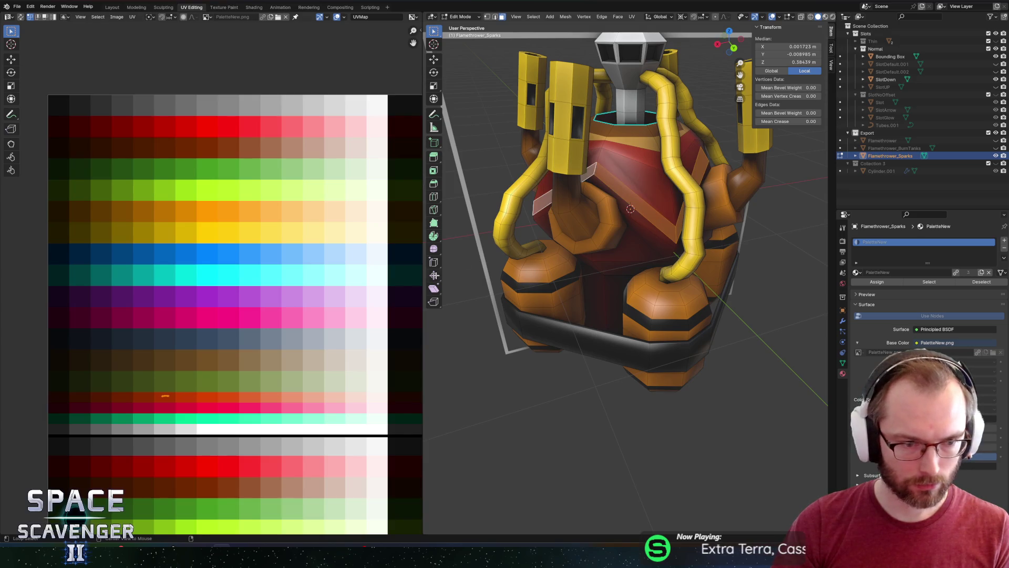
left_click(671, 244)
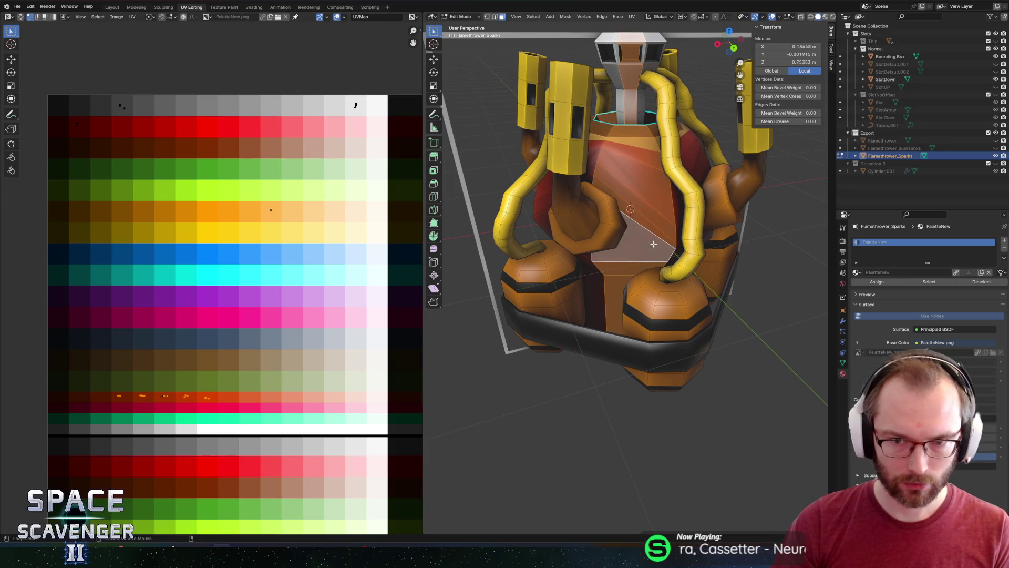
left_click_drag(655, 245, 611, 221)
left_click(537, 264)
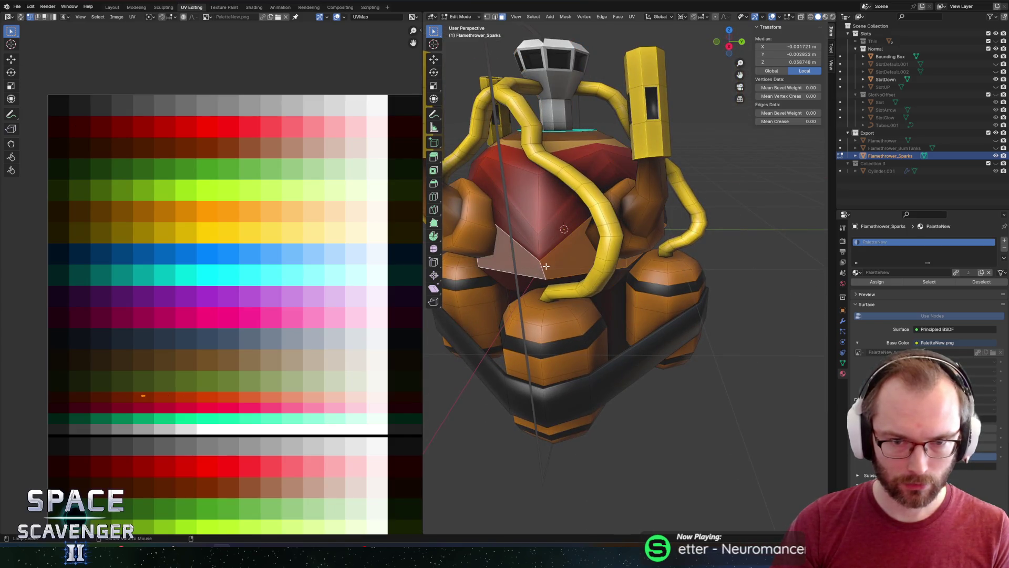
Move a strip of torso faces' UVs one palette swatch to the right
left_click(487, 272)
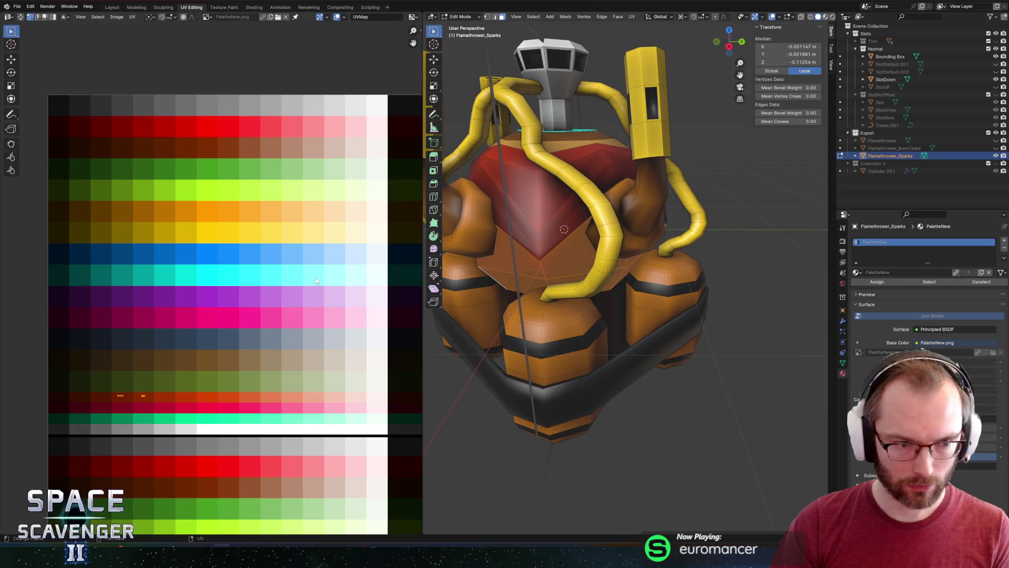
left_click(540, 255)
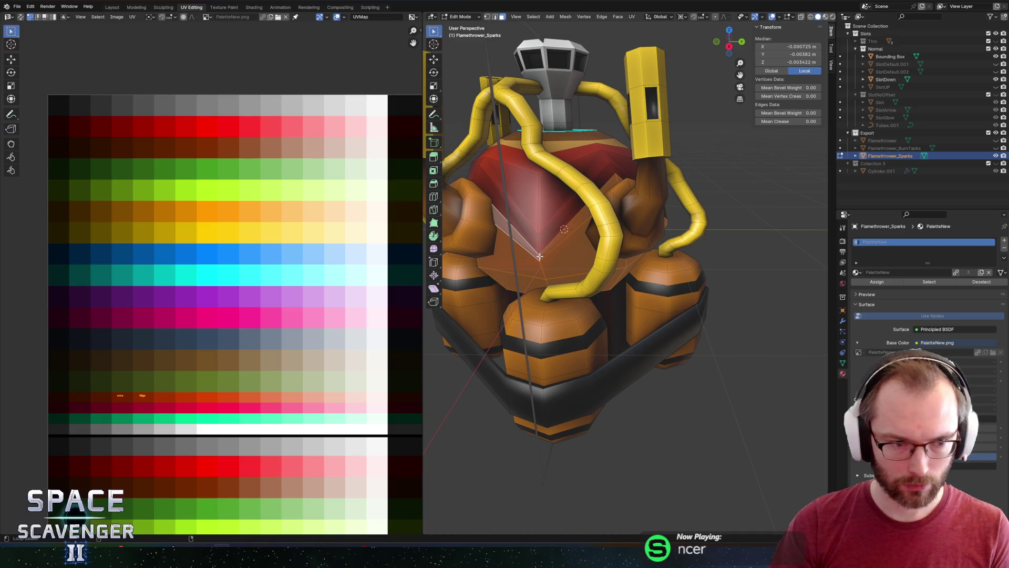
left_click(539, 256)
key("g")
left_click(190, 398)
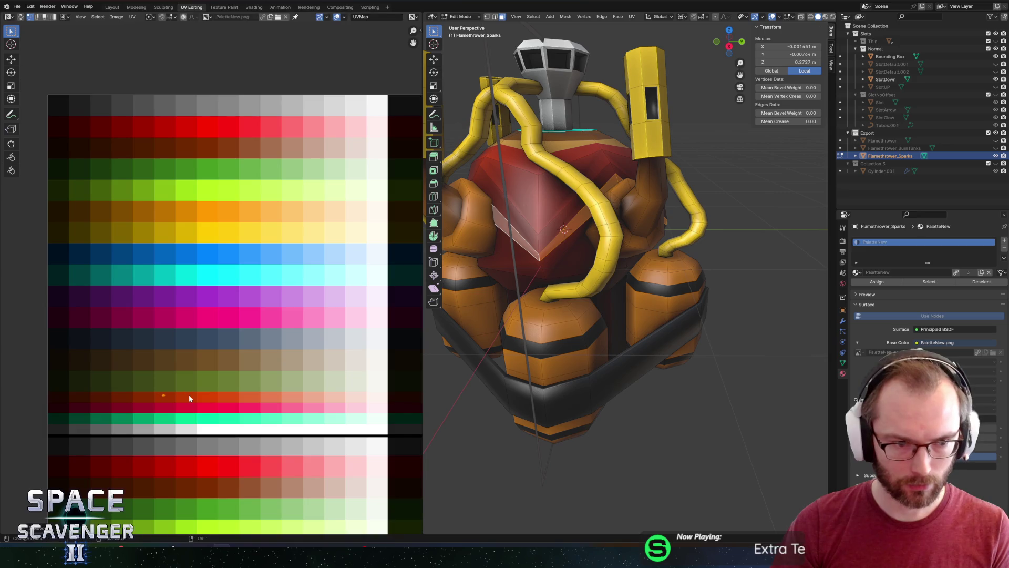
Place further torso faces' UVs on the dark red swatch, then clear the selection
left_click(539, 241, "shift")
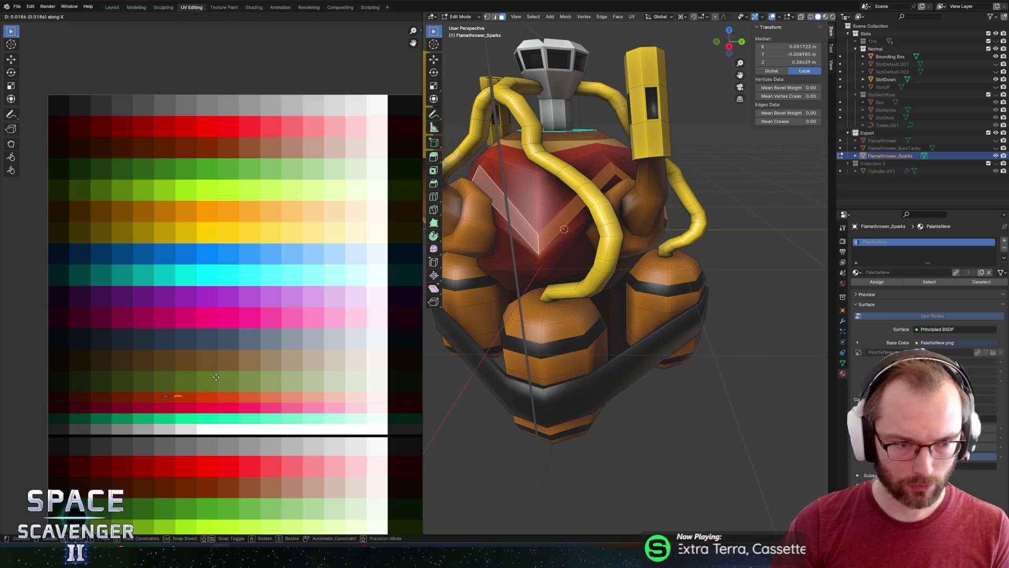
key("a")
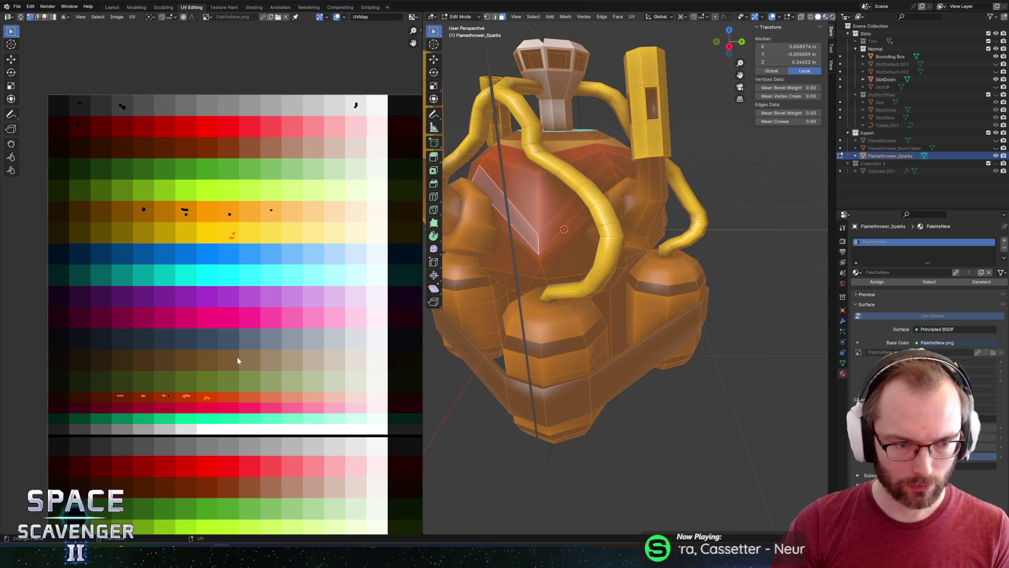
left_click(568, 180)
key("a")
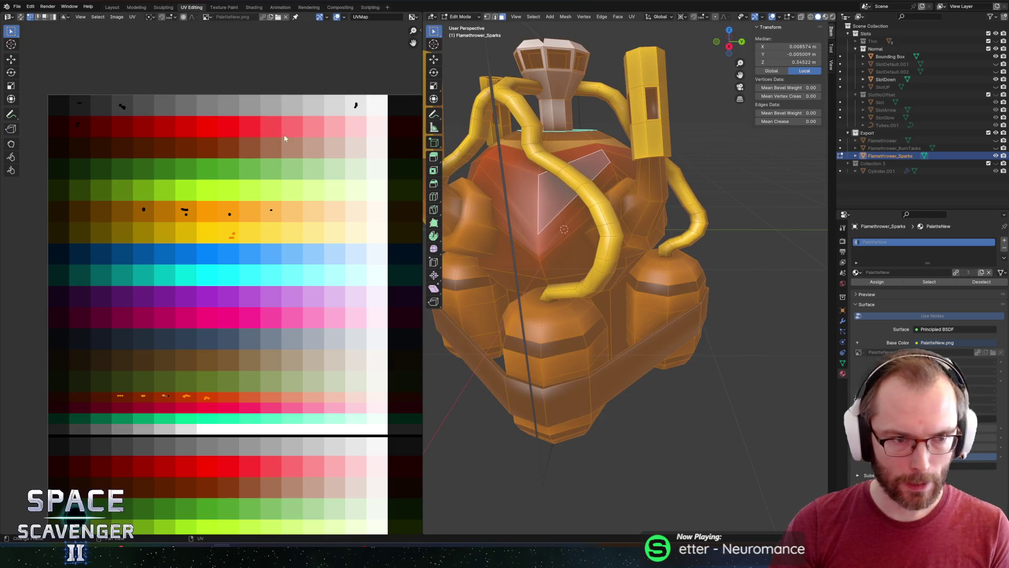
key("g")
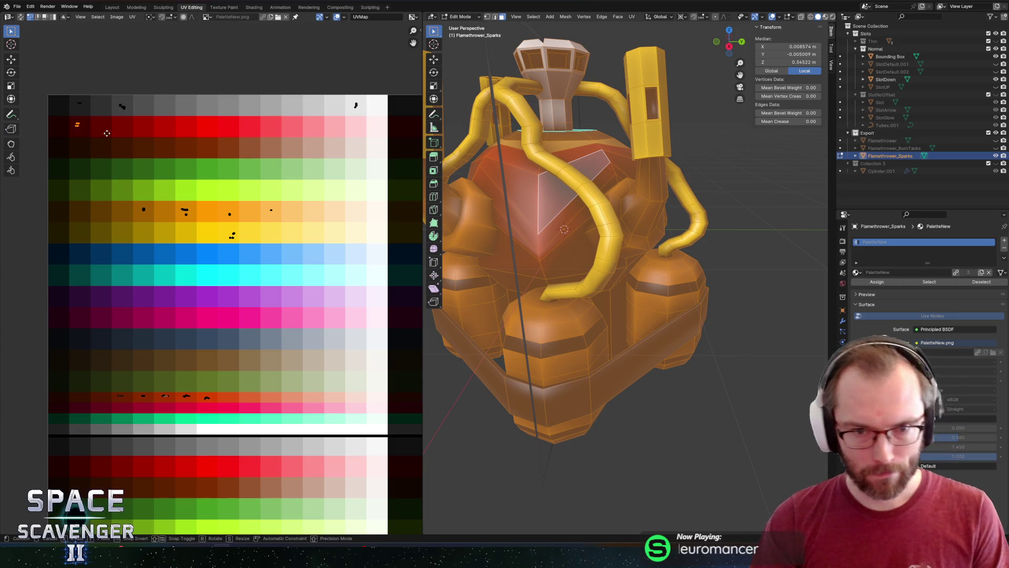
left_click(102, 133)
key("g")
left_click(158, 426)
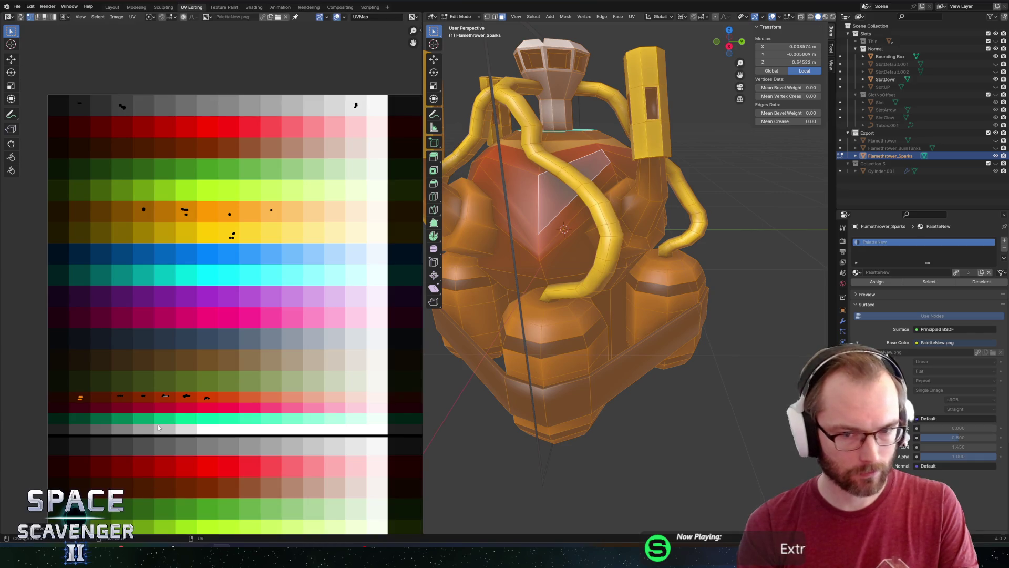
key("alt+a")
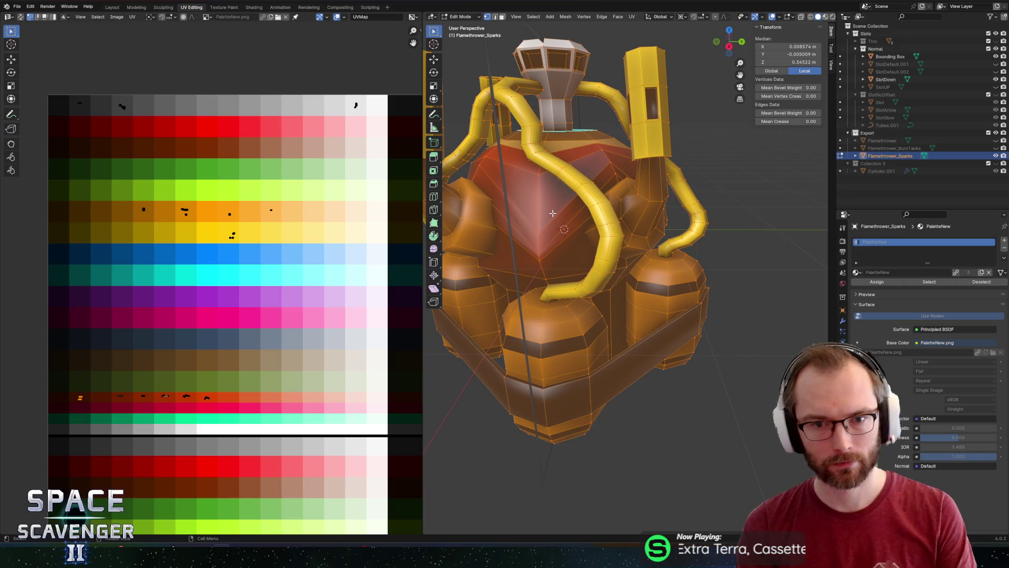
key("alt+a")
Slide an edge loop down the torso and vertex-slide a selected torso vertex along its edge
key("g")
key("g")
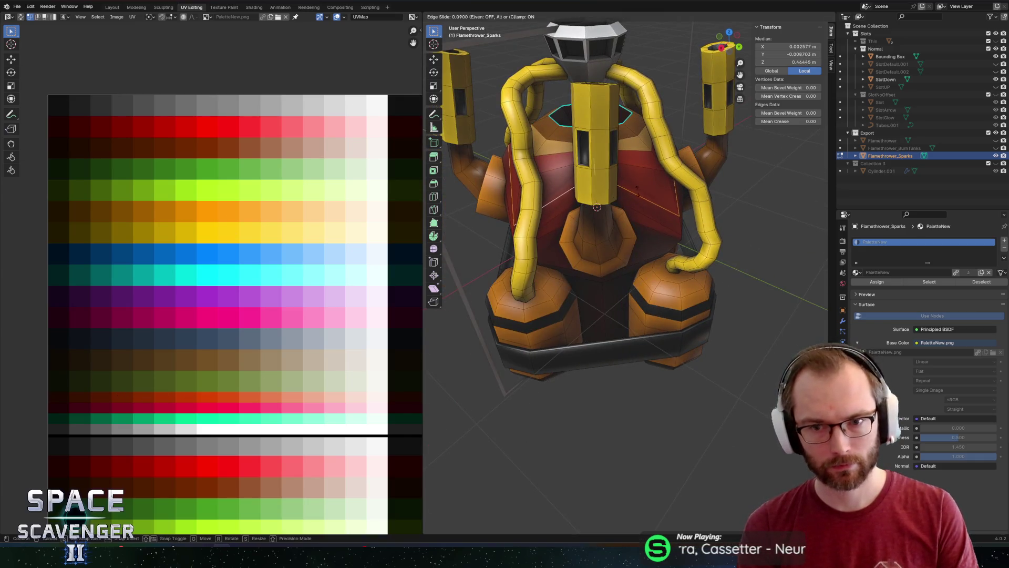
left_click(670, 204)
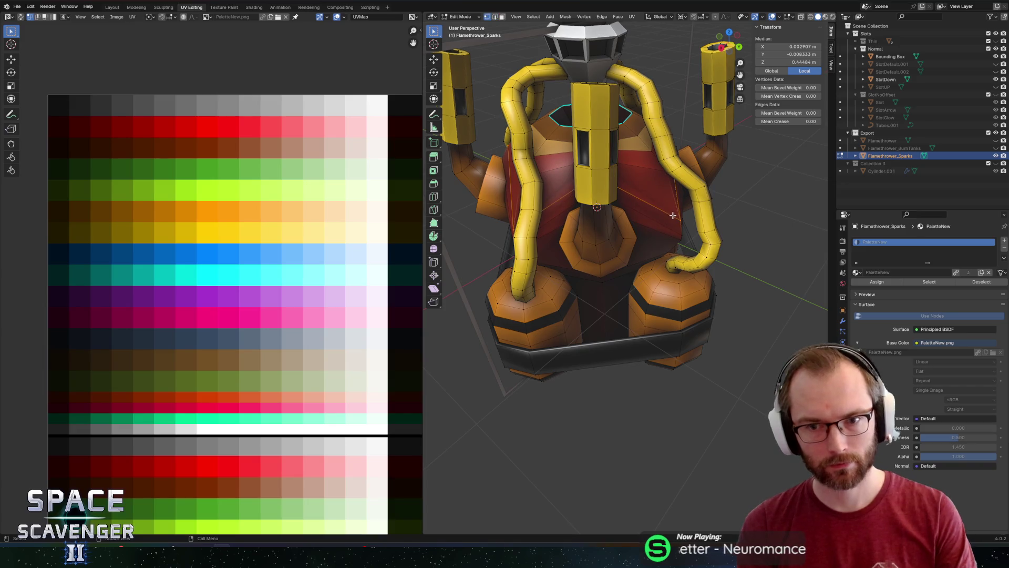
left_click(681, 218)
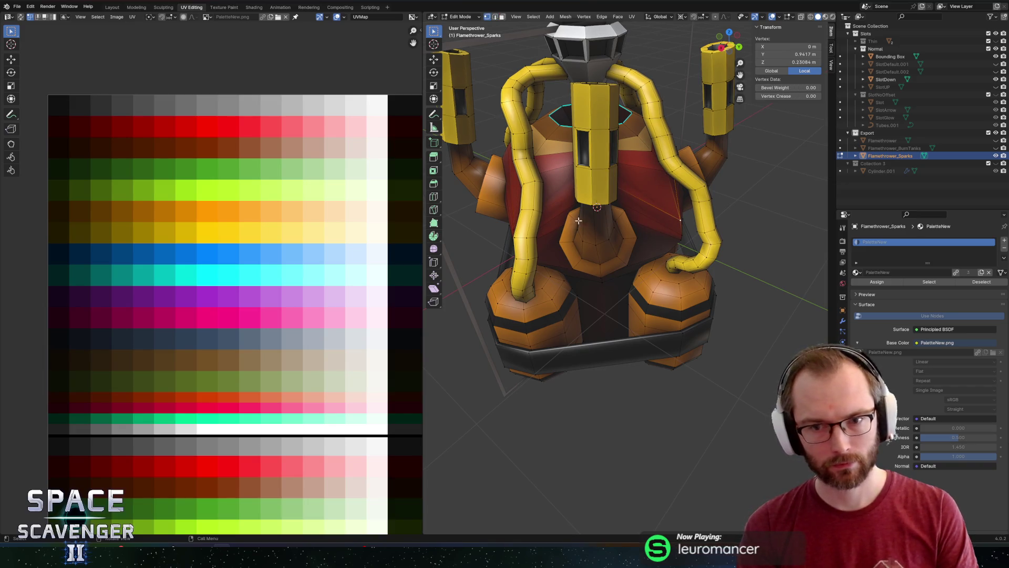
left_click_drag(521, 222, 578, 214)
left_click(534, 249, "shift")
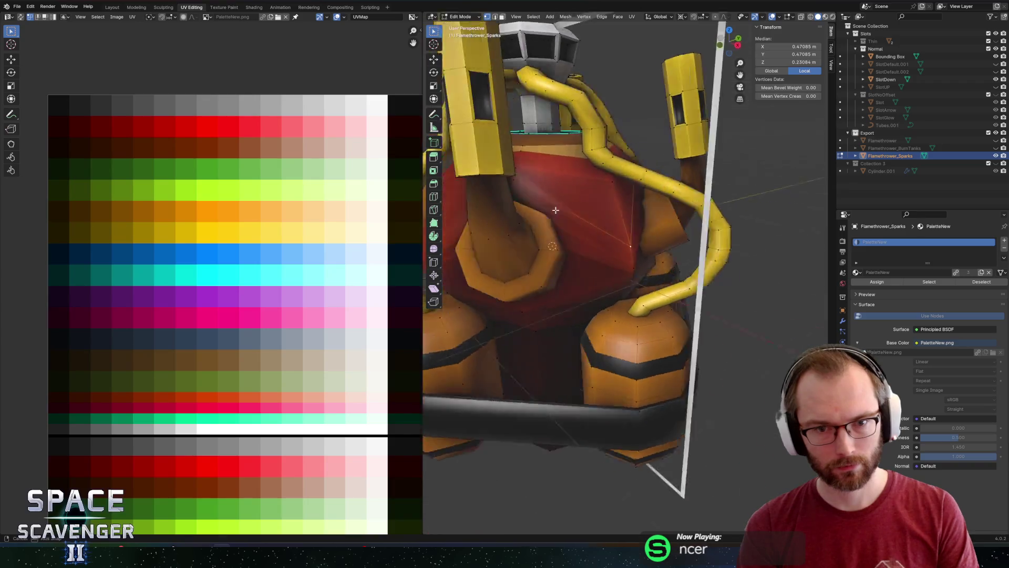
scroll(580, 211, "up", 3)
left_click(522, 278, "shift")
left_click_drag(521, 278, 666, 262)
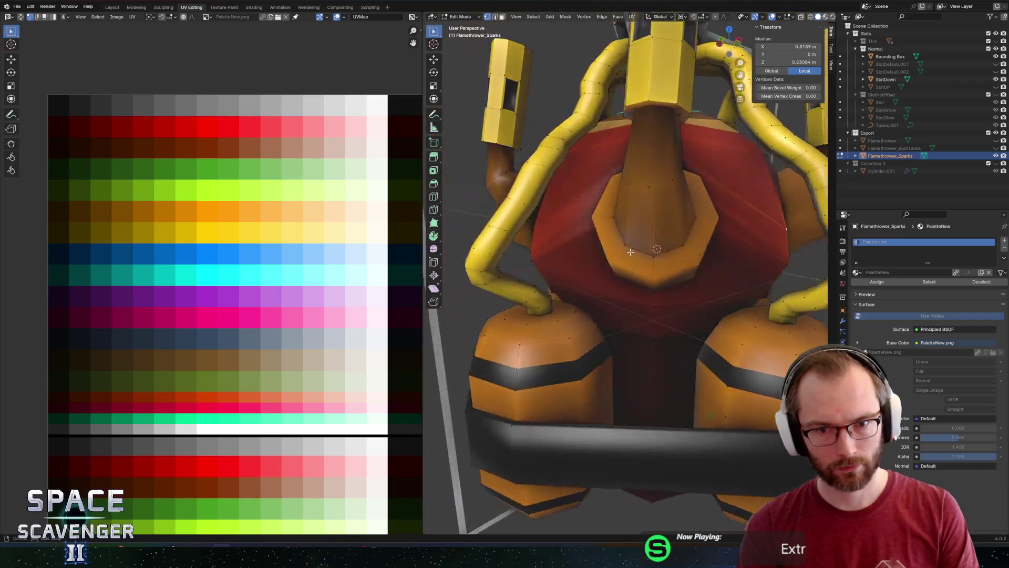
key("shift+v")
left_click(697, 249)
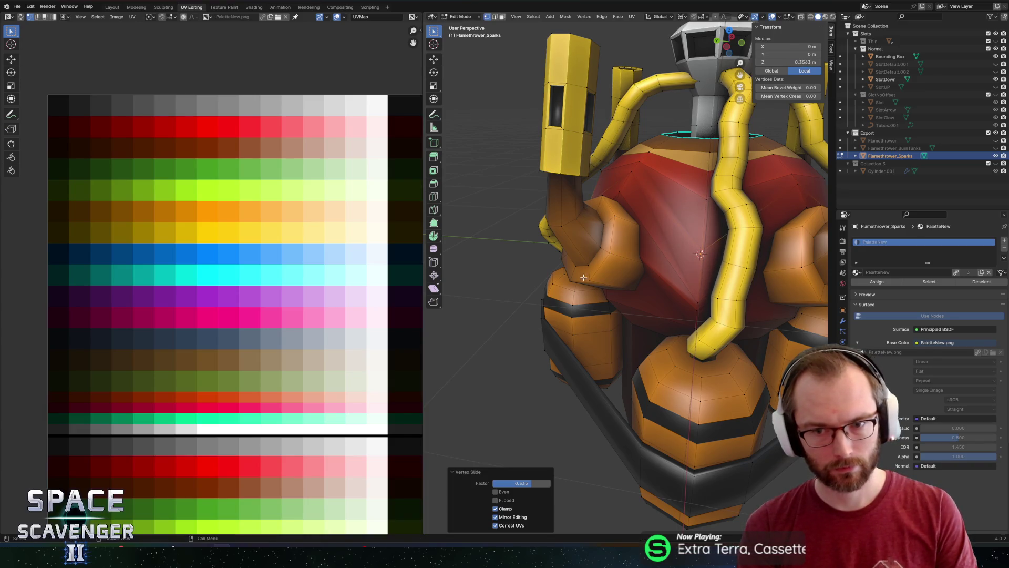
Vertex-slide another set of front torso vertices, checking the shape from several angles
left_click_drag(584, 275, 694, 285)
left_click(698, 276)
mouse_move(698, 275)
left_mouse_down()
mouse_move(539, 257)
mouse_move(546, 242)
mouse_move(533, 238)
left_mouse_up()
left_click(539, 257, "shift")
left_click(553, 243, "shift")
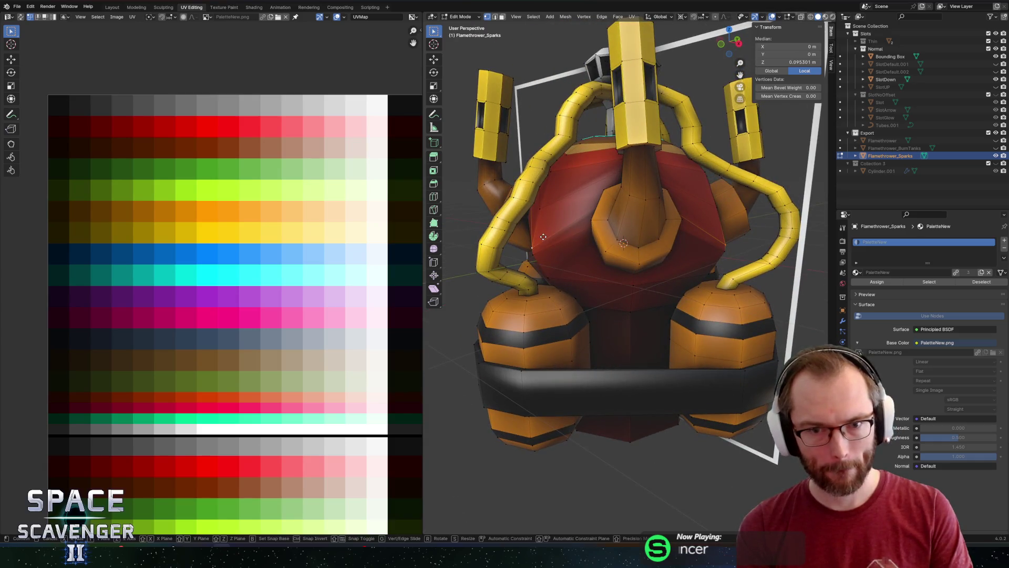
key("shift+v")
left_click(573, 239)
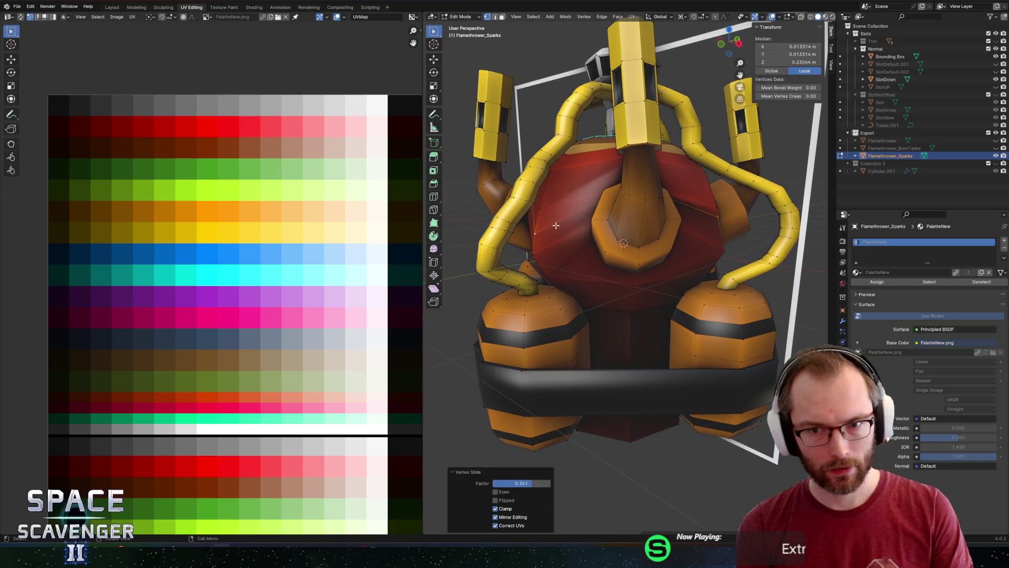
key("alt+a")
left_click_drag(573, 235, 676, 180)
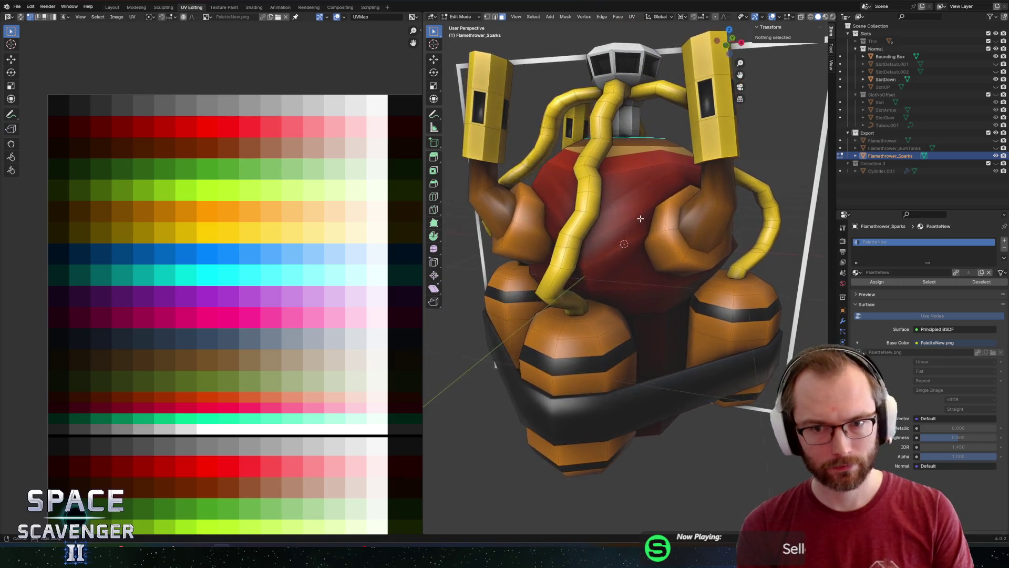
left_click(675, 180)
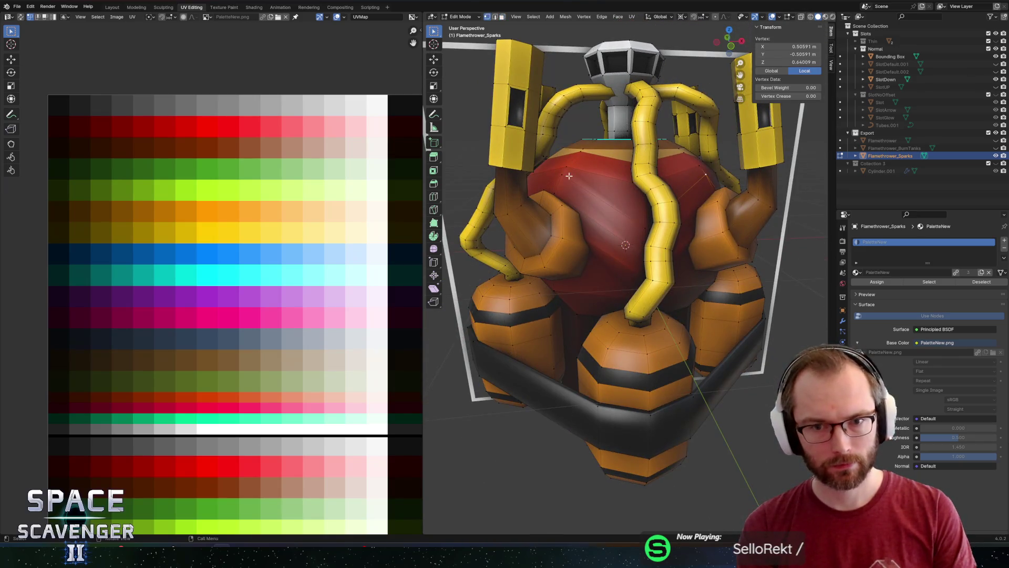
mouse_move(675, 181)
left_mouse_down()
mouse_move(601, 193)
mouse_move(686, 205)
mouse_move(679, 185)
mouse_move(652, 213)
left_mouse_up()
Slide a loop of torso vertices along their edges and adjust the front vertex selection
key("alt+a")
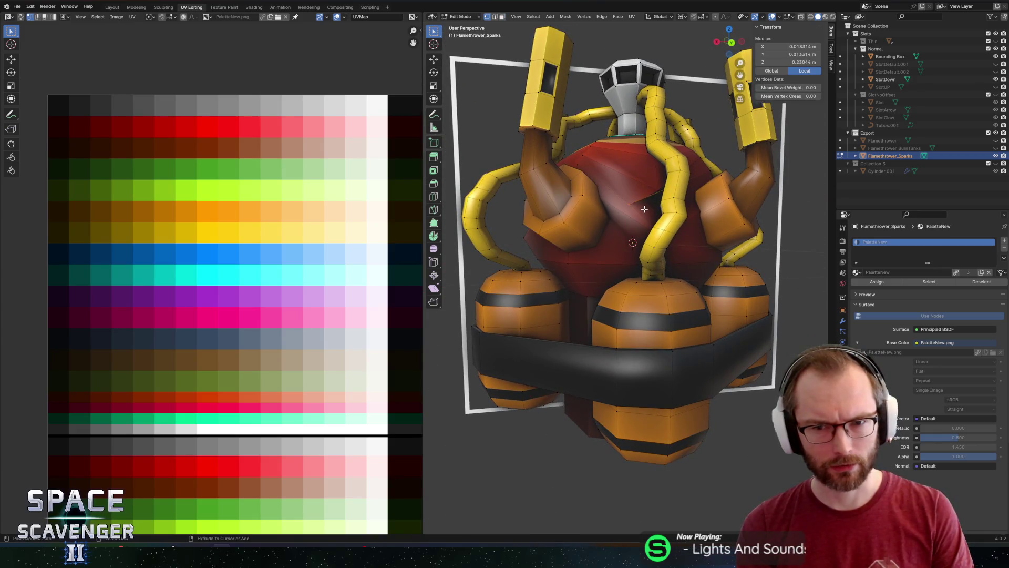
left_click(643, 209, "alt")
key("shift+v")
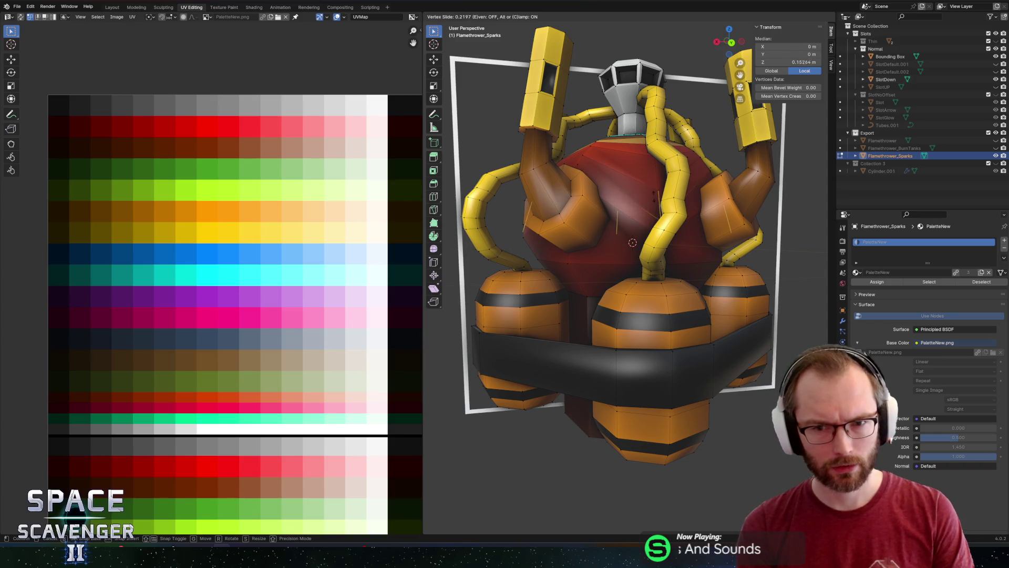
left_click(652, 181)
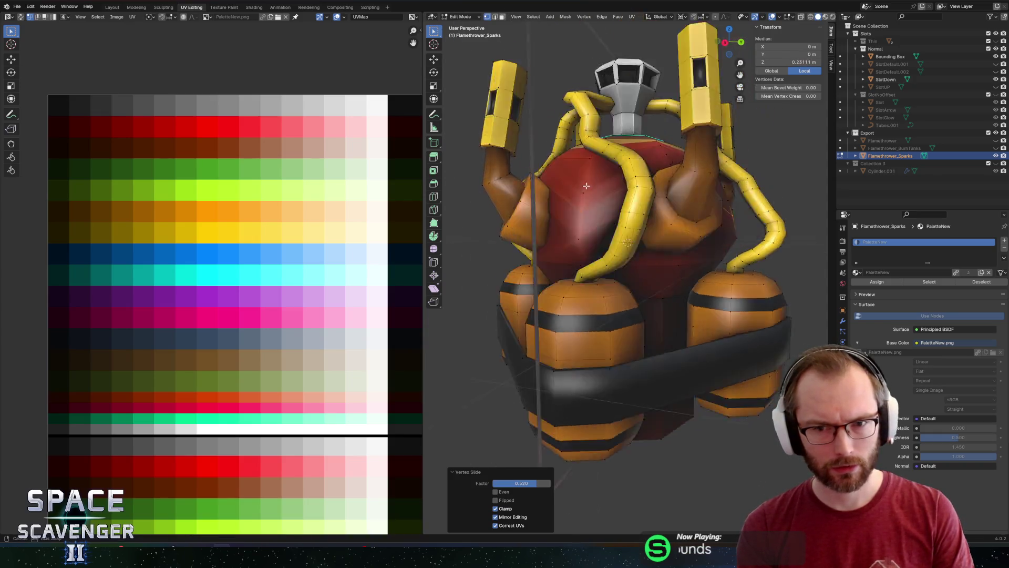
scroll(653, 183, "left", 5)
scroll(655, 184, "left", 5)
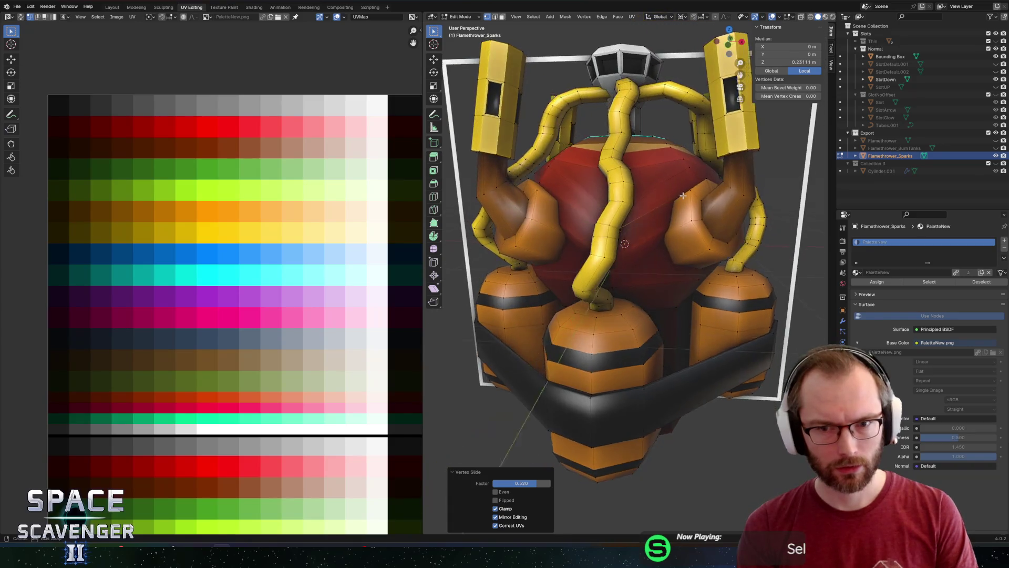
left_click(691, 172)
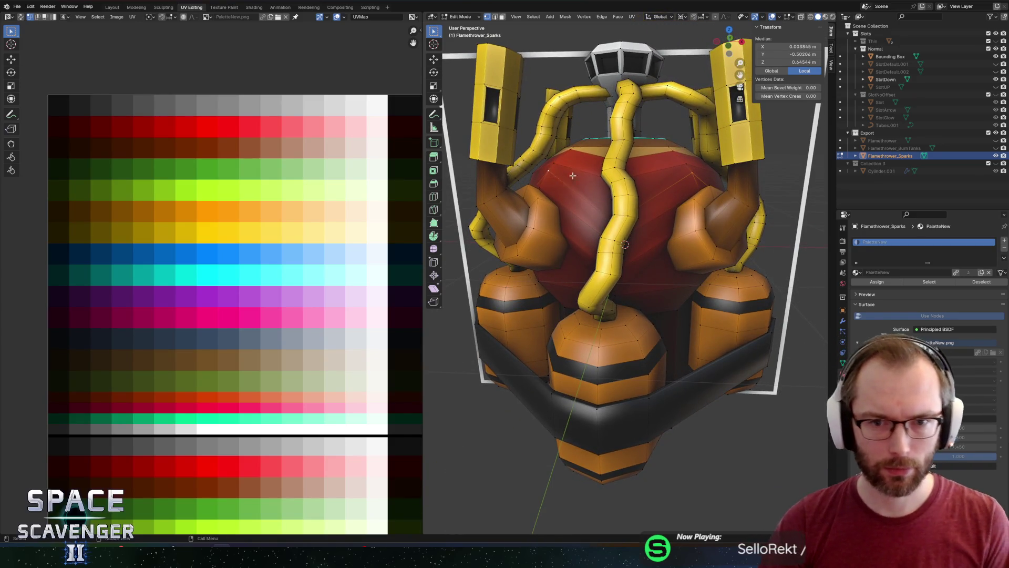
scroll(593, 189, "left", 5)
scroll(597, 177, "up", 5)
scroll(602, 197, "left", 3)
scroll(603, 201, "left", 3)
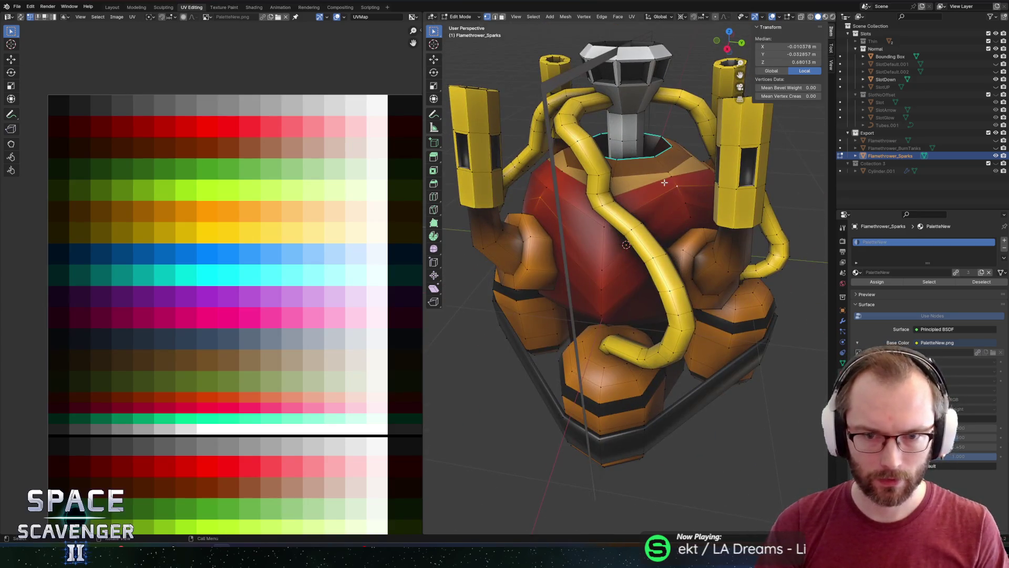
scroll(693, 198, "left", 3)
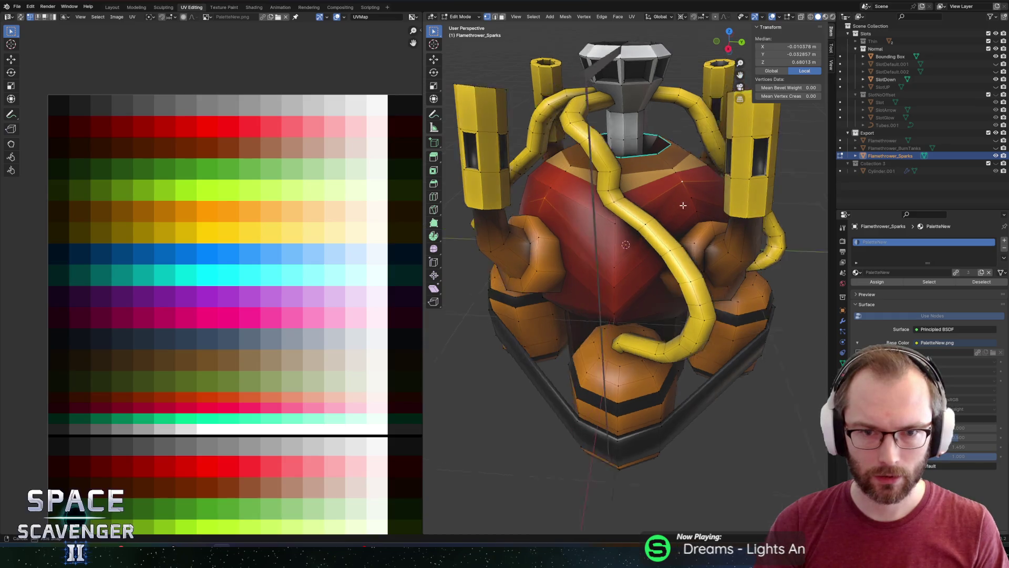
left_click(700, 191, "shift")
left_click(707, 177)
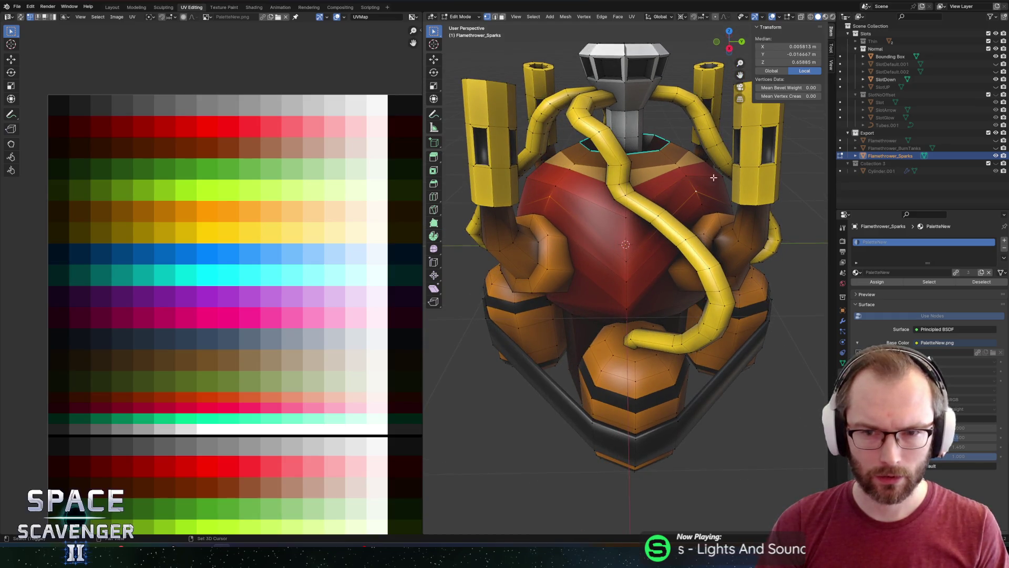
scroll(726, 183, "left", 3)
scroll(714, 183, "left", 3)
scroll(704, 182, "left", 2)
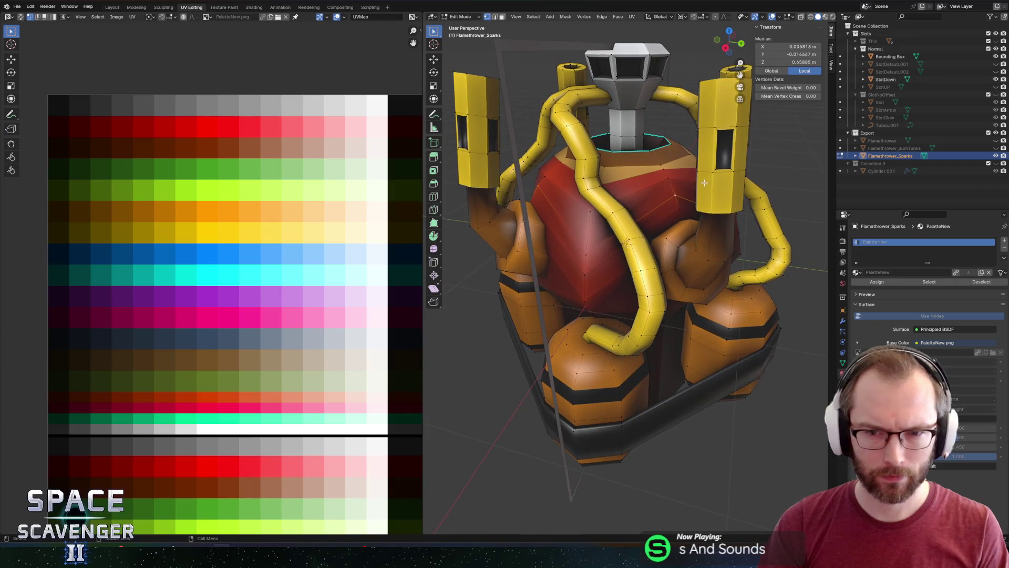
scroll(667, 185, "left", 3)
Smooth the faces of the red body with the Smooth tool and review the whole object
left_click(668, 187, "shift")
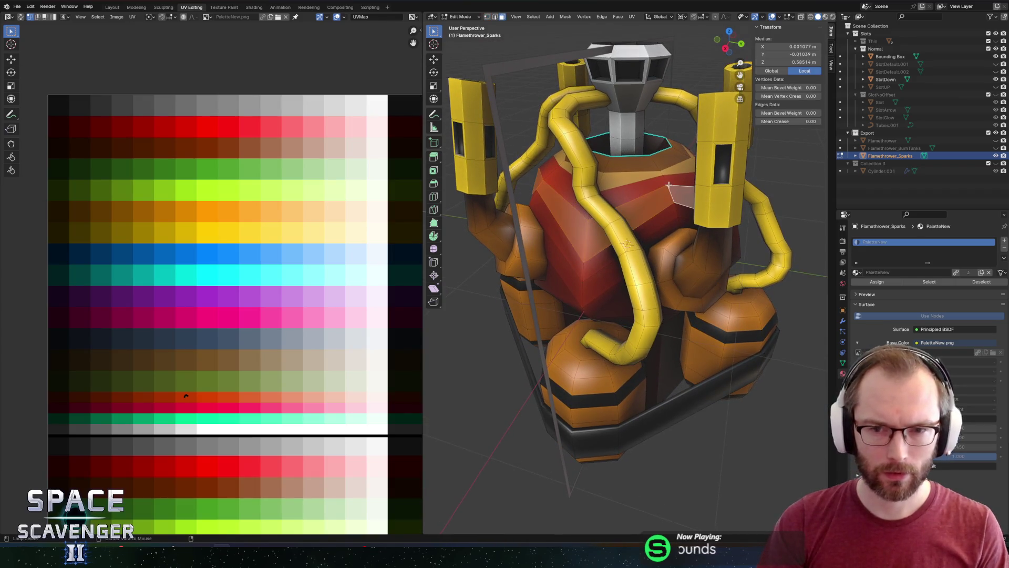
left_click(672, 213)
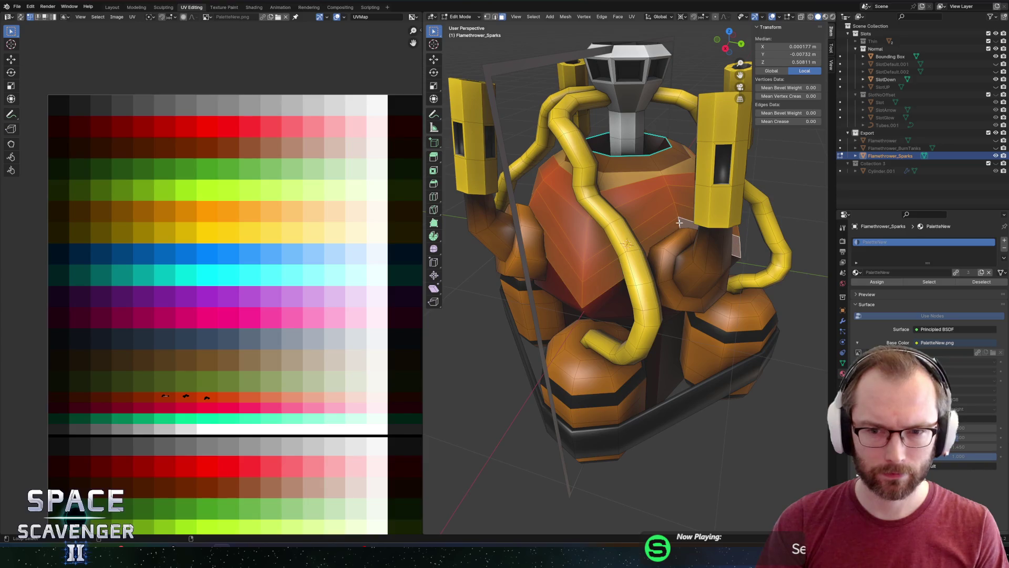
left_click(433, 248)
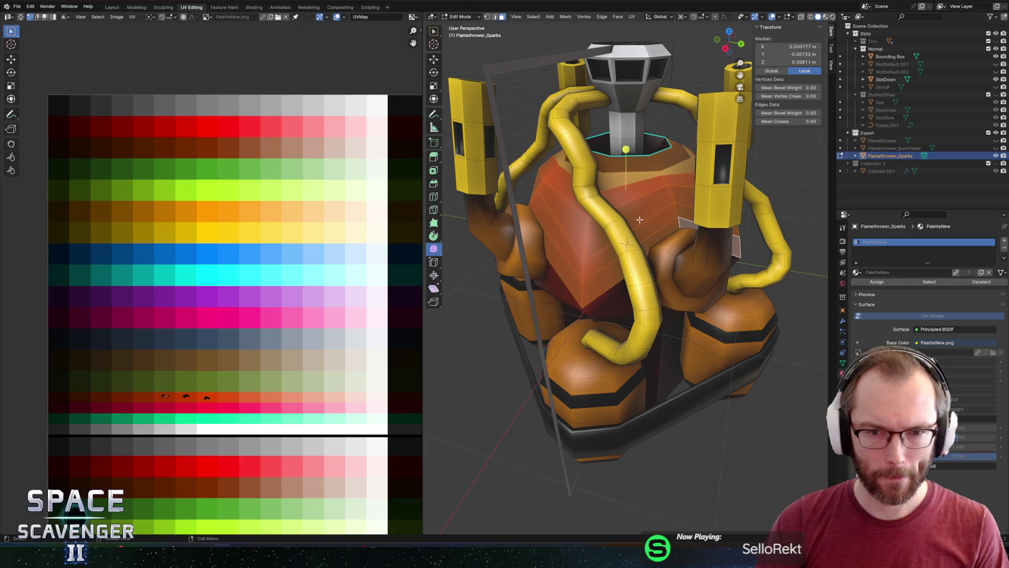
left_click_drag(627, 150, 614, 169)
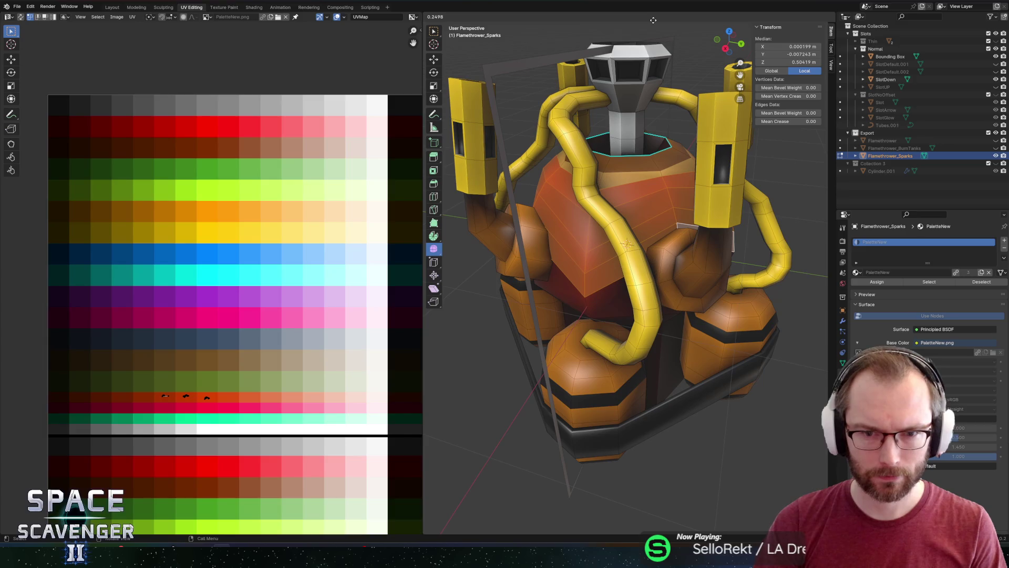
key("Tab")
scroll(614, 181, "down", 4)
scroll(613, 197, "up", 3)
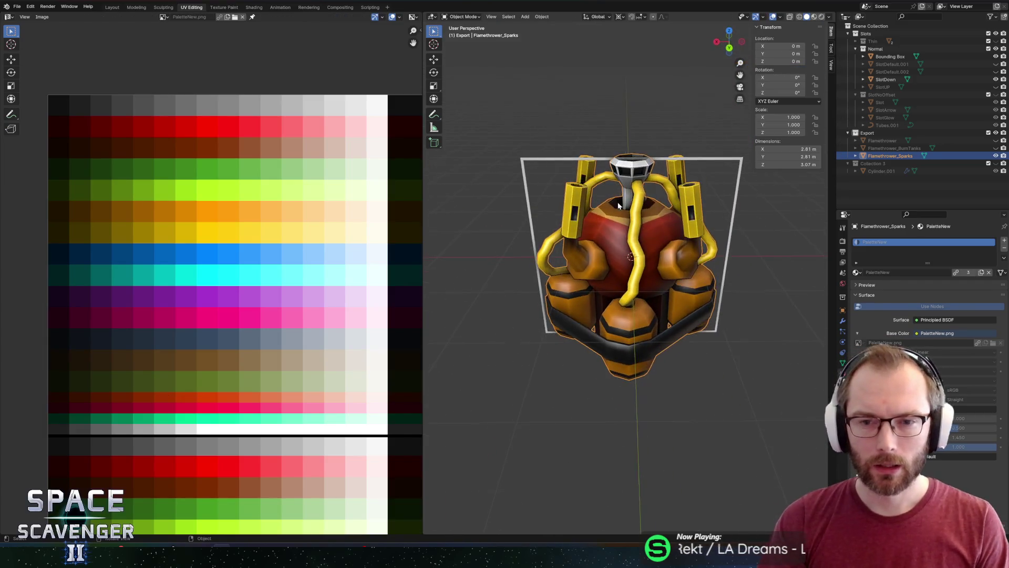
scroll(613, 204, "up", 4)
key("Tab")
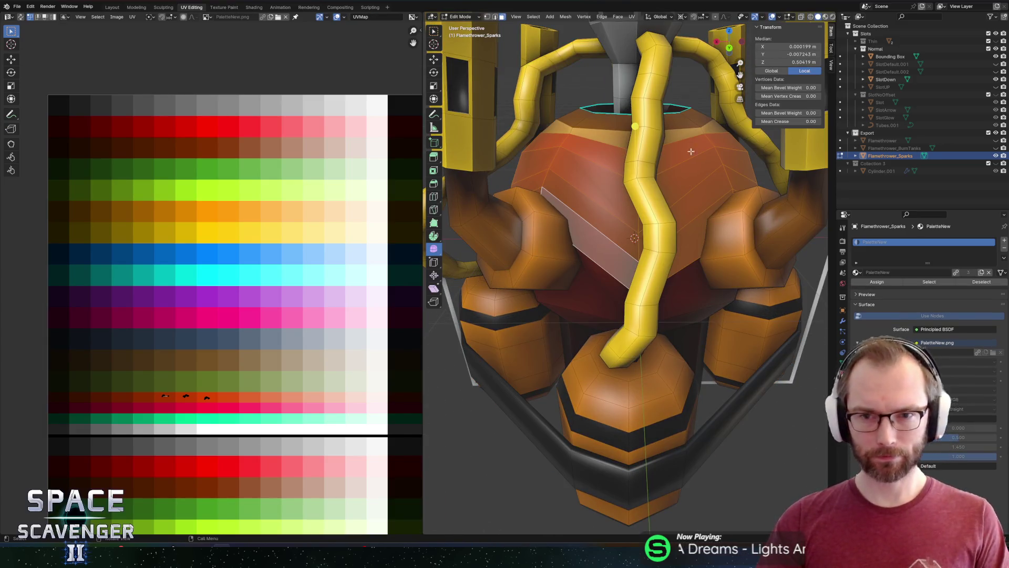
Select the top rim vertices and vertex-slide them twice along their edges
left_click(629, 147)
left_click(584, 127, "shift")
mouse_move(599, 133)
left_mouse_down()
mouse_move(682, 117)
mouse_move(610, 132)
left_mouse_up()
left_click(681, 117)
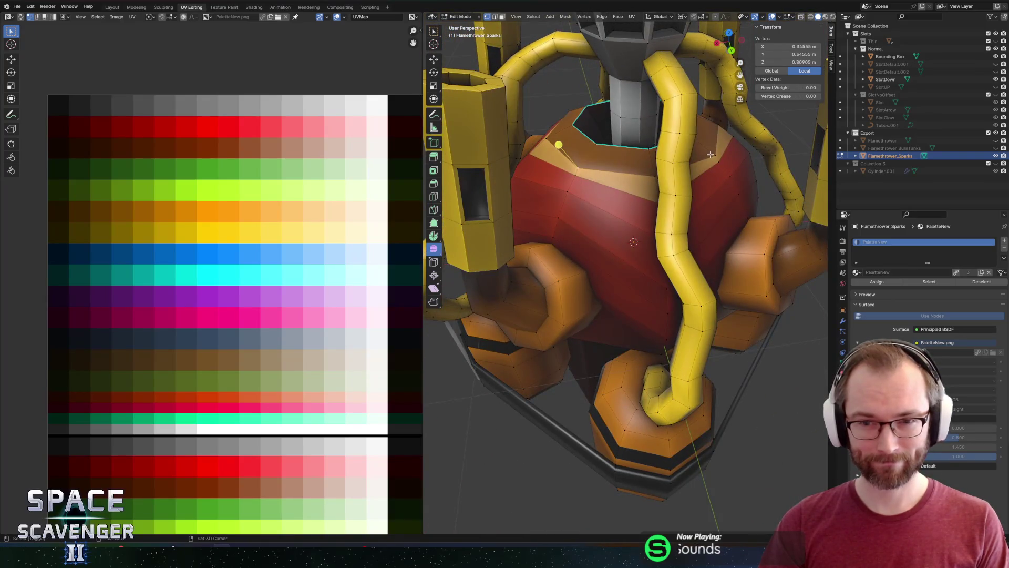
left_click_drag(709, 155, 696, 235)
left_click(694, 230, "shift")
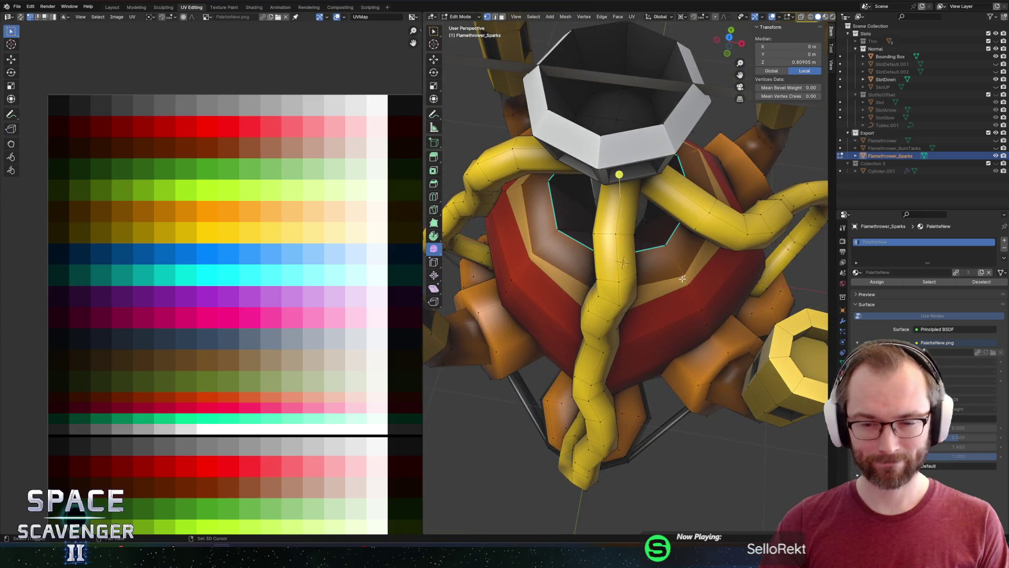
left_click_drag(683, 279, 622, 248)
key("shift+v")
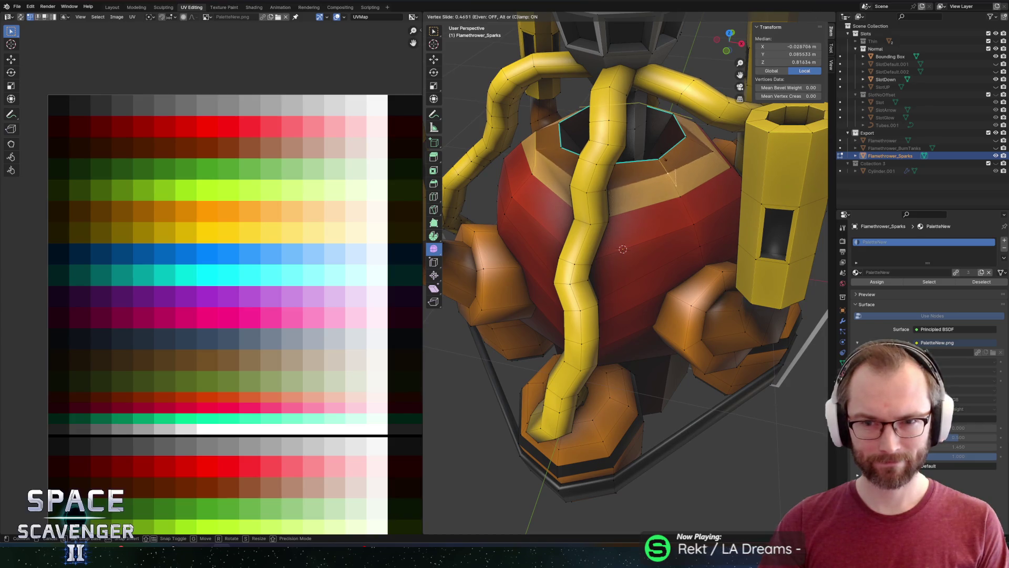
left_click(662, 165)
left_click_drag(662, 166, 647, 103)
key("shift+v")
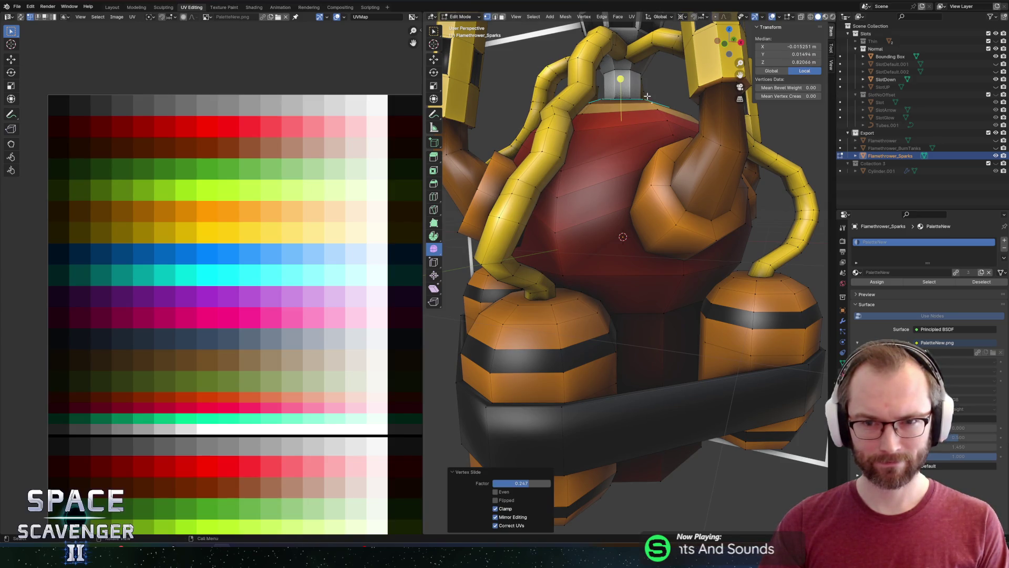
left_click(644, 97)
Raise the rim along Z, scale it to 0.81 in the XY plane, then fine-tune its height
left_click_drag(644, 97, 738, 120)
key("g")
key("z")
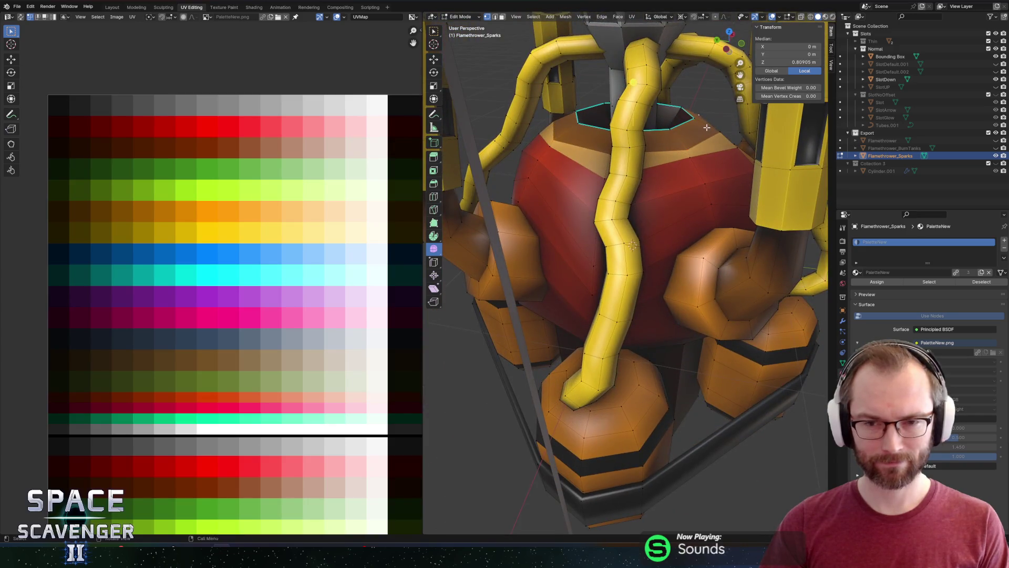
left_click(725, 134)
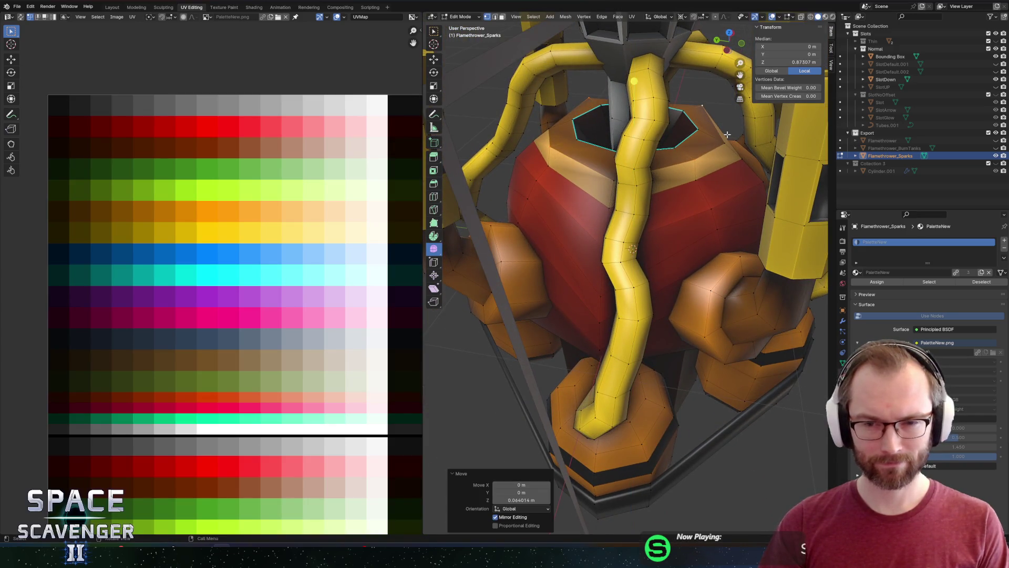
key("s")
key("shift+z")
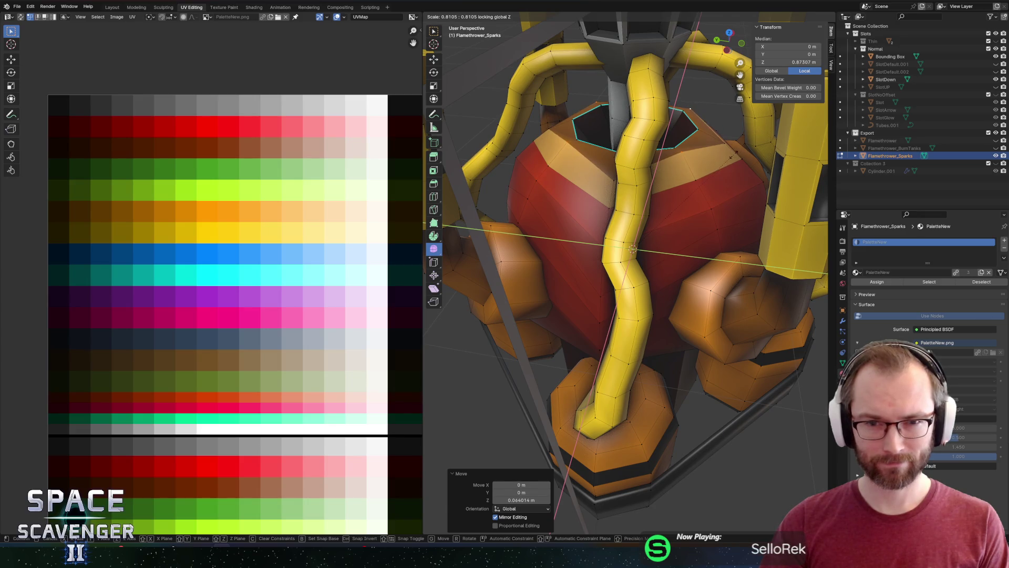
left_click(734, 155)
key("g")
key("z")
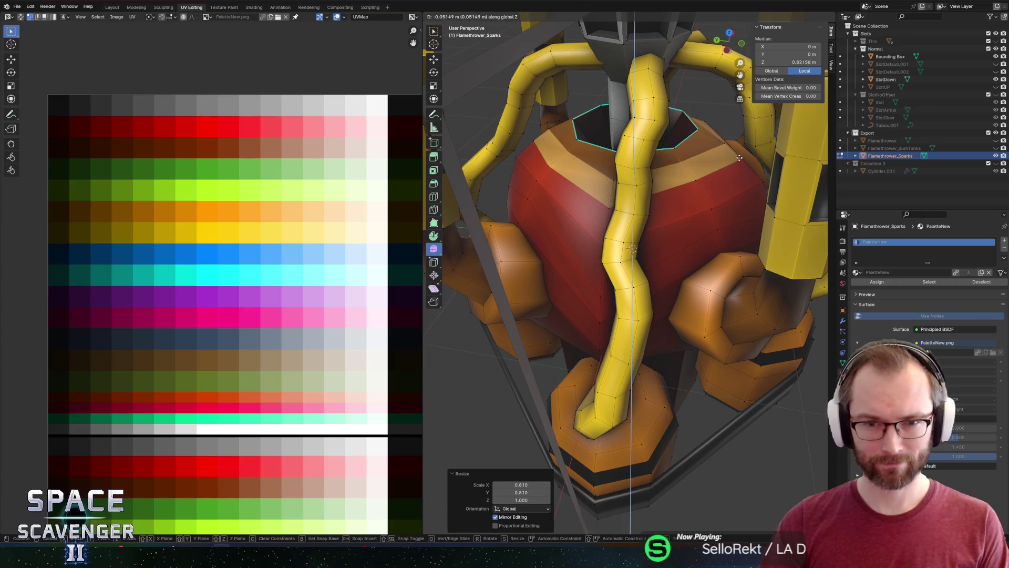
left_click(733, 150)
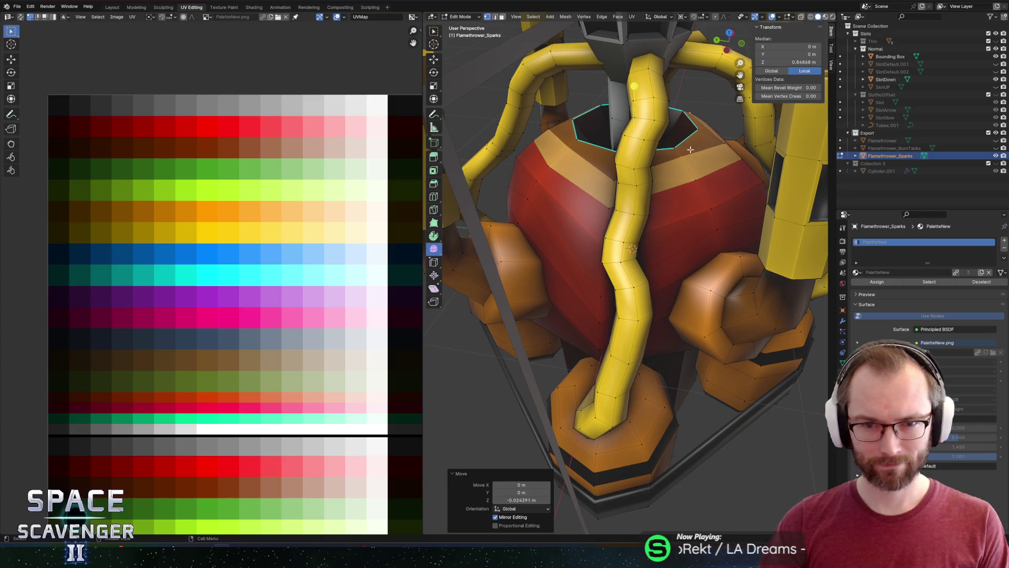
scroll(694, 126, "down", 5)
scroll(687, 117, "up", 4)
left_click(663, 141)
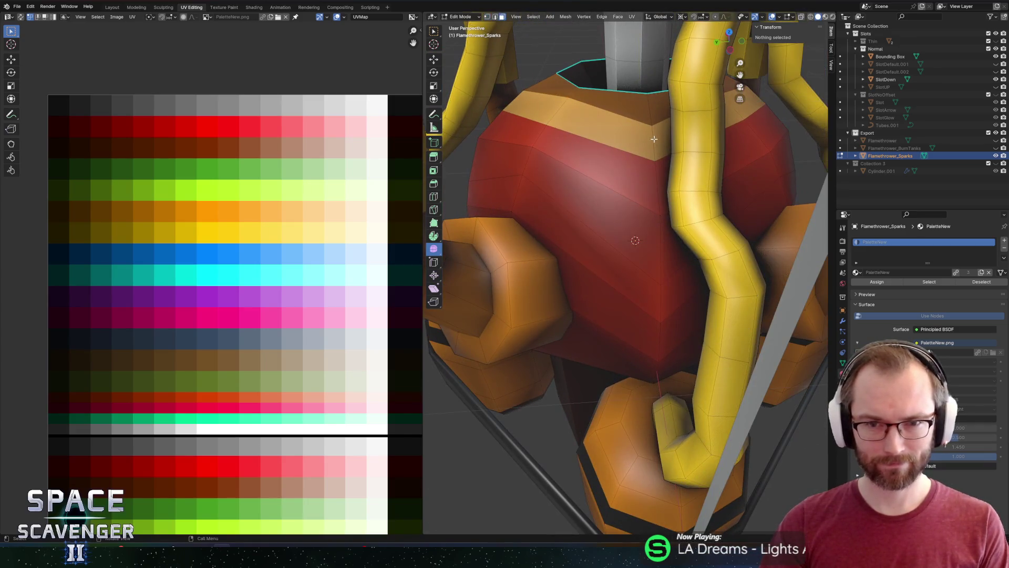
scroll(253, 217, "down", 3)
scroll(255, 217, "right", 3)
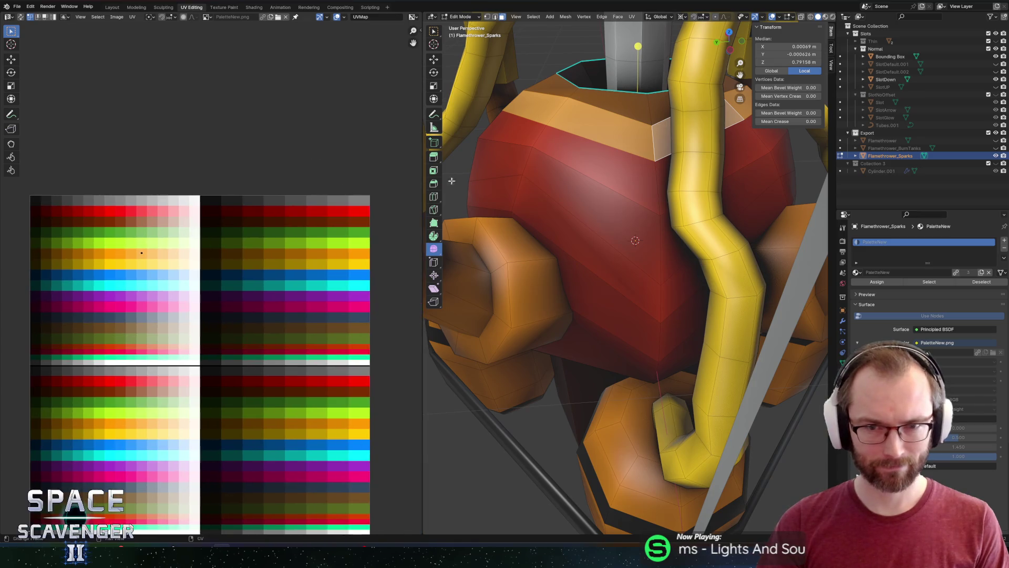
Move the top band's UVs onto the yellow swatch and export the flamethrower model
left_click(607, 101)
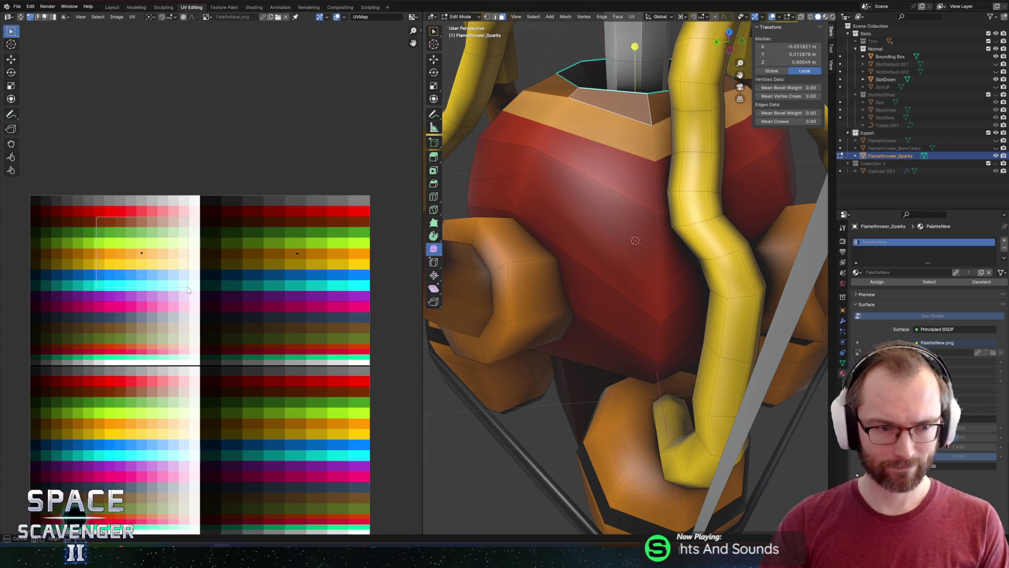
key("g")
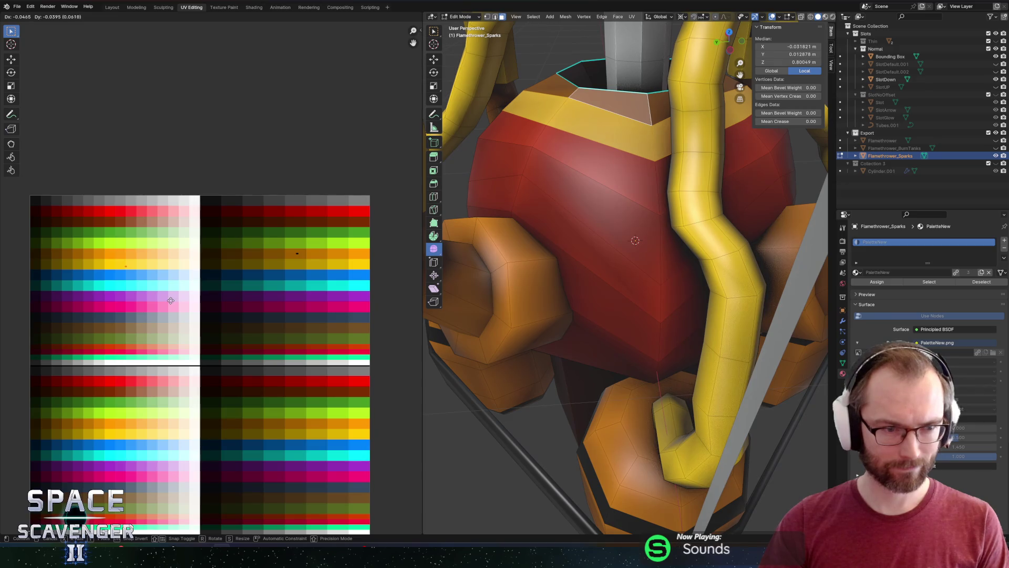
left_click(166, 298)
key("Tab")
scroll(690, 219, "down", 5)
scroll(689, 220, "up", 2)
key("Return")
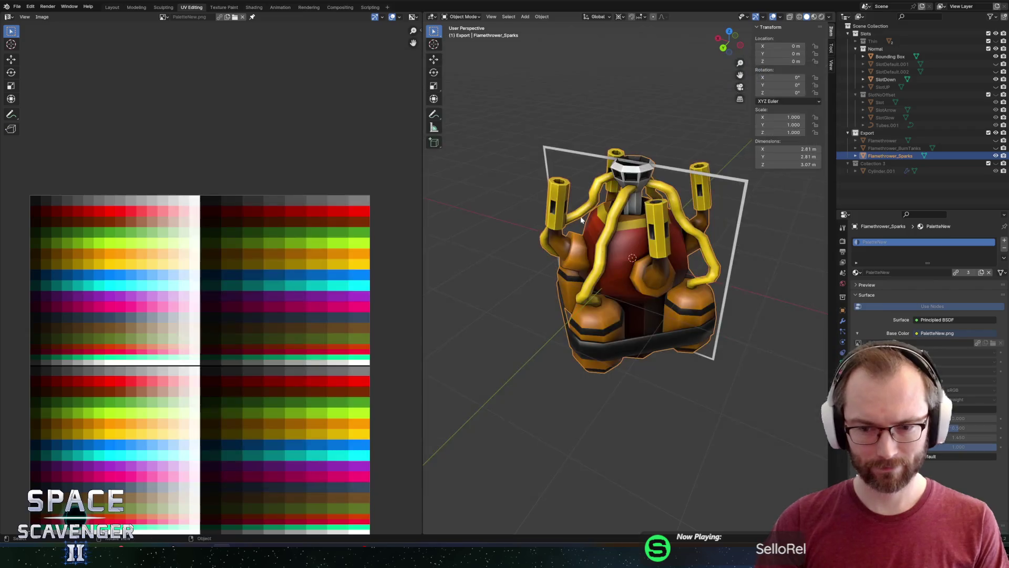
mouse_move(525, 217)
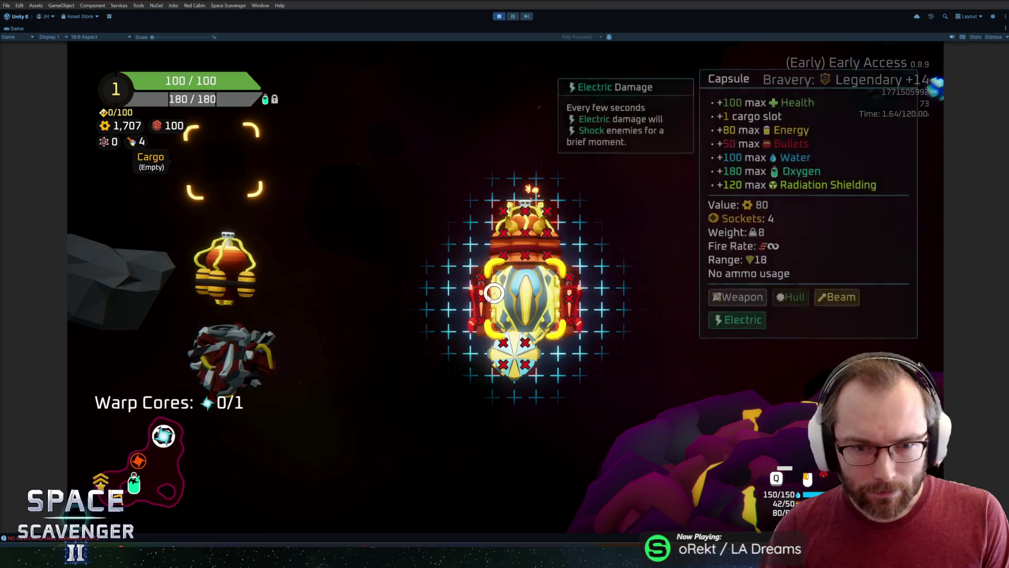
Spawn a BodyStandard module from the game's debug console
key("grave")
type("spawn bor")
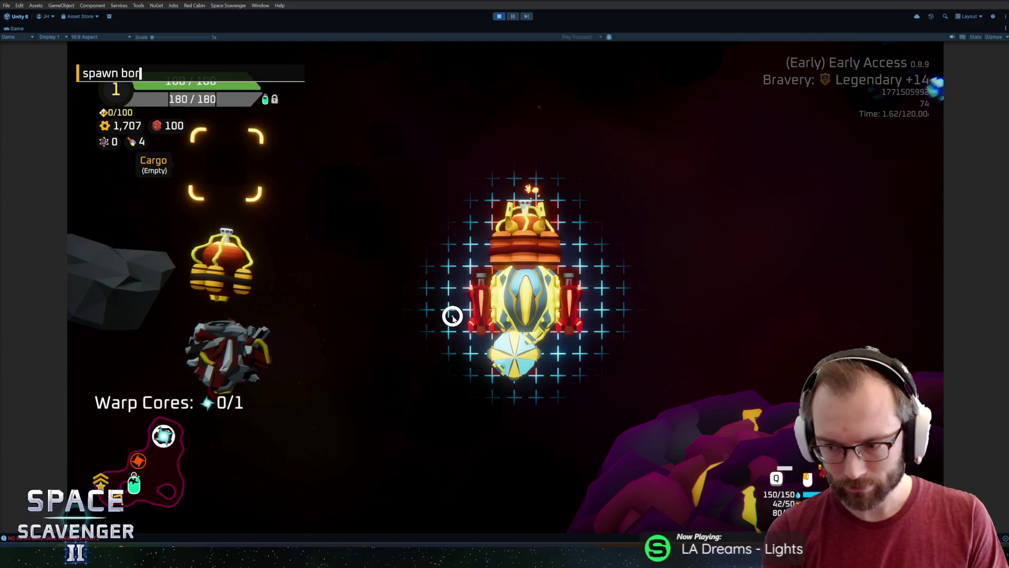
type("df")
key("BackSpace")
type("y")
key("Tab")
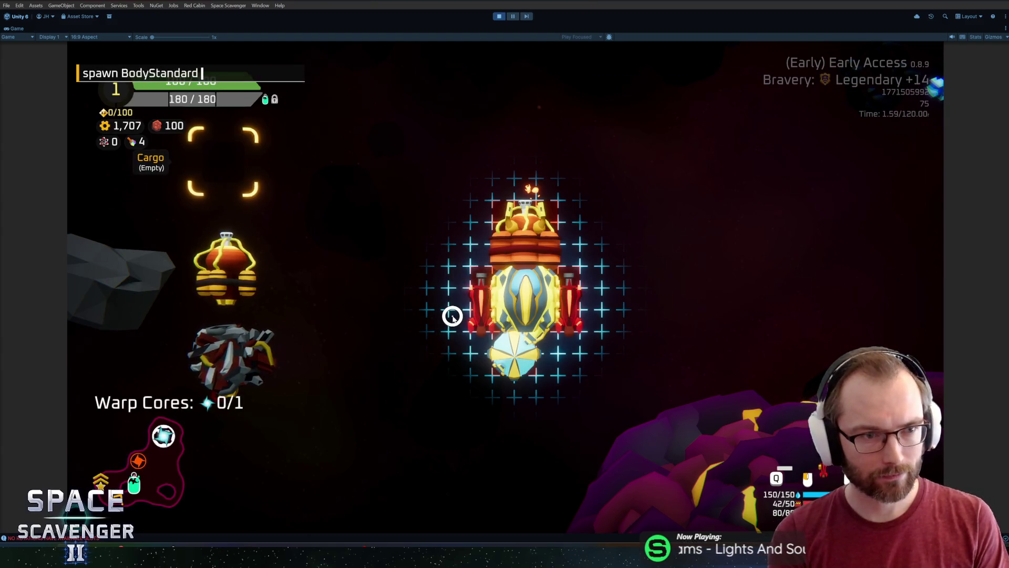
key("Return")
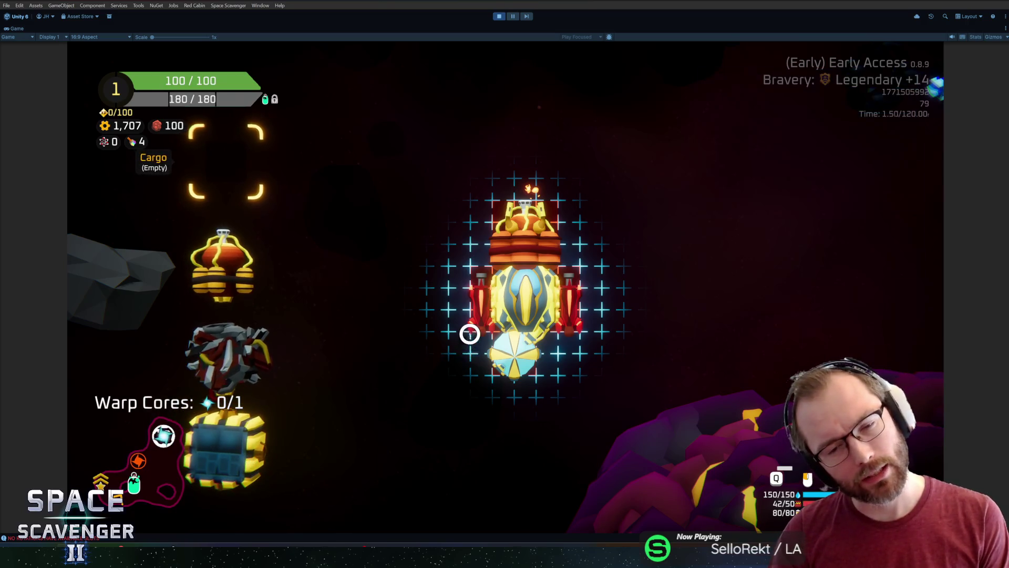
Attach the body and flamethrower to the ship, fire the flames, then return to Blender's mesh editing
left_click(221, 450)
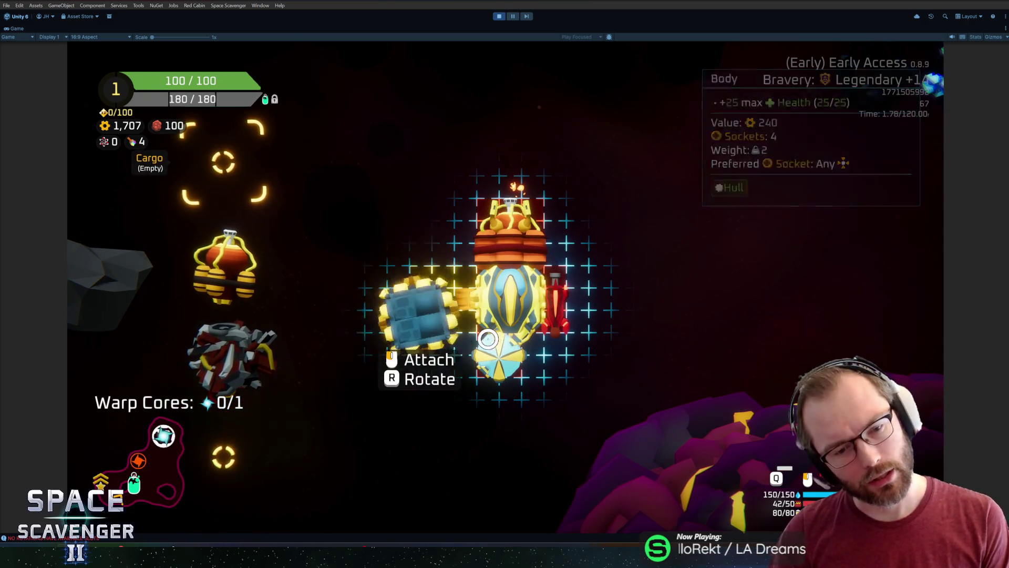
left_click(482, 341)
left_click(228, 292)
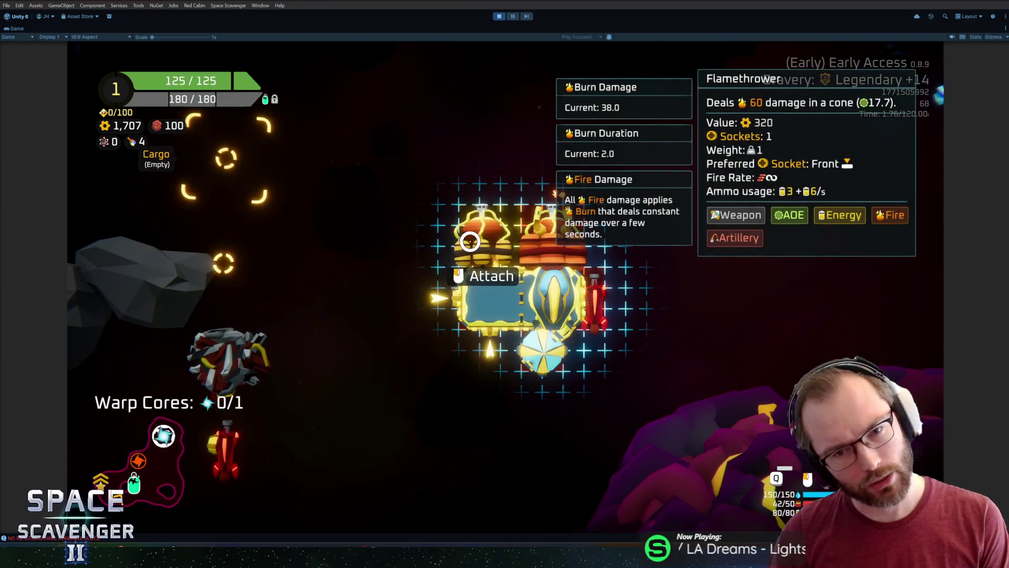
left_click(524, 272)
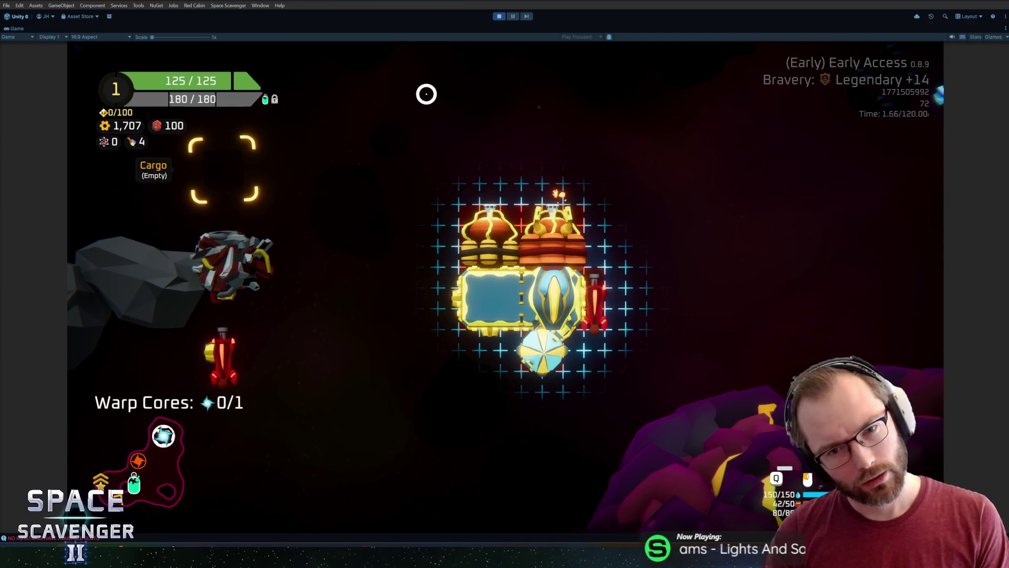
key("Tab")
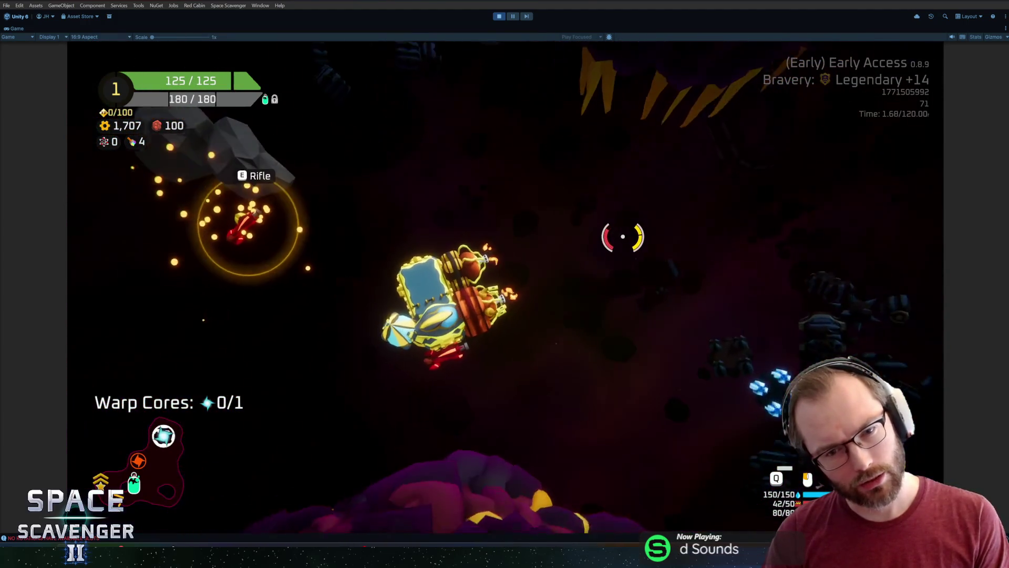
left_click(622, 236)
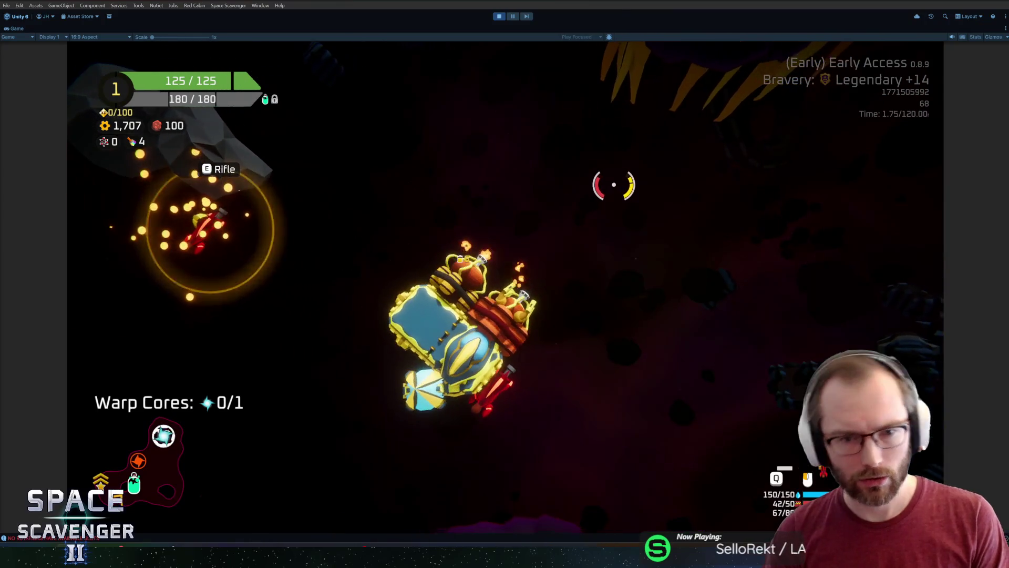
key("alt+Tab")
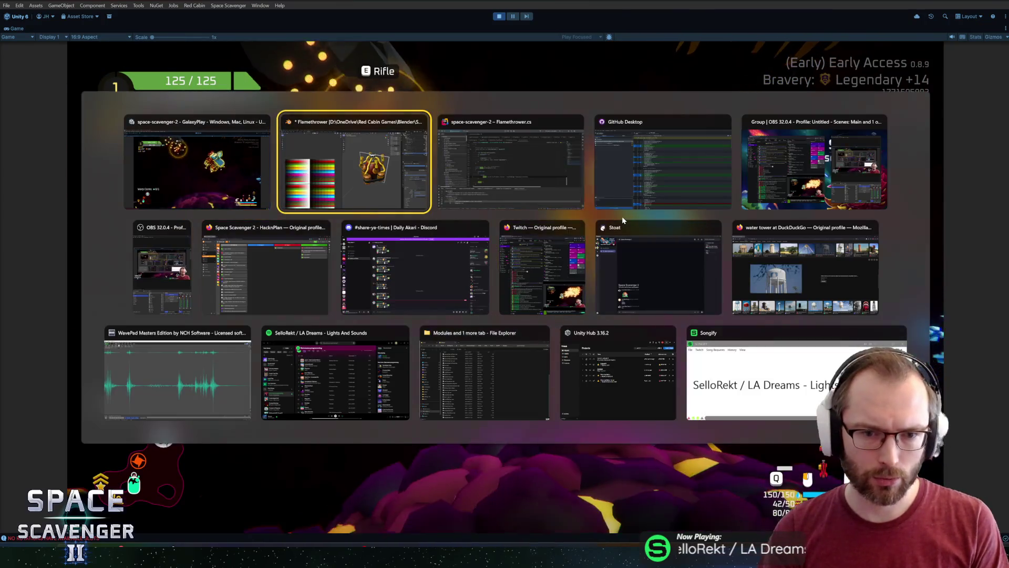
key("Tab")
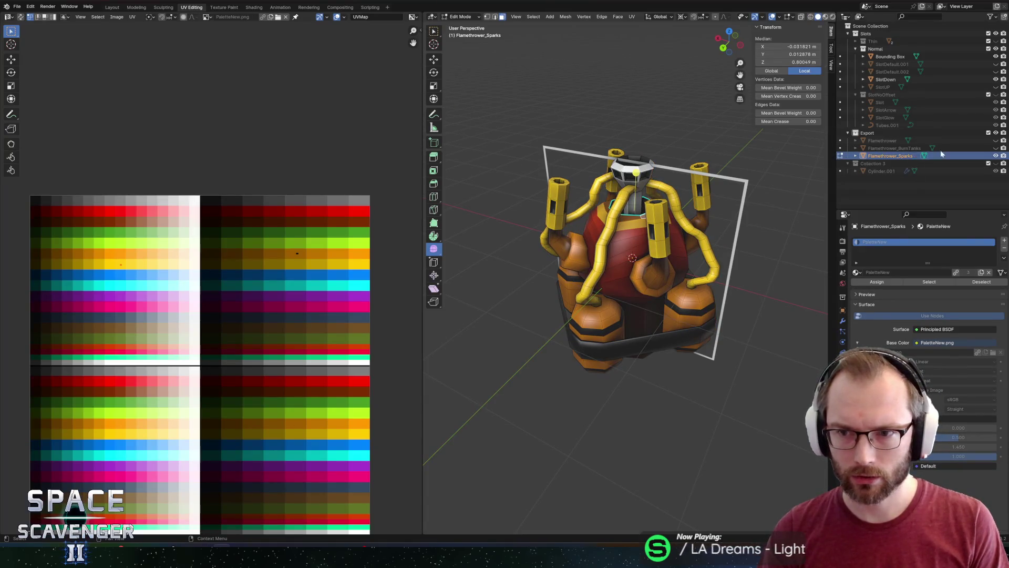
scroll(590, 203, "up", 5)
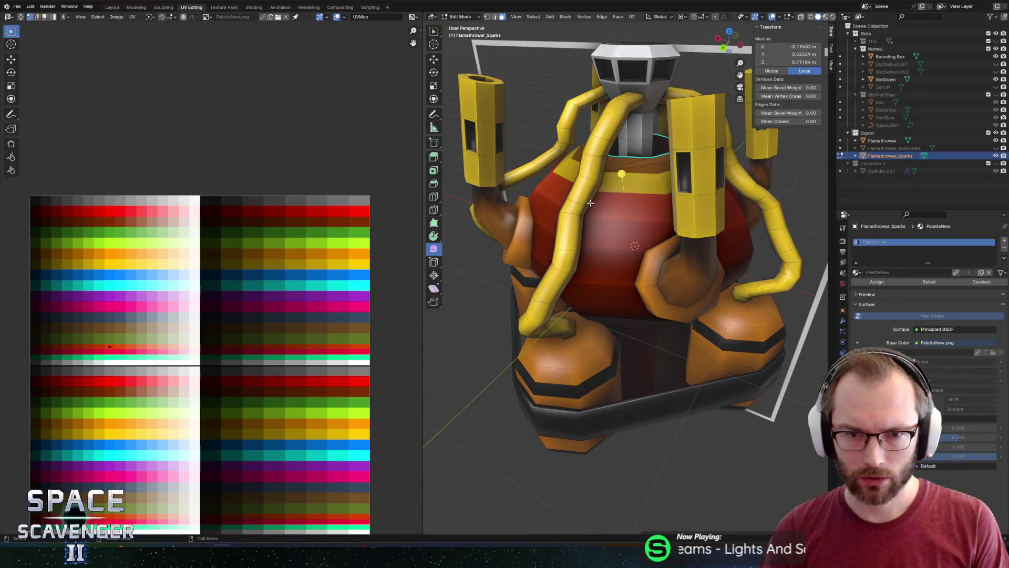
Select the connected tube segments on the Flamethrower mesh, using see-through shading to reach them
left_click(841, 140)
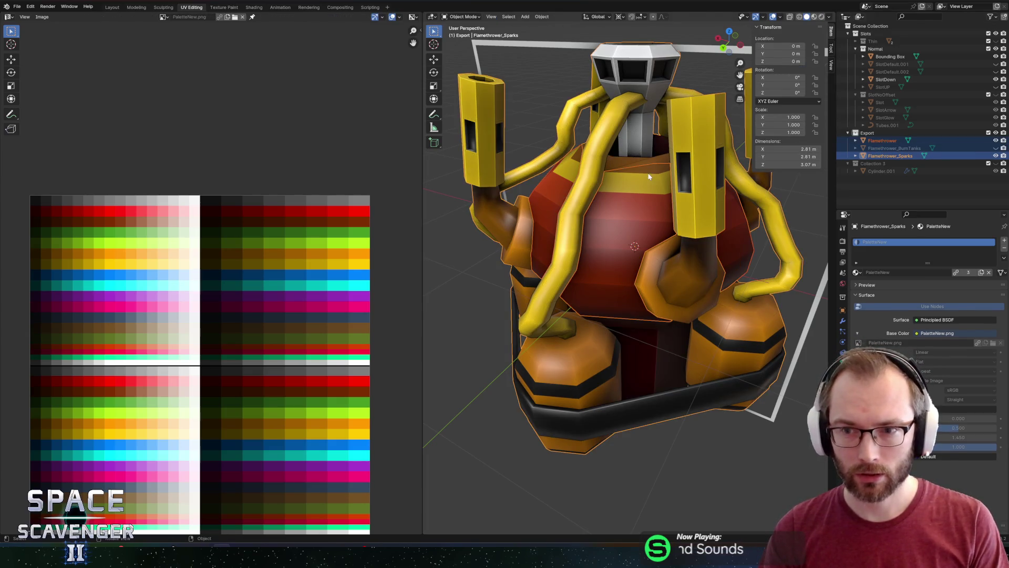
key("ctrl+l")
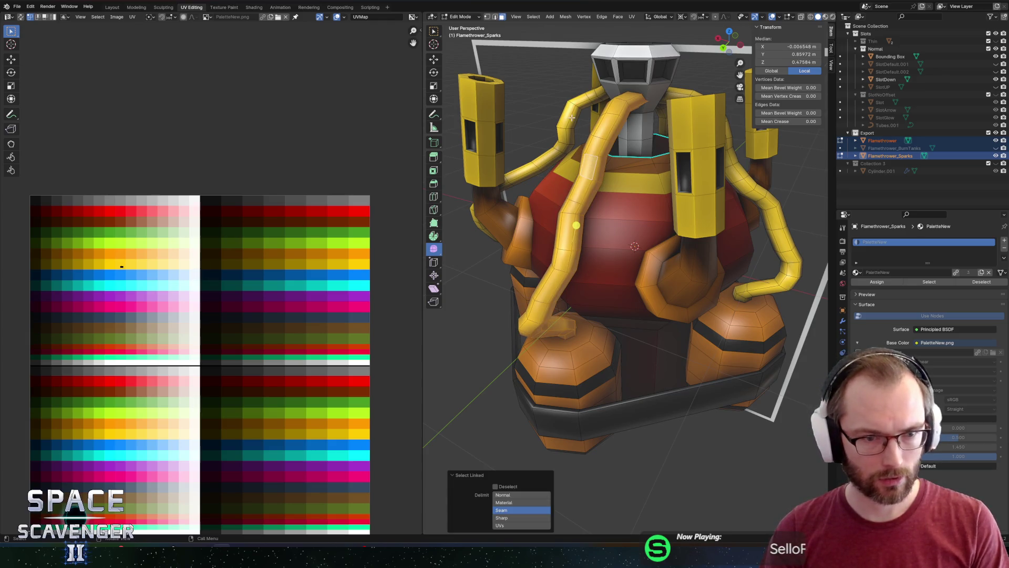
key("l")
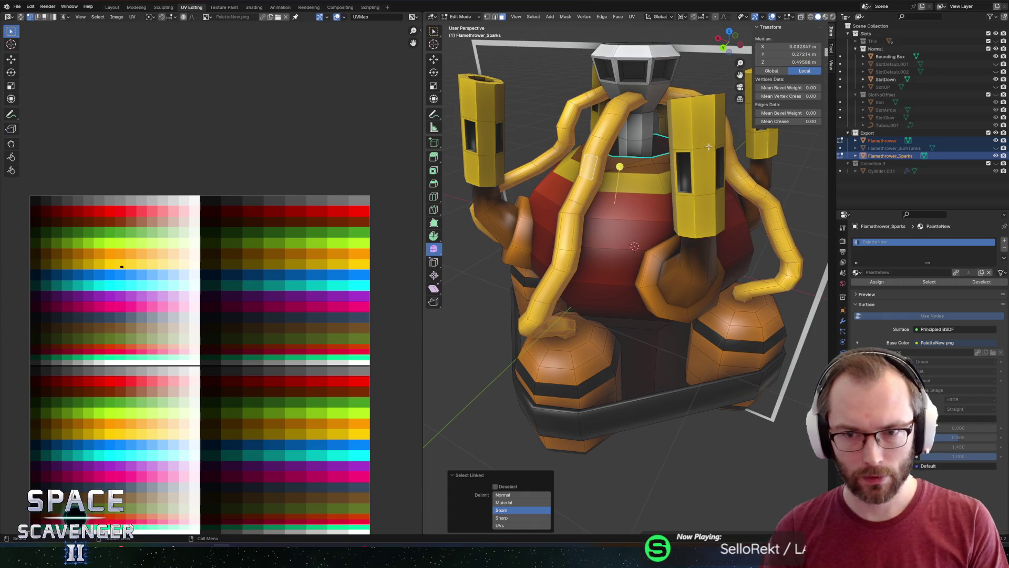
left_click_drag(713, 147, 603, 145)
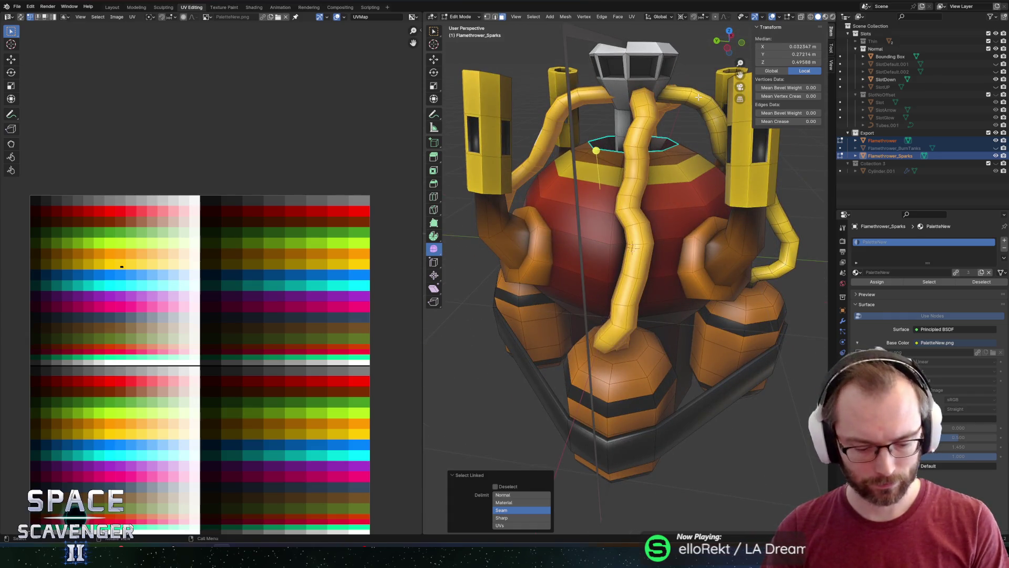
key("alt+z")
left_click_drag(631, 248, 648, 193)
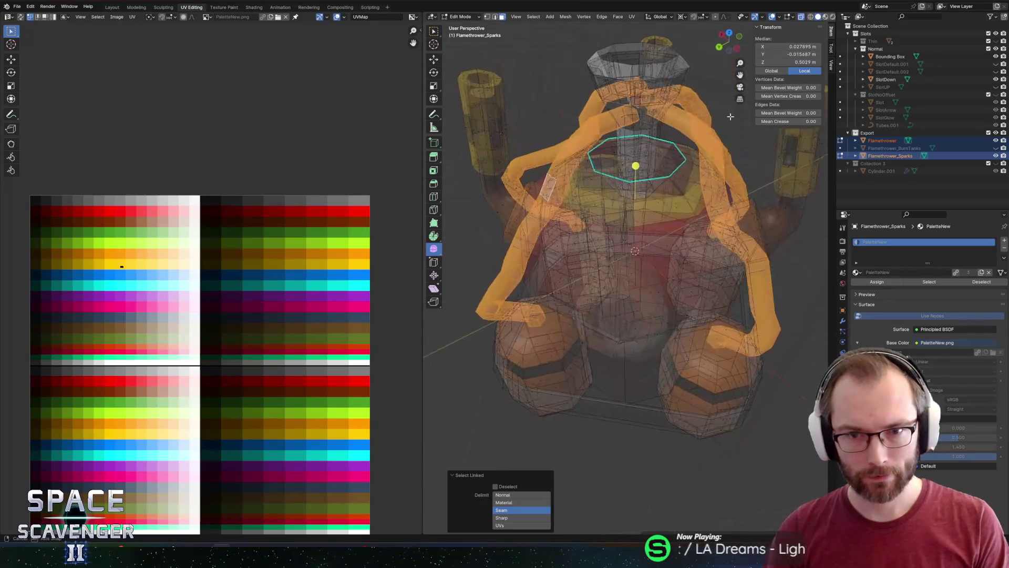
scroll(720, 115, "up", 2)
scroll(598, 138, "up", 3)
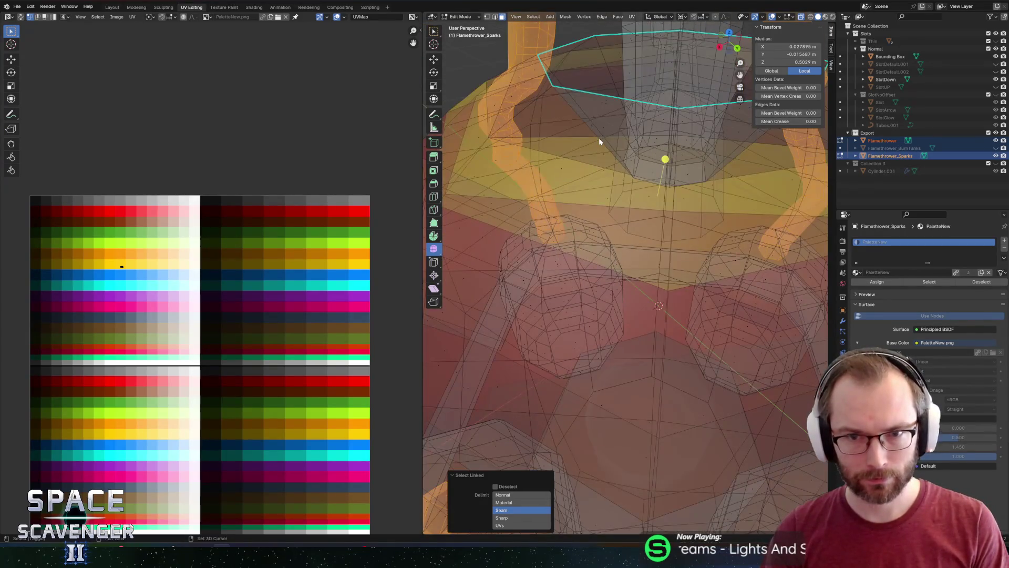
scroll(647, 231, "up", 3)
scroll(614, 198, "down", 3)
scroll(645, 209, "up", 3)
left_click_drag(644, 203, 595, 210)
scroll(594, 210, "up", 3)
scroll(557, 235, "down", 4)
scroll(581, 220, "up", 3)
scroll(611, 220, "down", 2)
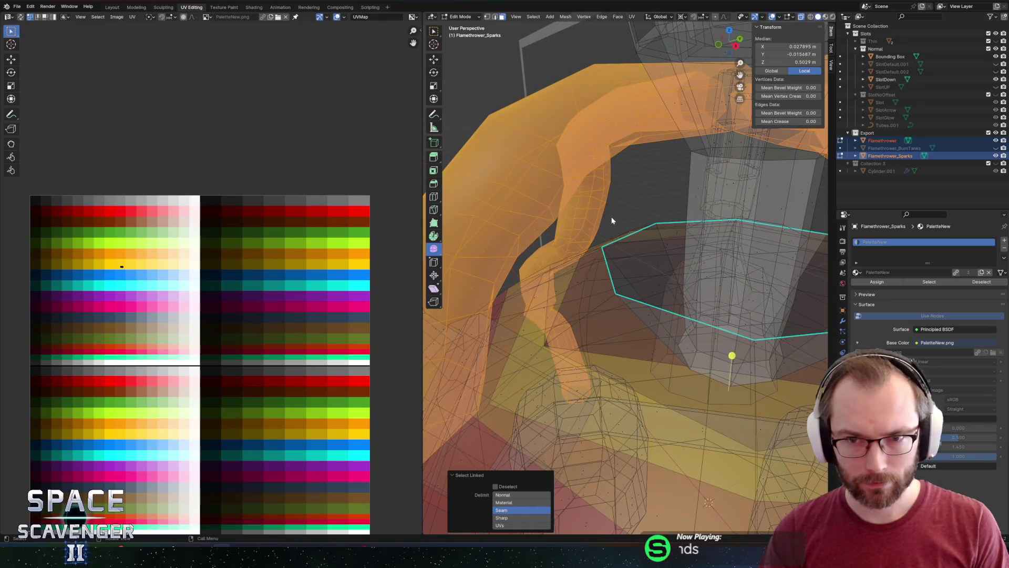
key("l")
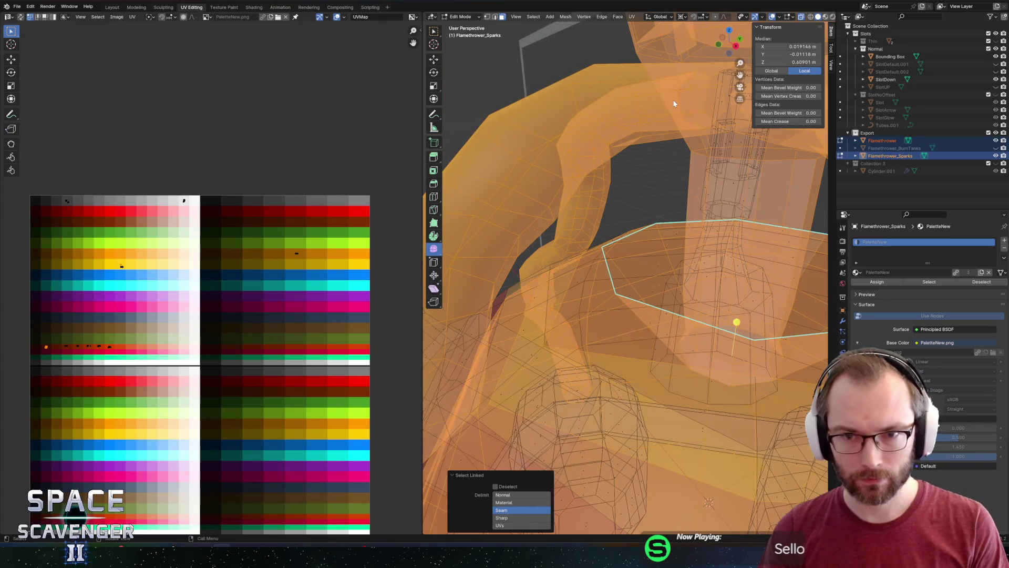
key("ctrl+z")
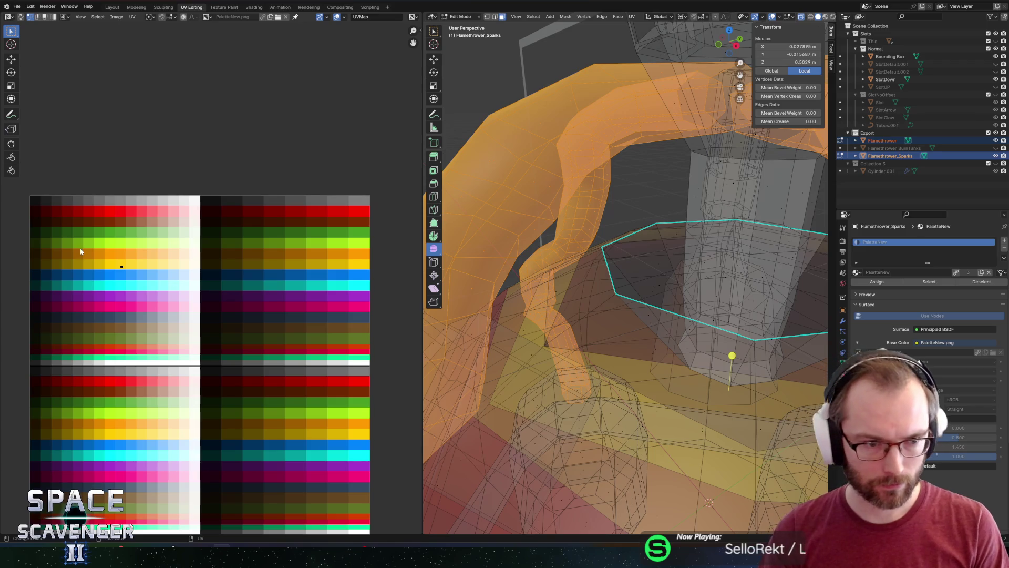
Move the tube's UVs to another palette colour, then hide the Flamethrower object
left_click_drag(142, 285, 141, 285)
scroll(140, 284, "up", 1)
key("g")
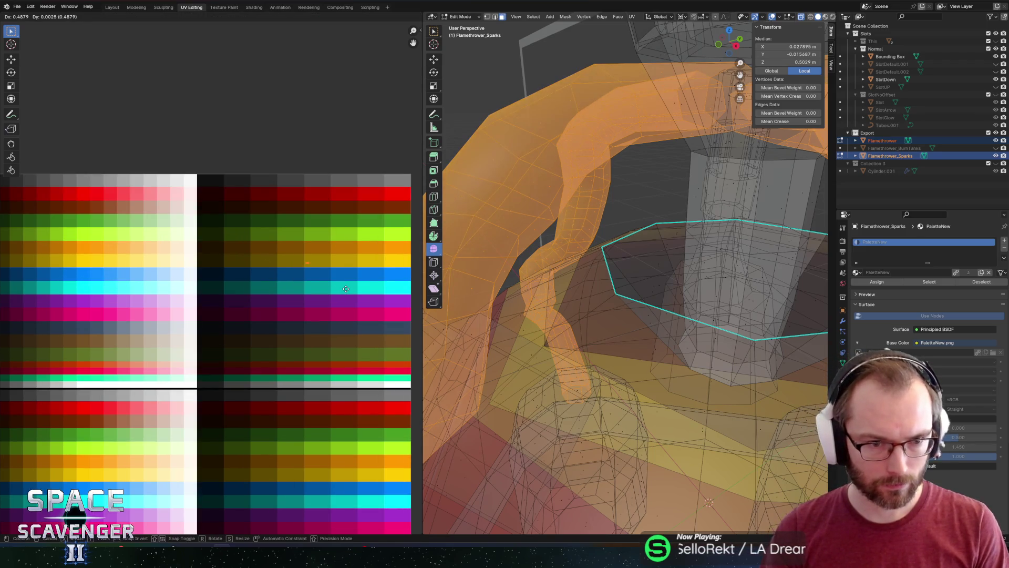
left_click(388, 288)
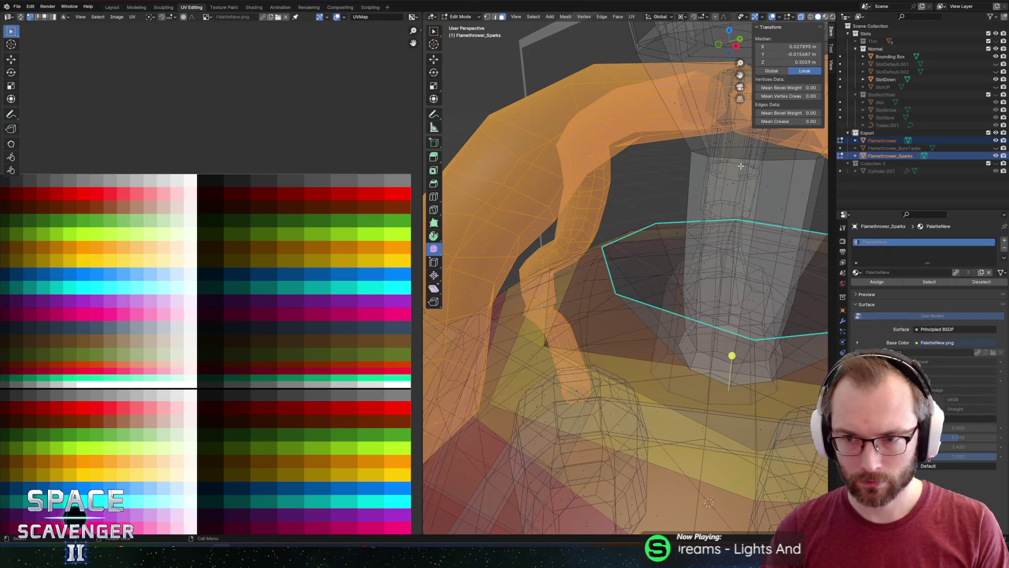
key("Tab")
key("KP_Decimal")
left_click(995, 141)
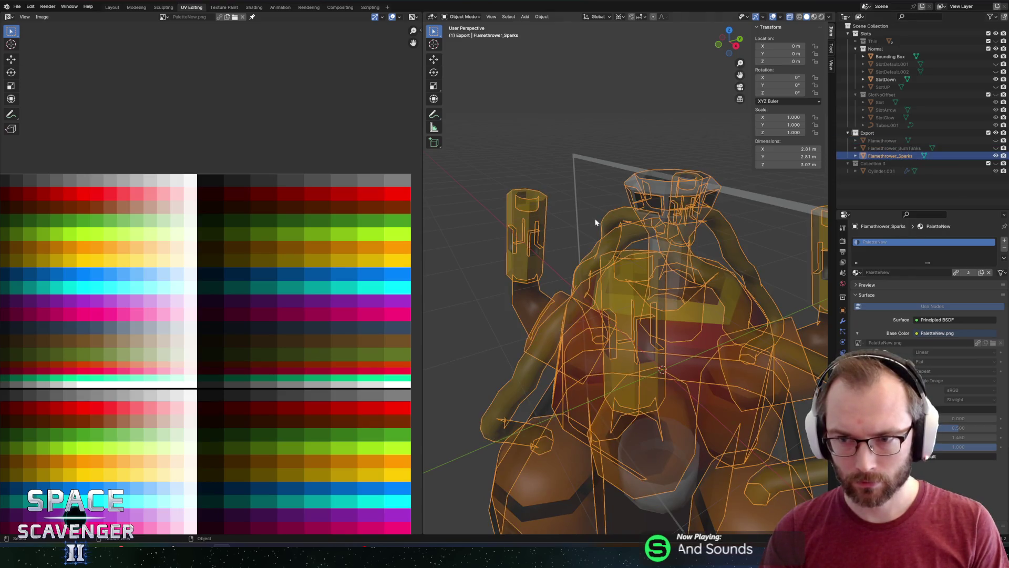
Hide Flamethrower_BurnTanks and select the right-hand tube section on the Flamethrower mesh
key("Tab")
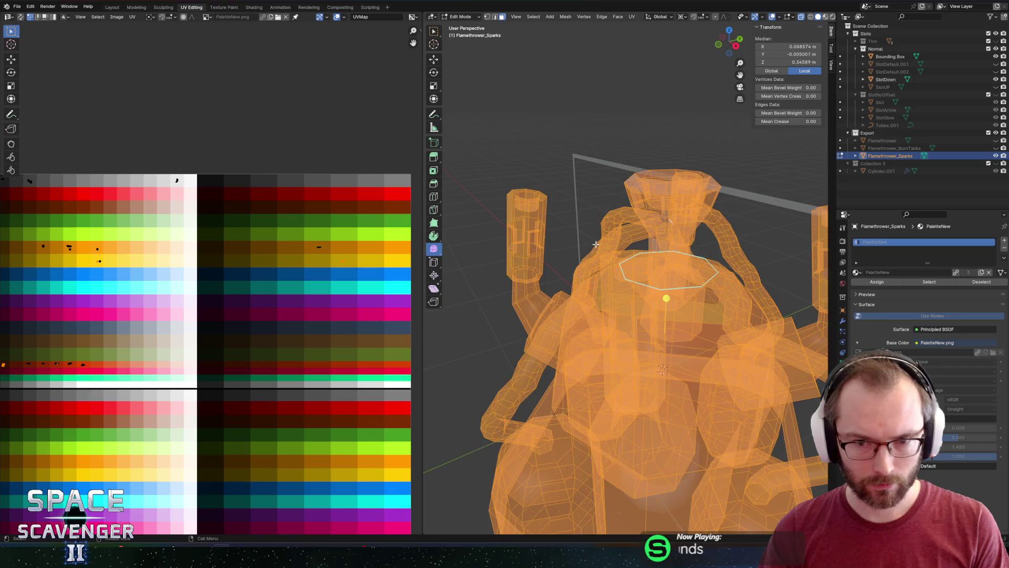
key("Tab")
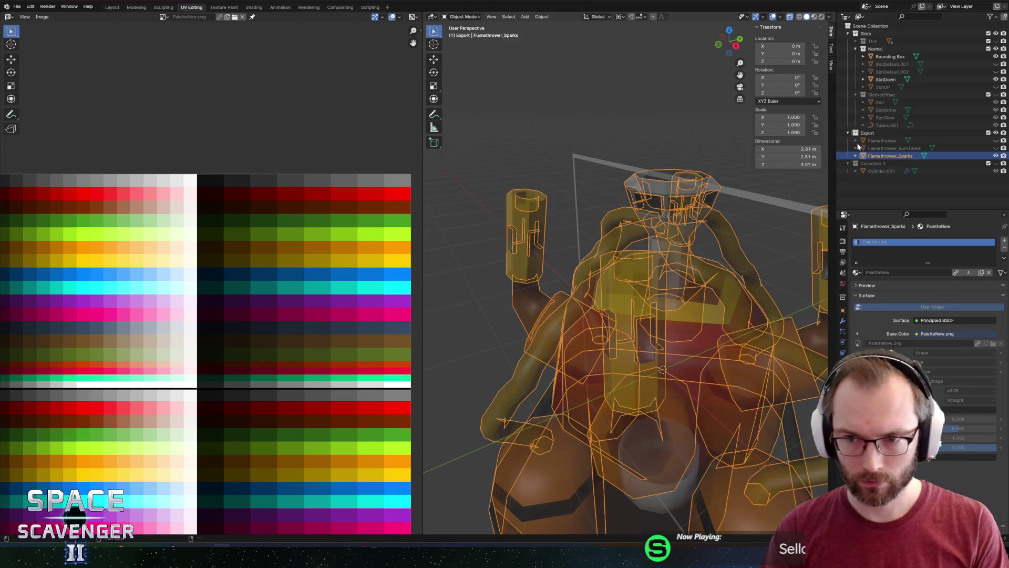
left_click(898, 133)
left_click(995, 148)
left_click(882, 140)
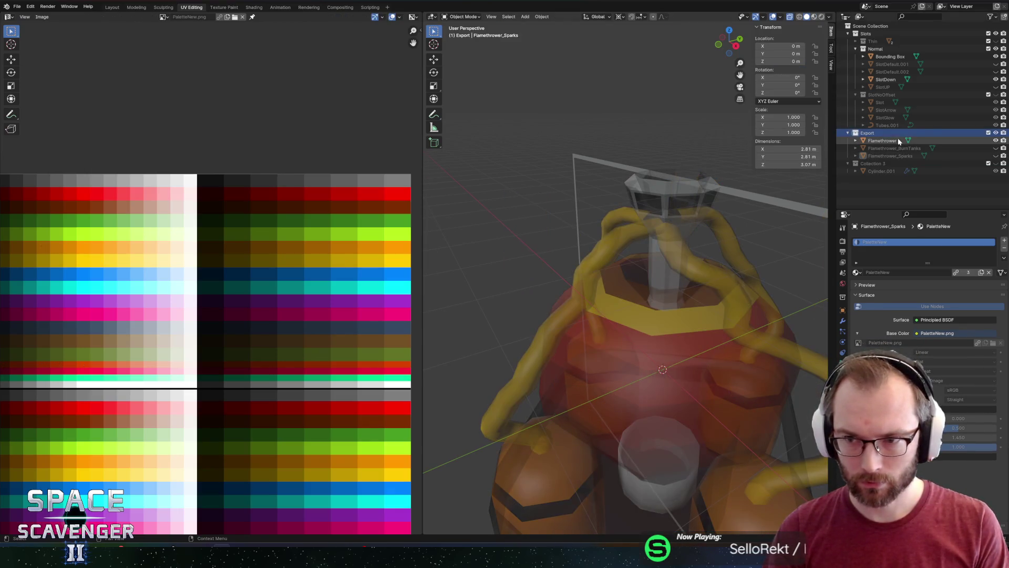
key("Tab")
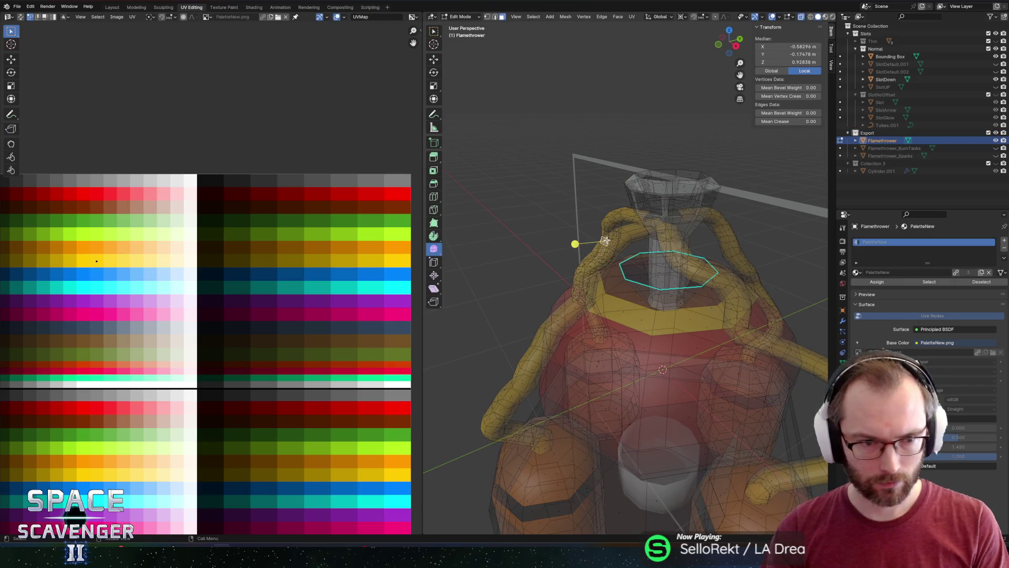
key("l")
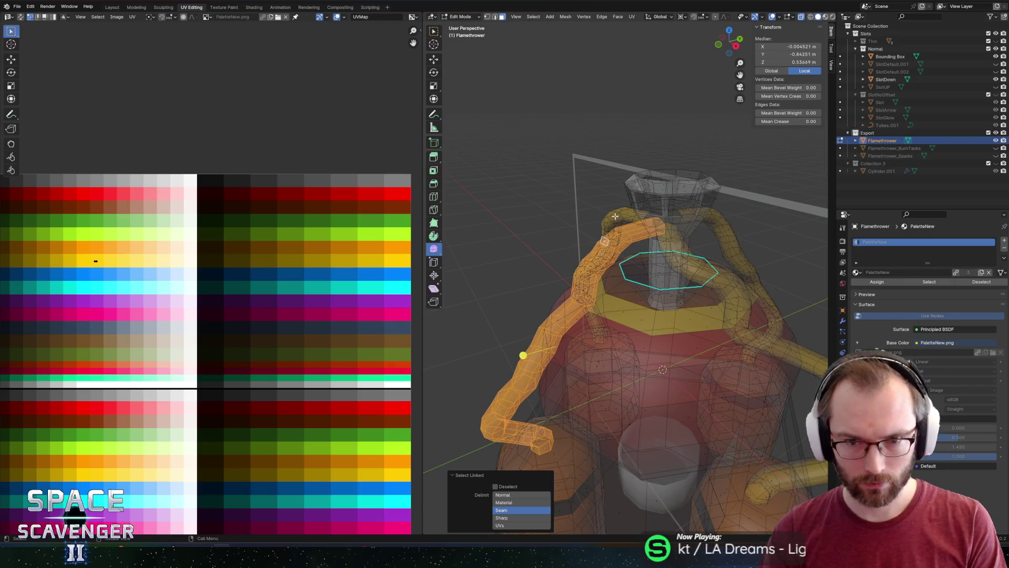
key("l")
key("l")
key("l")
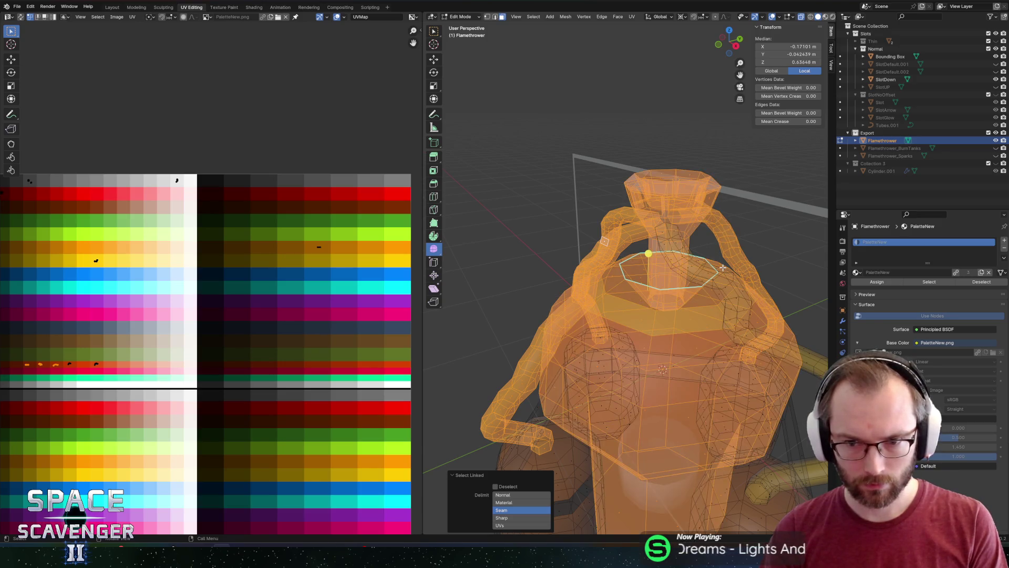
key("ctrl+z")
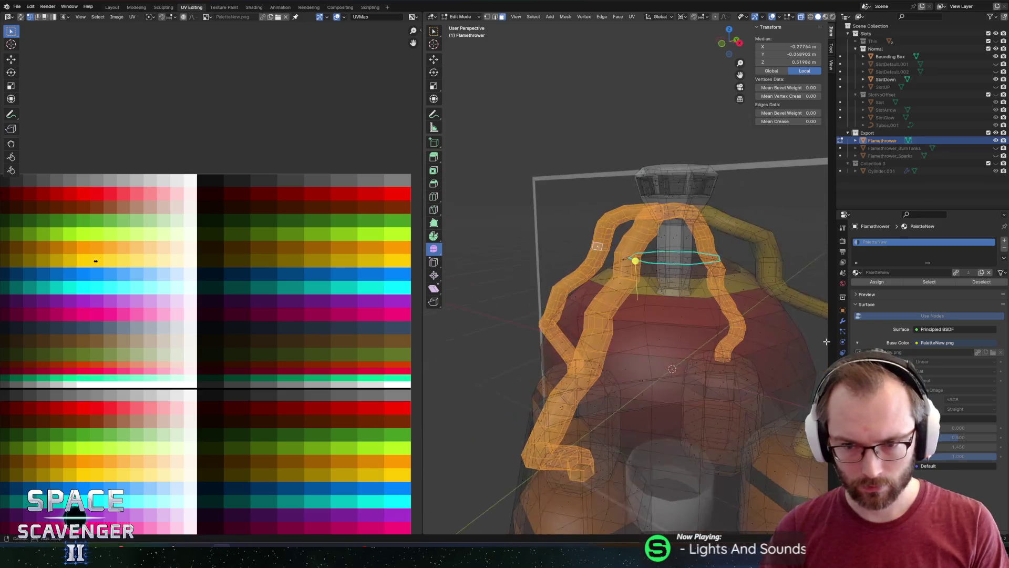
left_click_drag(728, 278, 679, 333)
key("l")
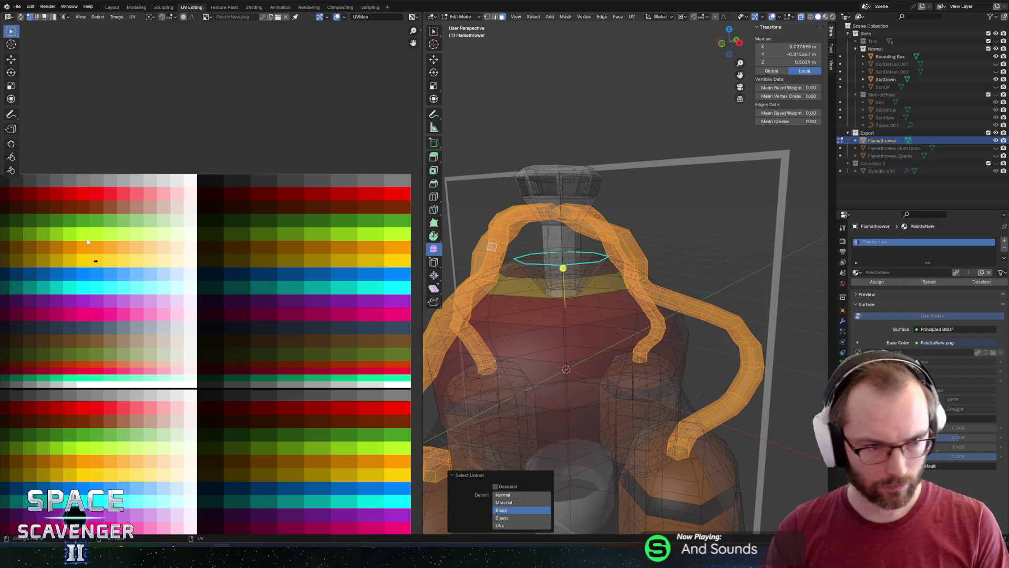
left_click(95, 245)
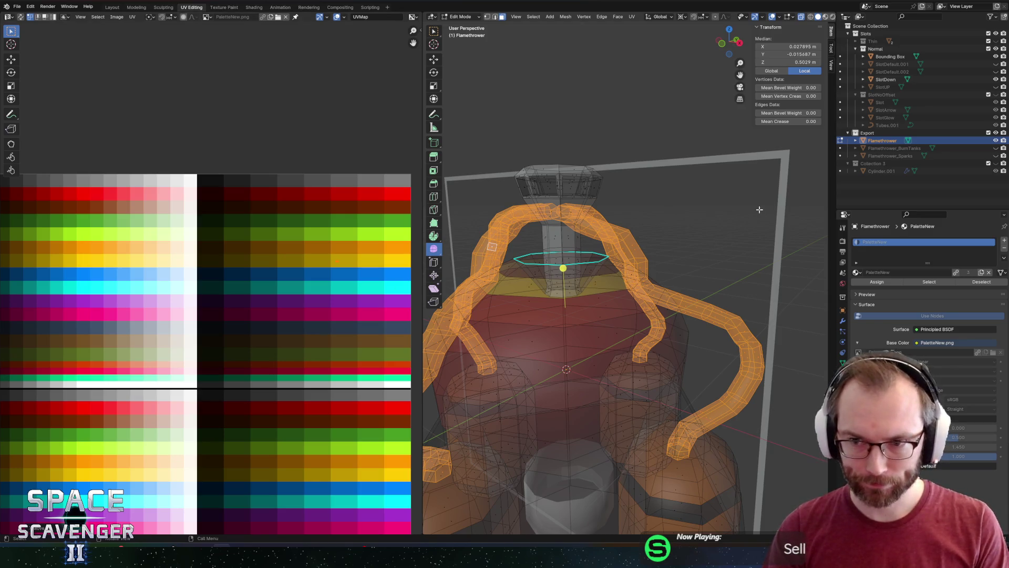
key("Tab")
Shift the tube UVs on both flamethrower meshes sideways and export as Flamethrower.fbx
left_click(984, 156)
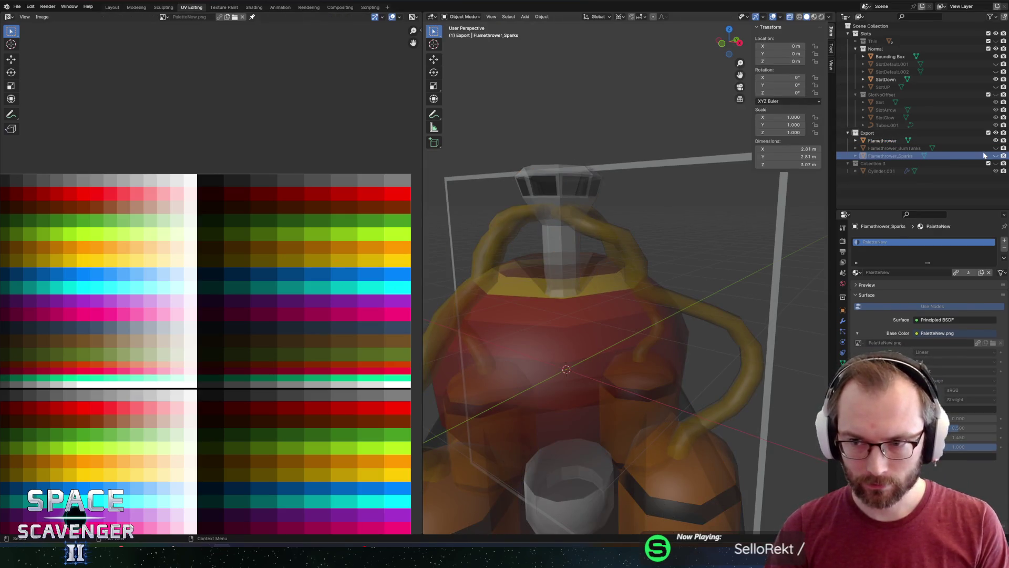
left_click(1003, 155)
left_click(882, 141, "ctrl")
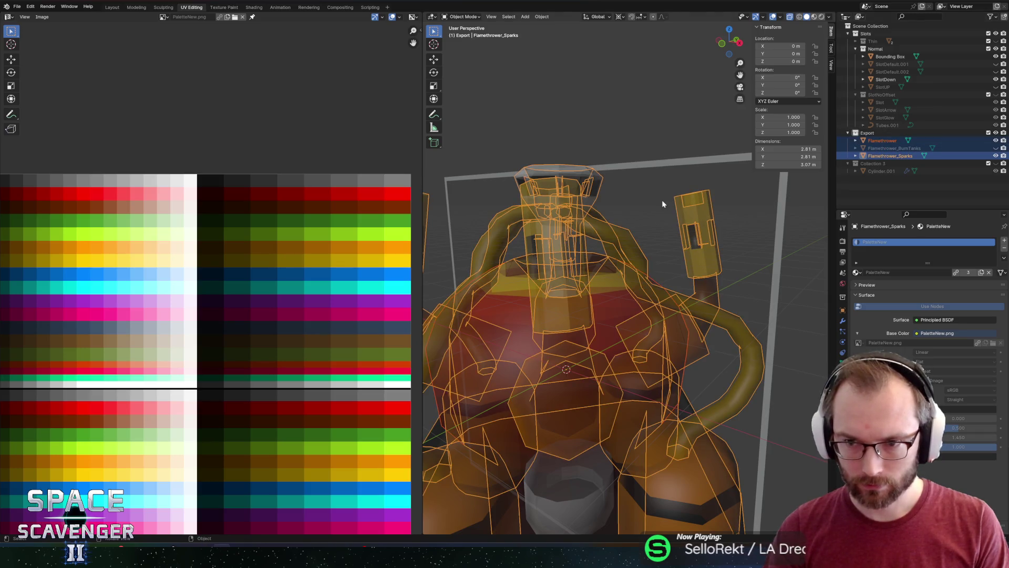
key("Tab")
left_click_drag(358, 280, 358, 279)
key("g")
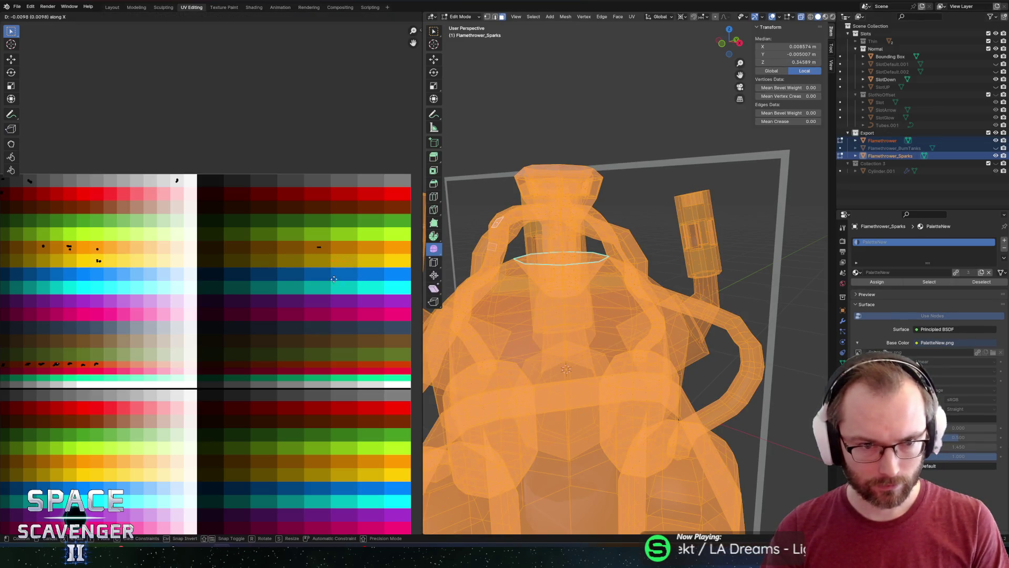
left_click(306, 276)
key("Tab")
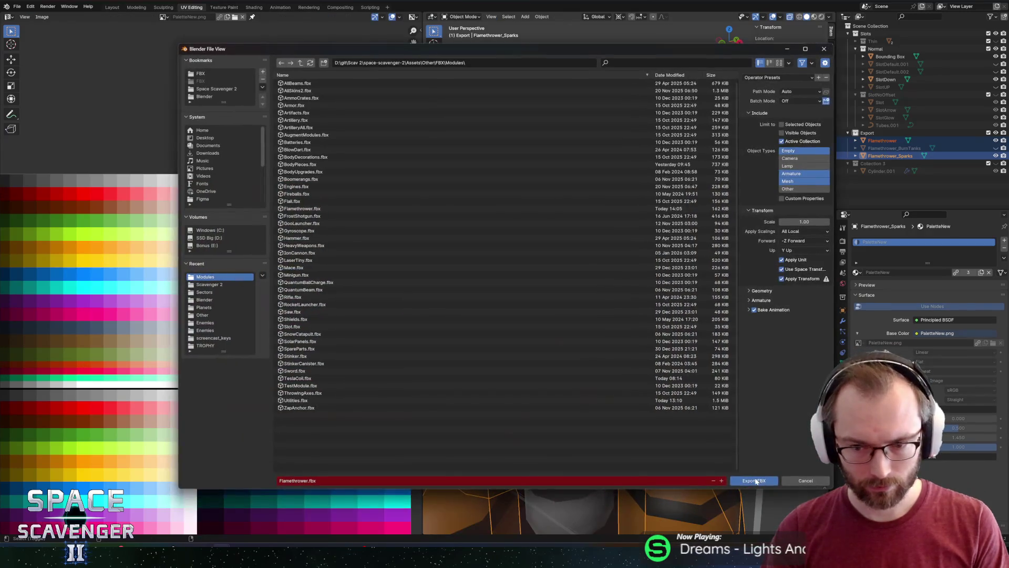
key("Return")
key("alt+Tab")
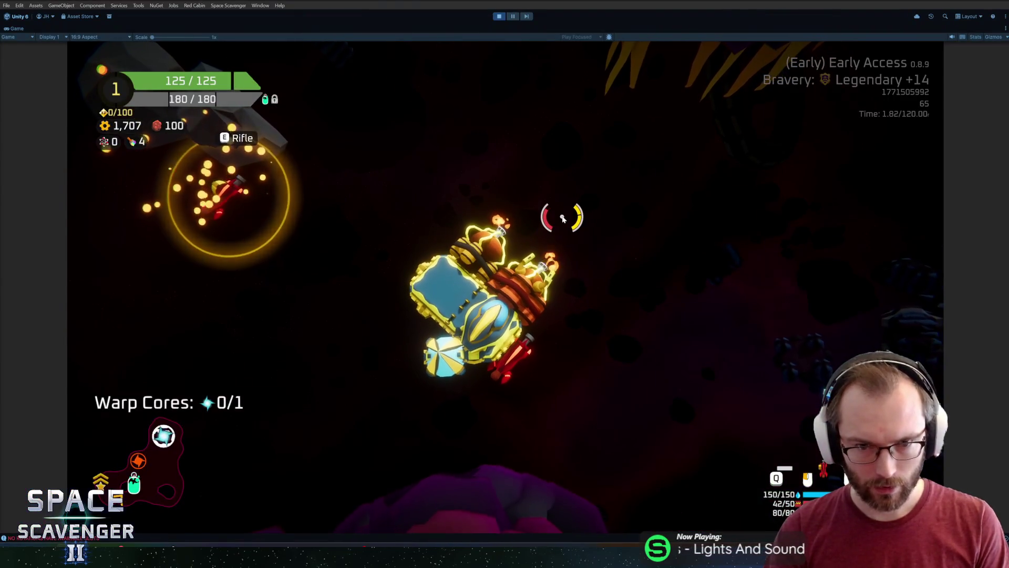
key("e")
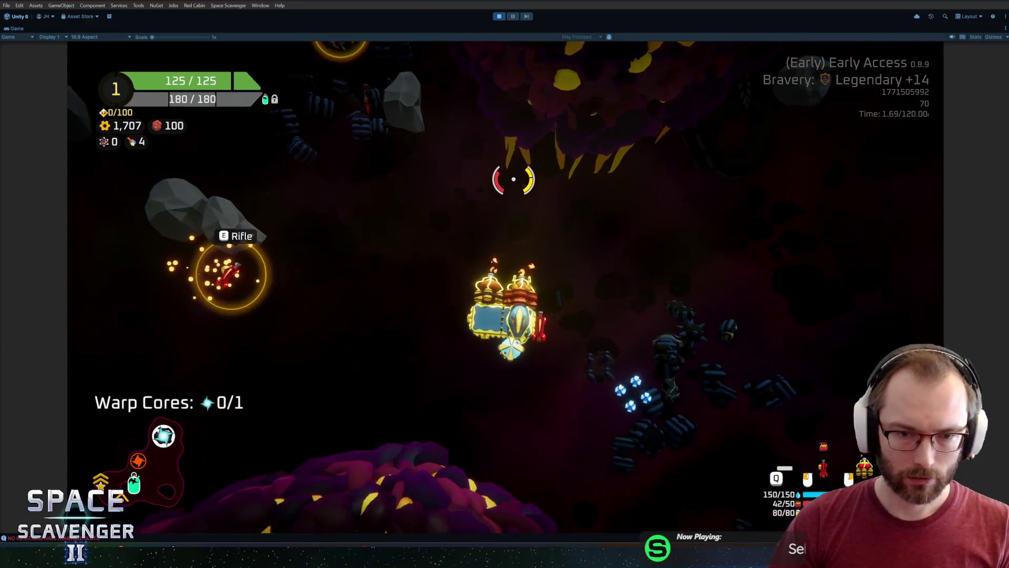
Fire the flamethrower in the game and cancel a brief Z rotation of the model in Blender
left_click(658, 174)
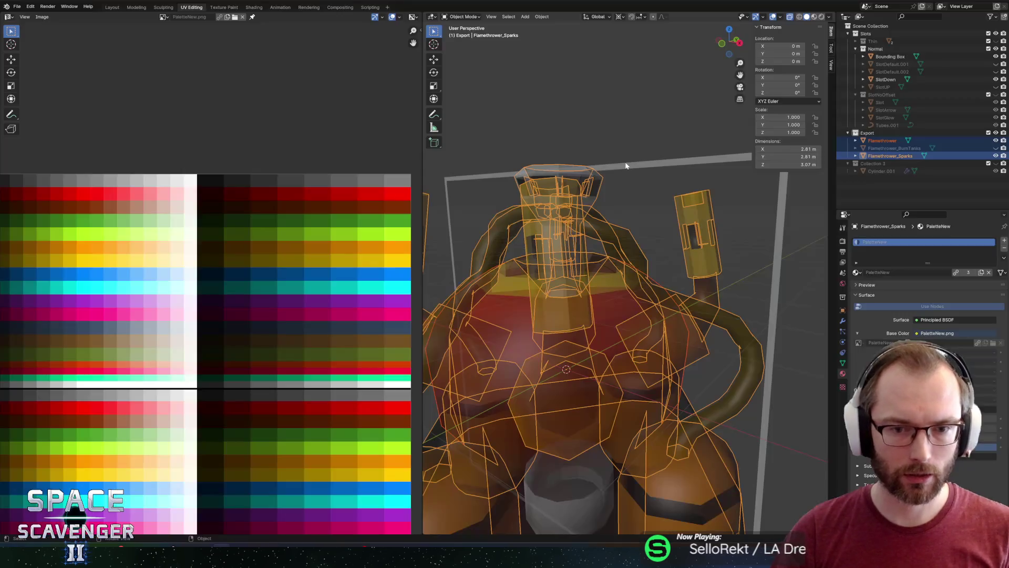
scroll(597, 213, "down", 5)
key("Tab")
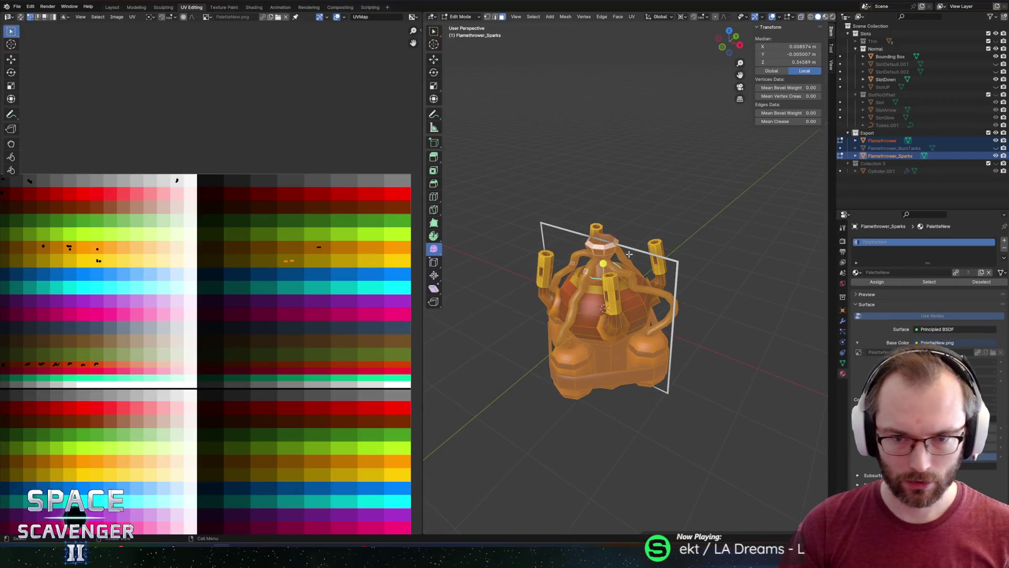
key("Tab")
key("r")
key("z")
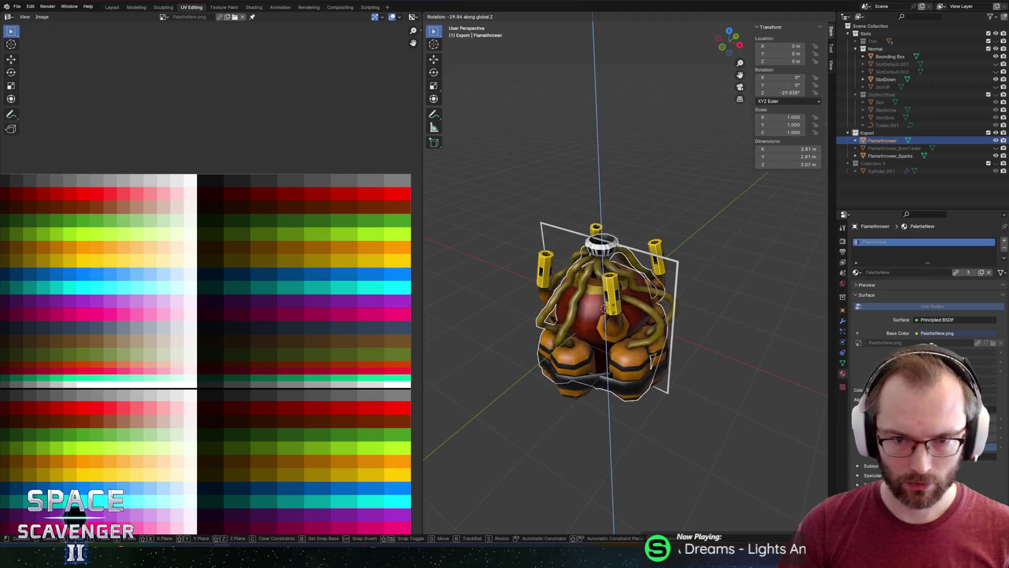
key("Escape")
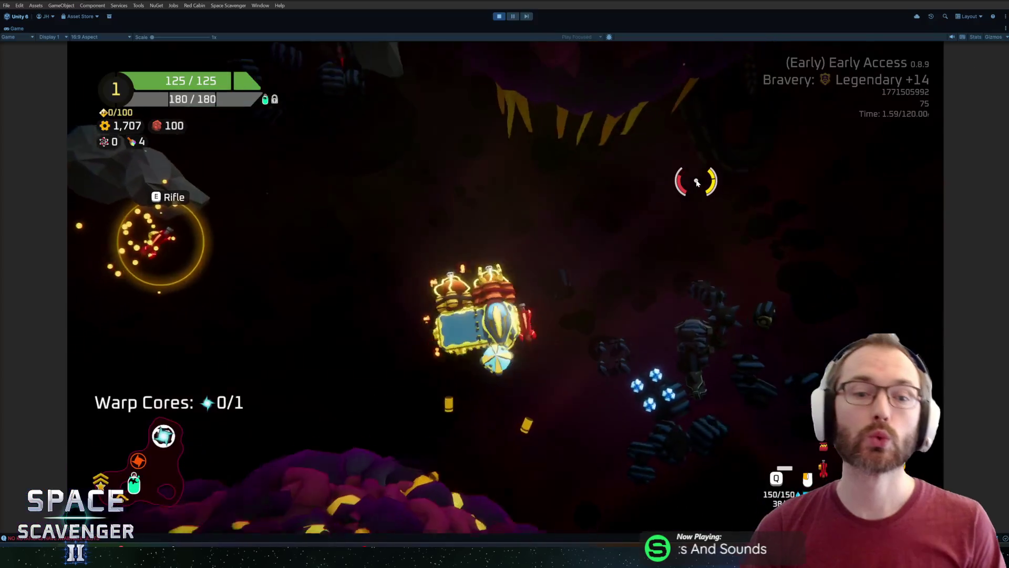
Fire again, stop Play mode and open the Flamethrower prefab for editing
left_click(610, 183)
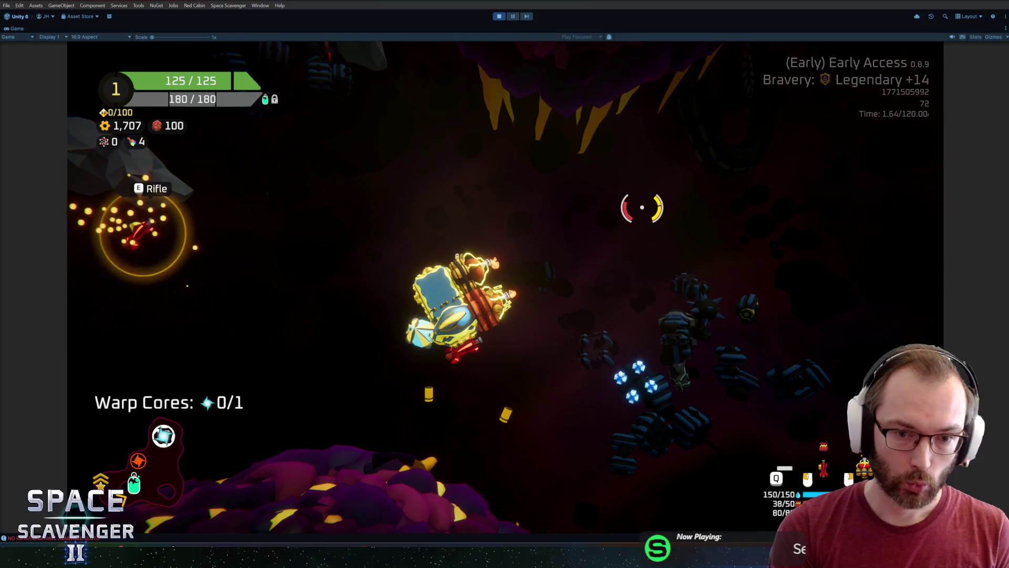
key("ctrl+p")
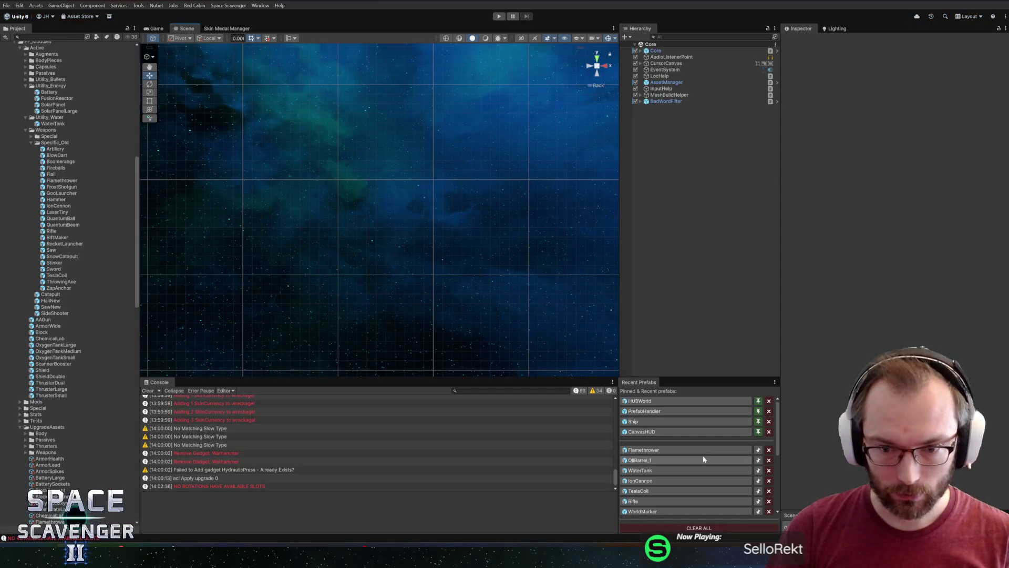
double_click(640, 450)
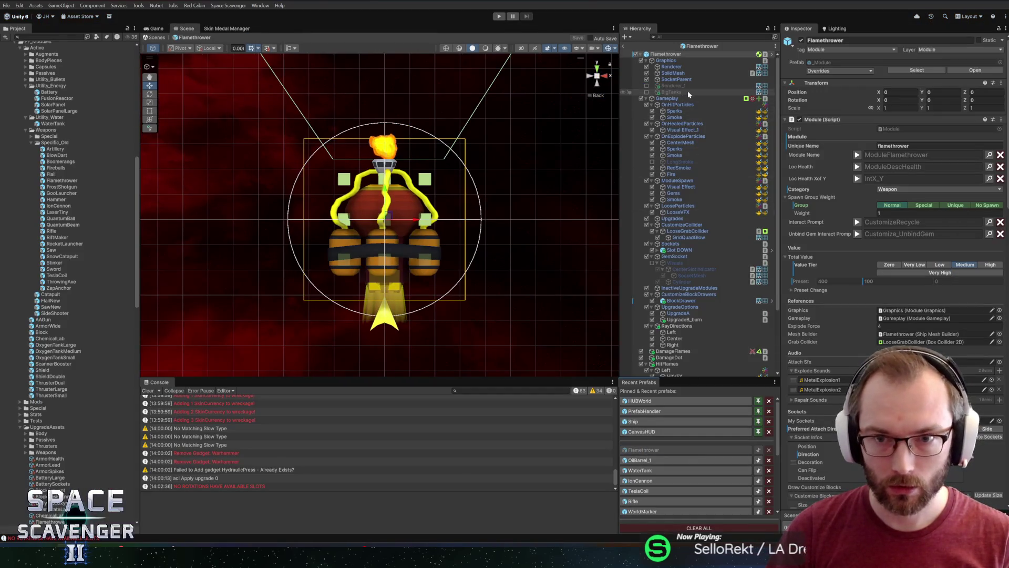
Create an empty child Rotater under the prefab's Graphics object after inspecting its renderers
left_click(667, 61)
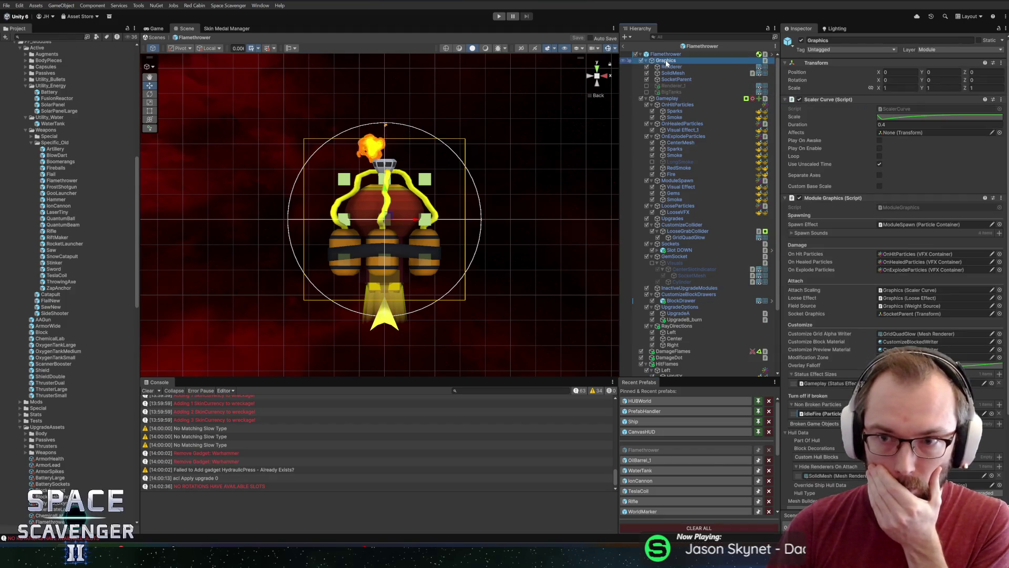
scroll(806, 269, "down", 3)
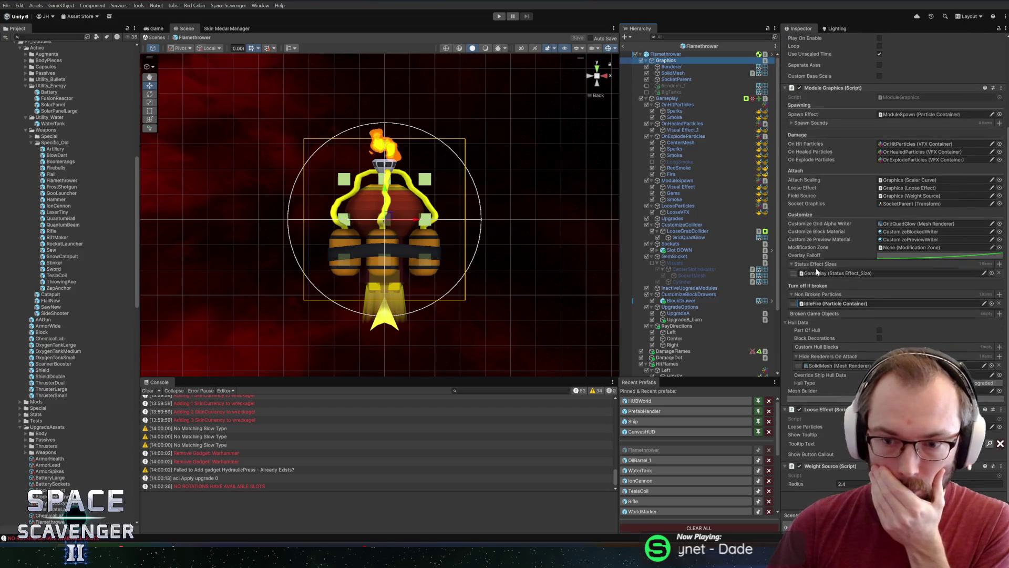
scroll(818, 271, "up", 3)
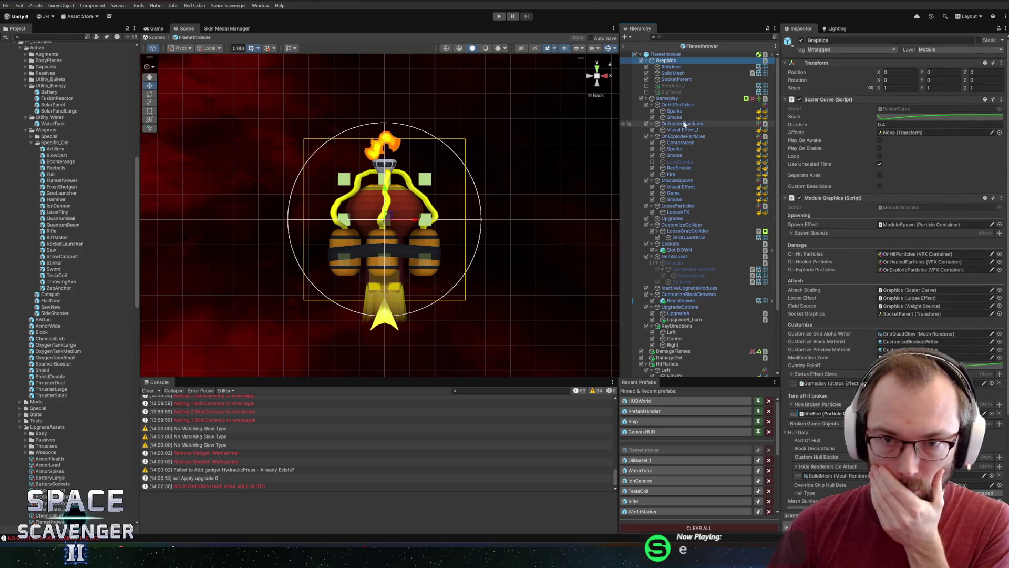
left_click(673, 68)
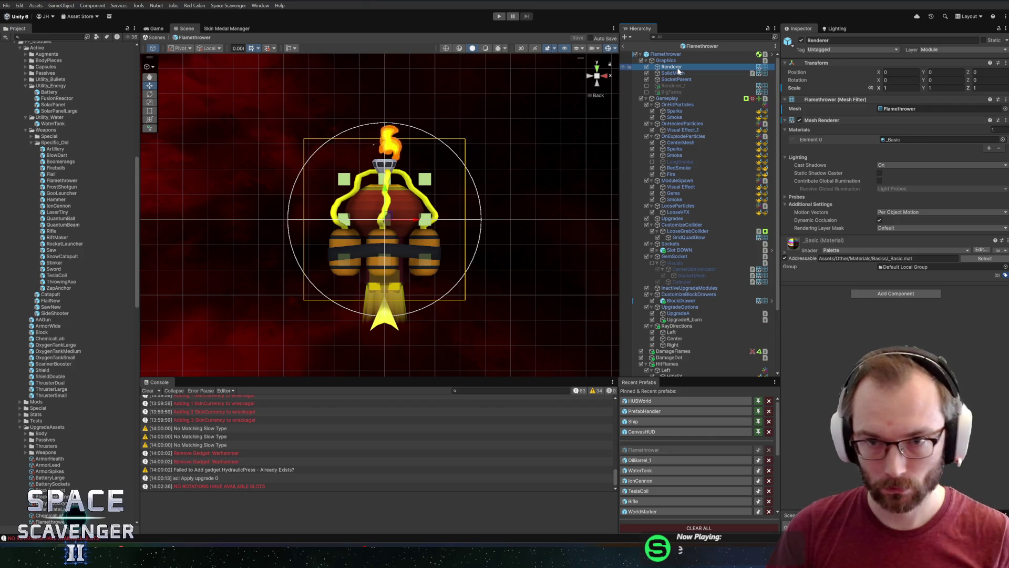
right_click(672, 62)
left_click(714, 213)
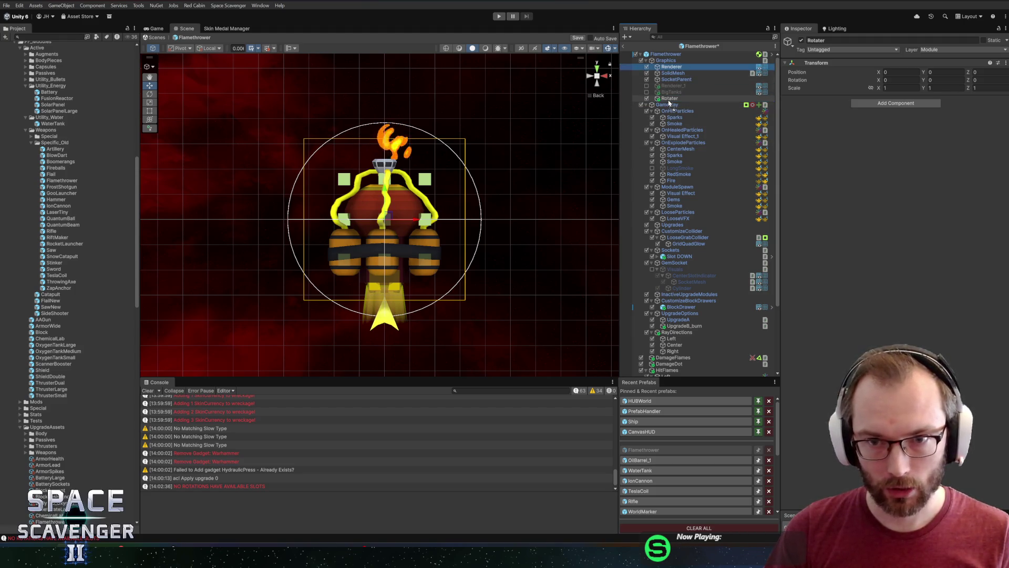
left_click_drag(668, 102, 669, 103)
left_click(557, 289)
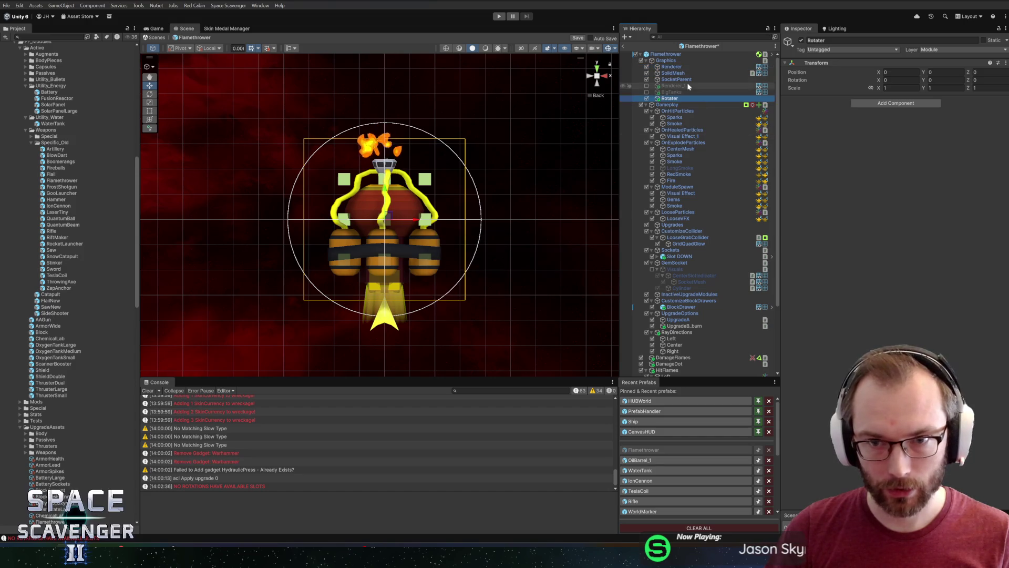
left_click(686, 84)
left_click(675, 99)
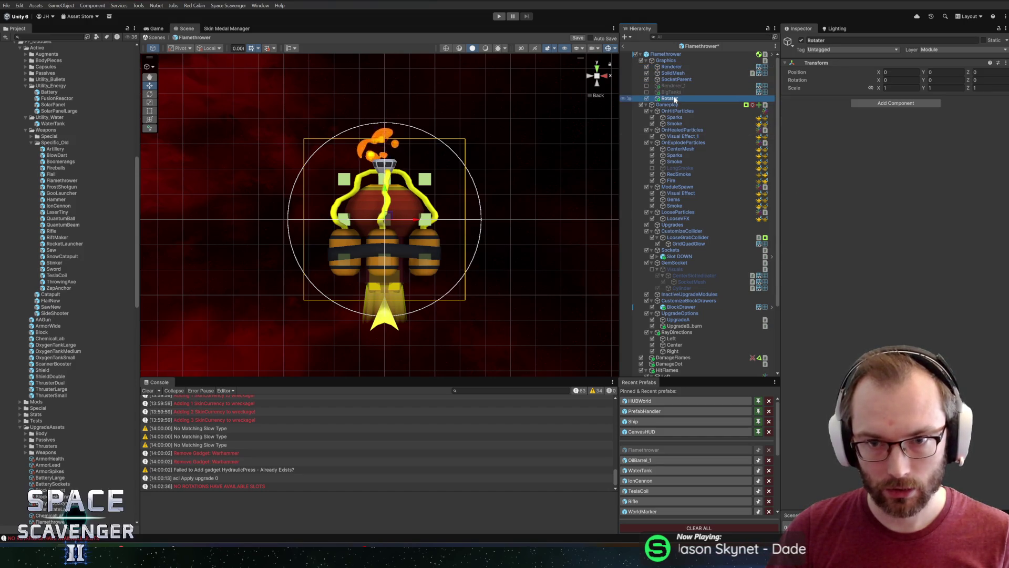
Move Renderer_1 and BigTanks under Rotater, discarding a mistaken paste attempt
key("ctrl+v")
key("ctrl+z")
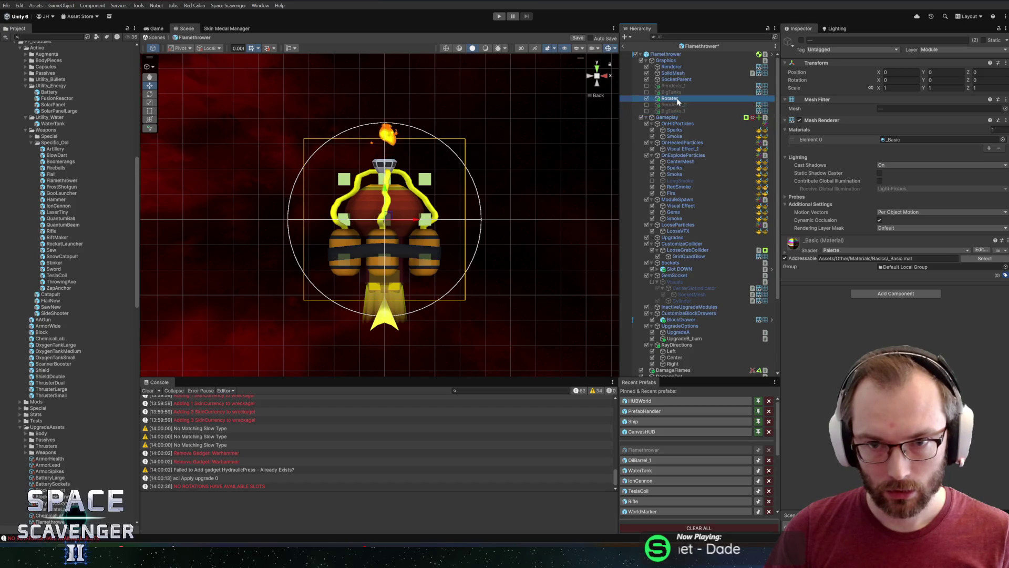
key("ctrl+v")
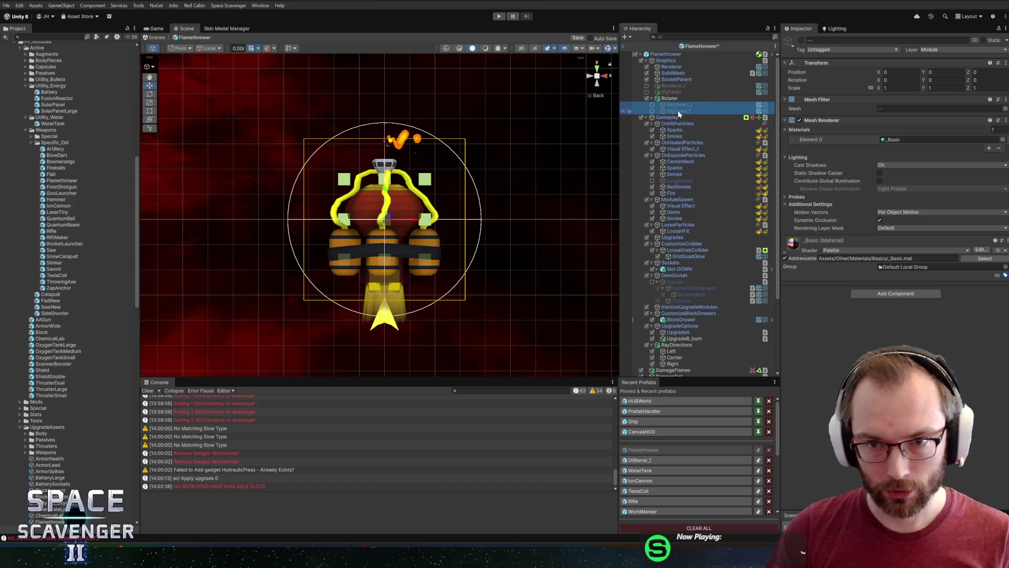
key("Delete")
left_click(687, 85)
left_click(680, 92, "shift")
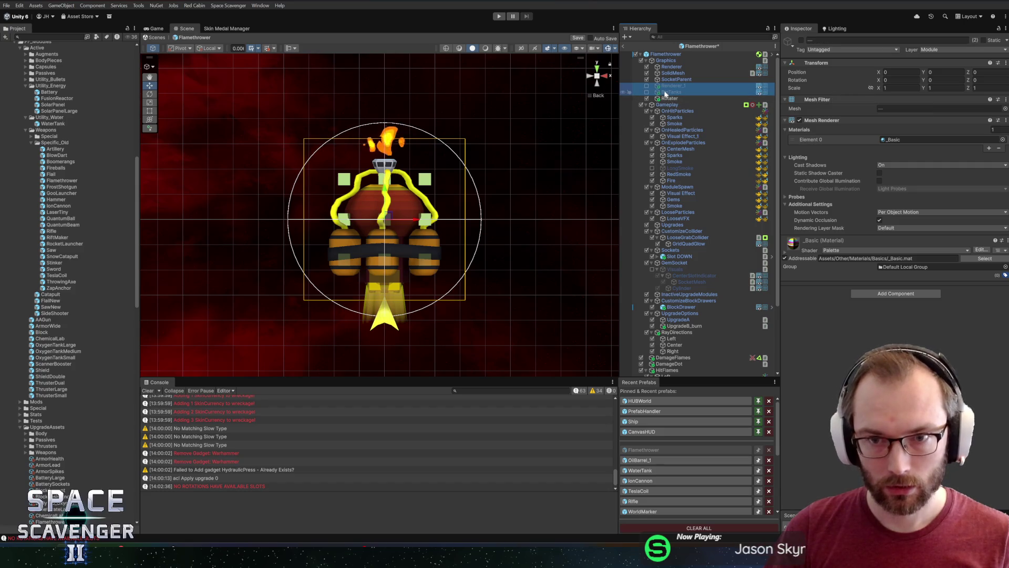
left_click_drag(682, 101, 682, 99)
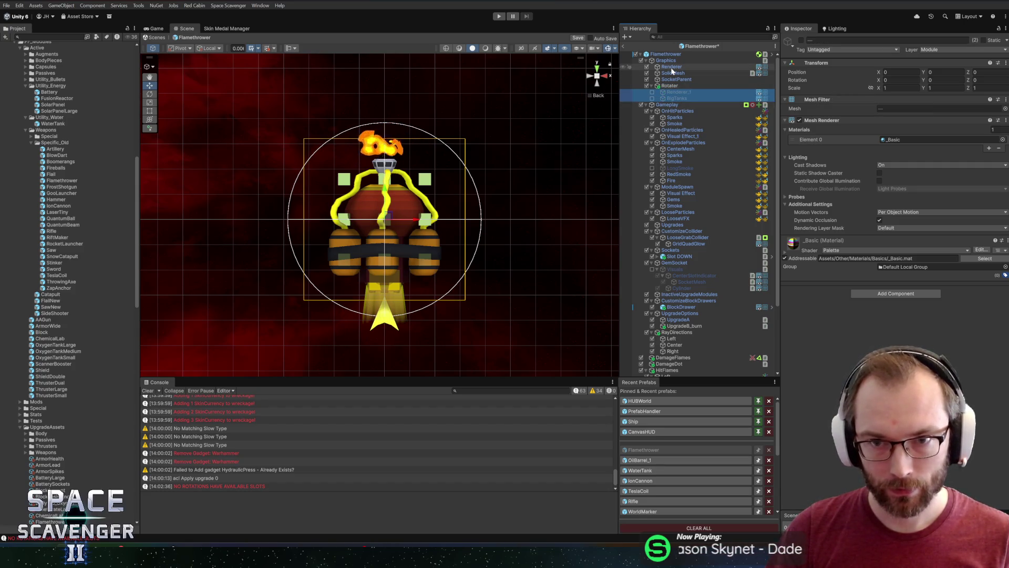
Duplicate the renderer into Upgraded and Regular children, with Regular showing the Flamethrower mesh
key("ctrl+d")
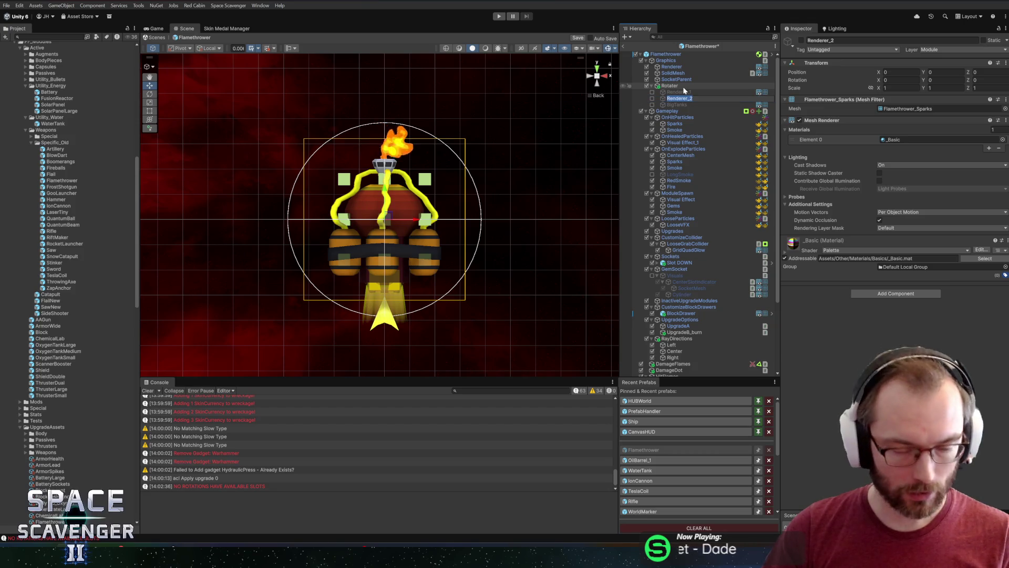
left_click(682, 92)
type("Upgraded")
key("Return")
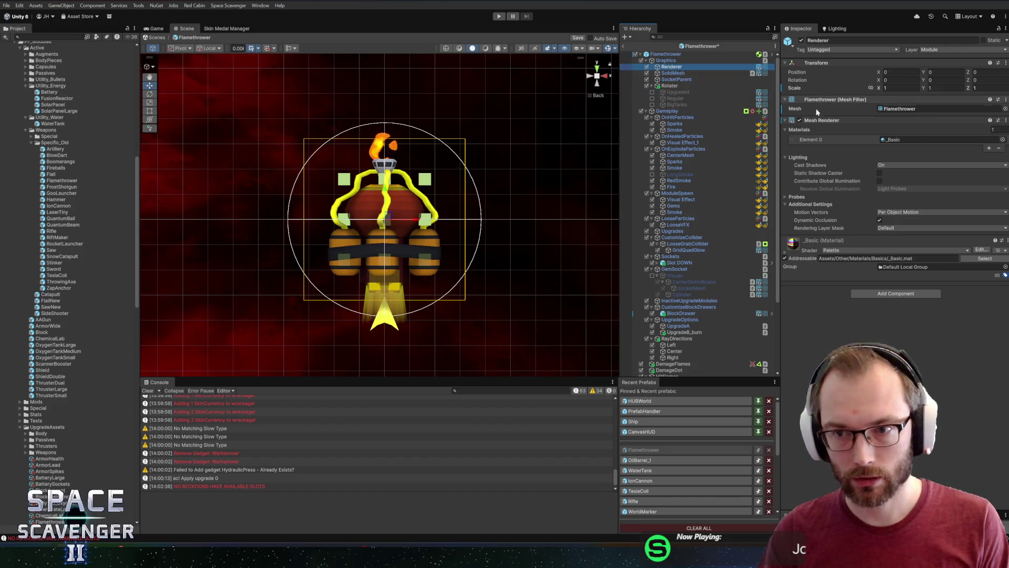
left_click(799, 120)
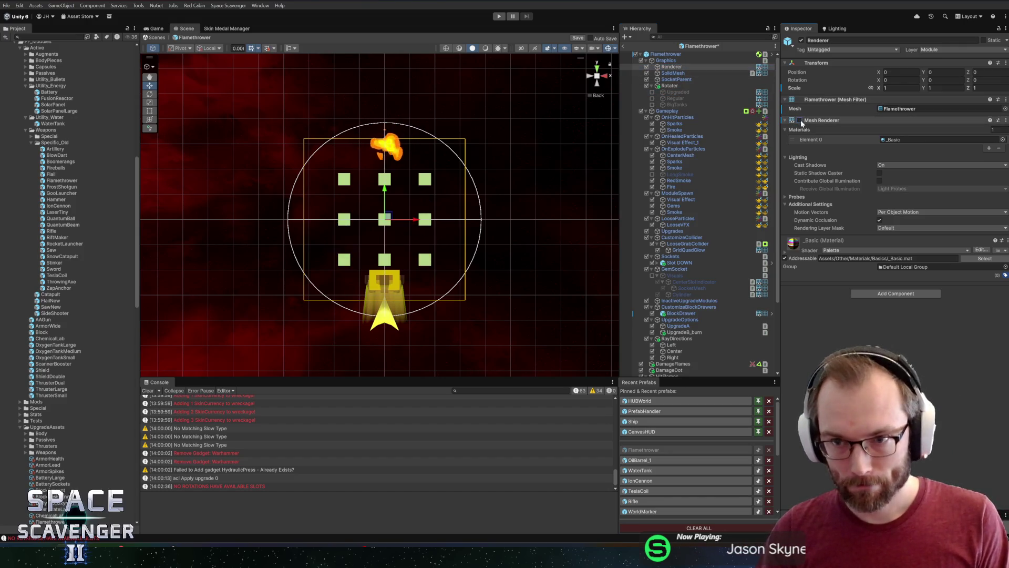
left_click(672, 96)
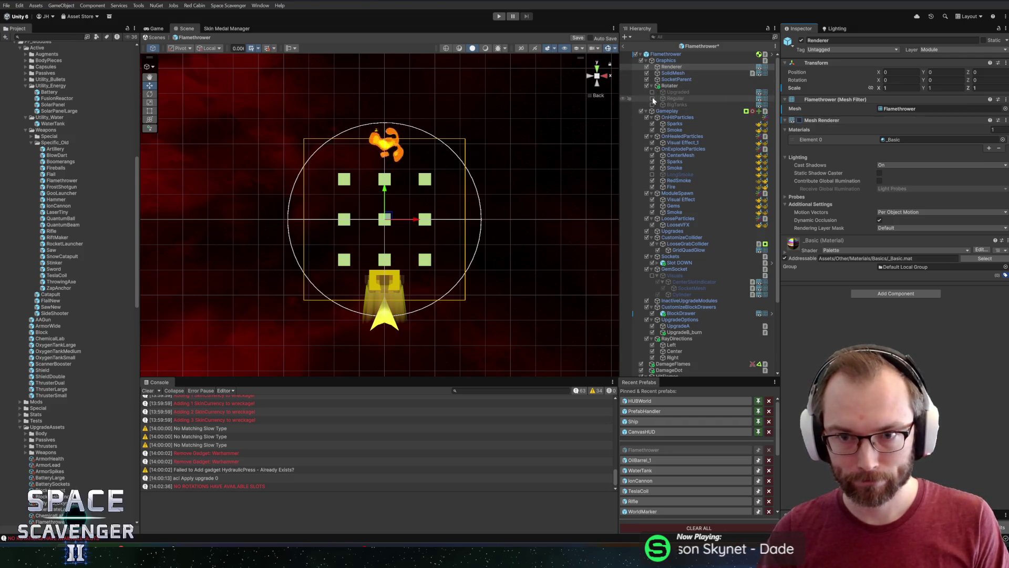
left_click(673, 97)
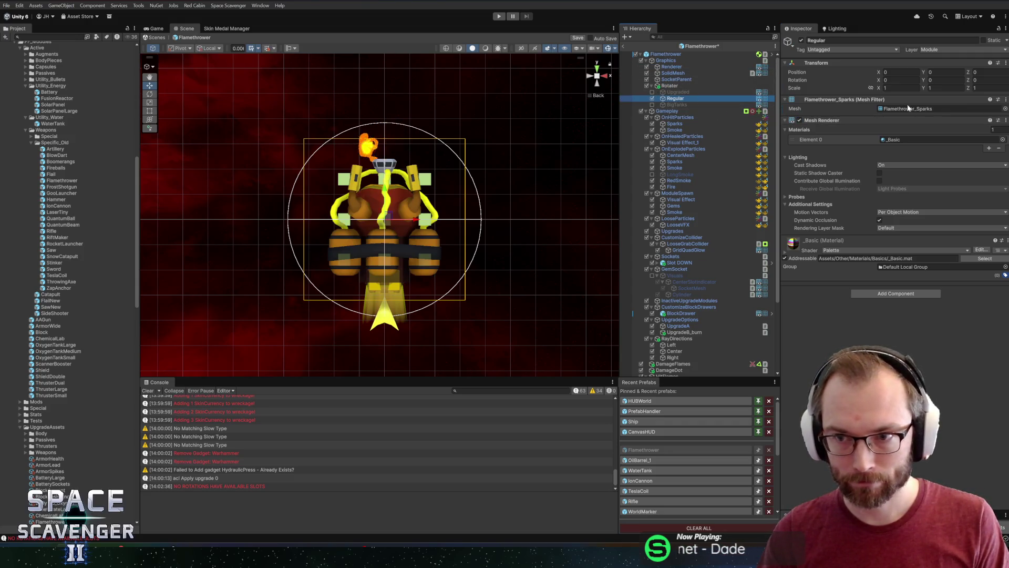
left_click(1003, 109)
double_click(855, 222)
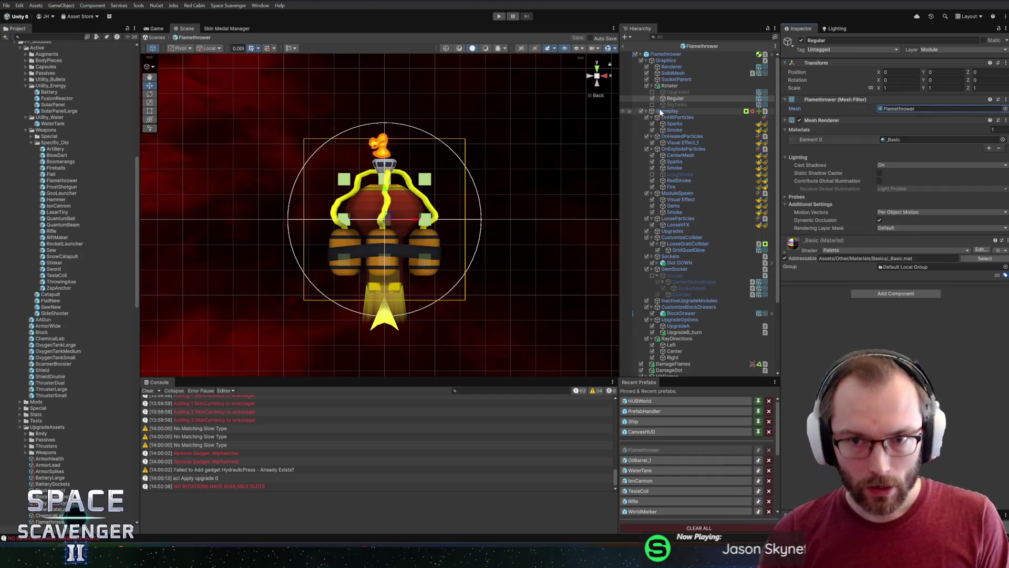
Add a Rotation script to Rotater spinning 180 per second around Y in Self space
left_click(693, 86)
left_click(873, 104)
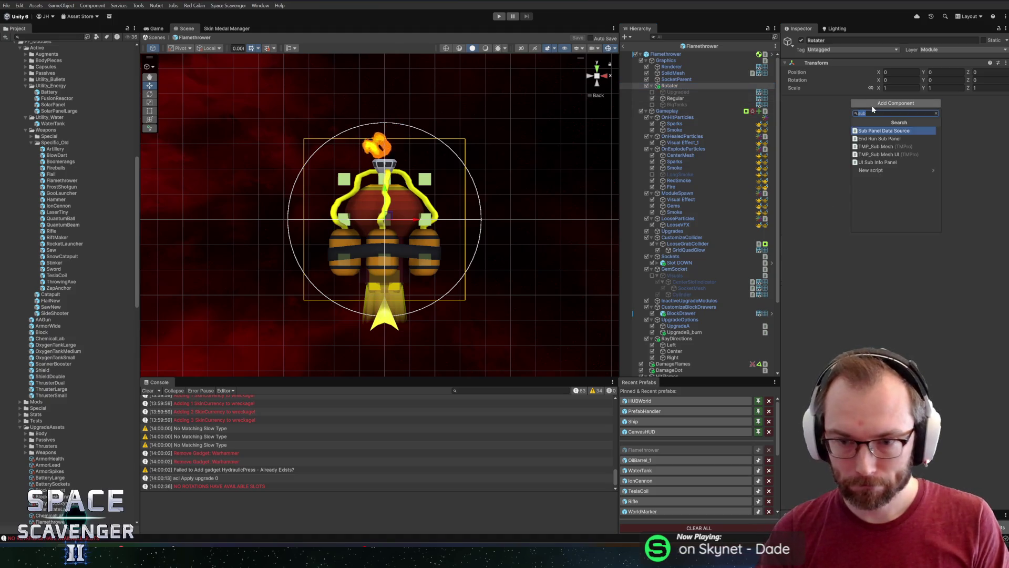
type("rotation")
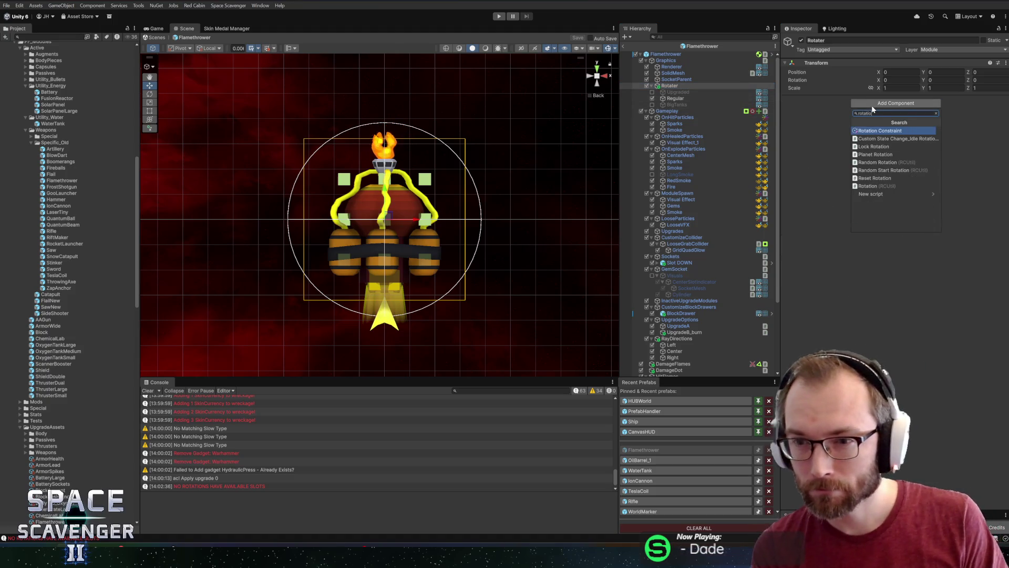
key("Down")
key("Down")
key("Down")
key("Down")
key("Down")
key("Down")
key("Return")
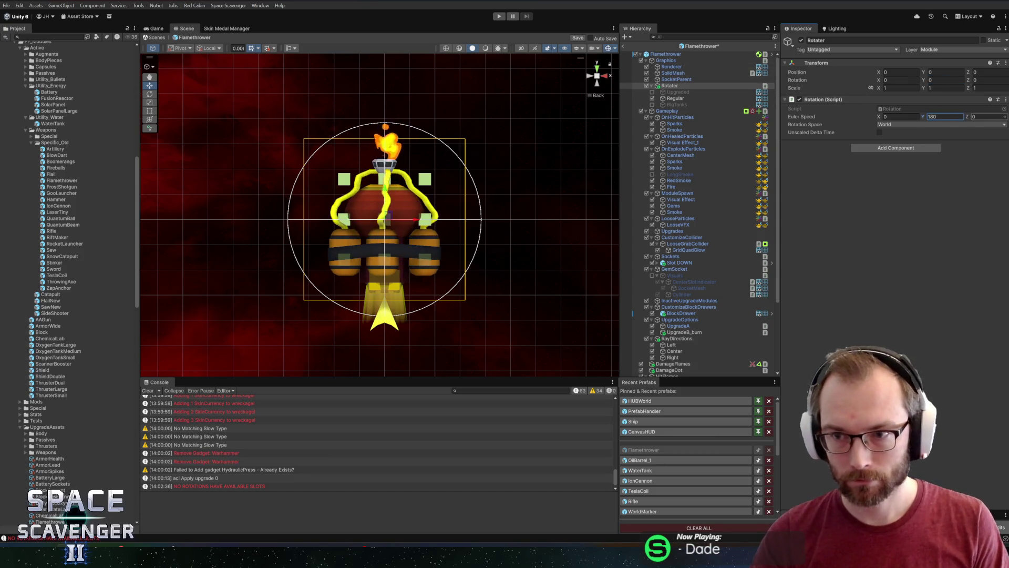
left_click(912, 125)
left_click(893, 148)
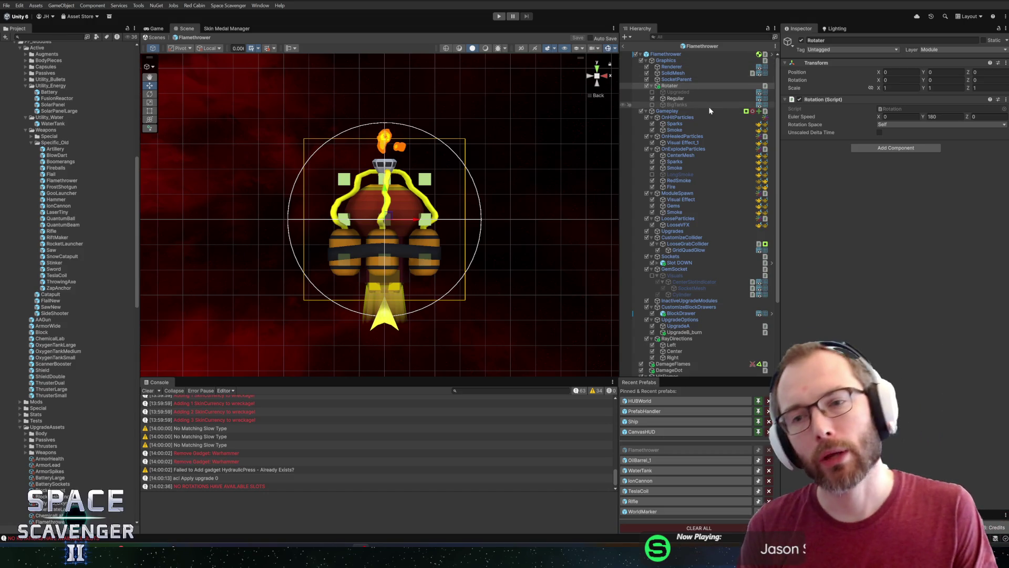
left_click(893, 147)
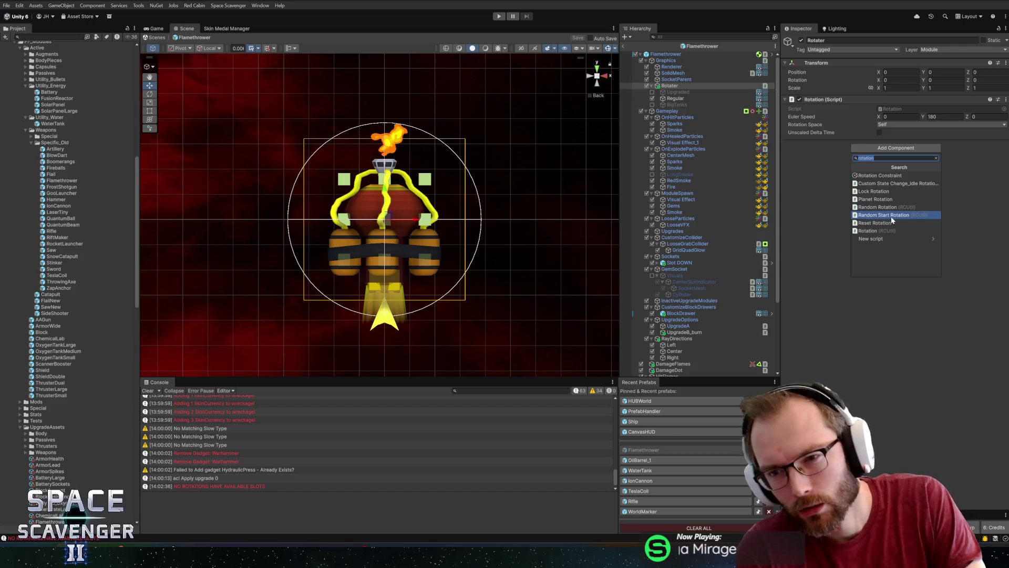
Cancel adding a component and switch from Unity to Flamethrower.cs in Rider
key("Escape")
key("alt+Tab")
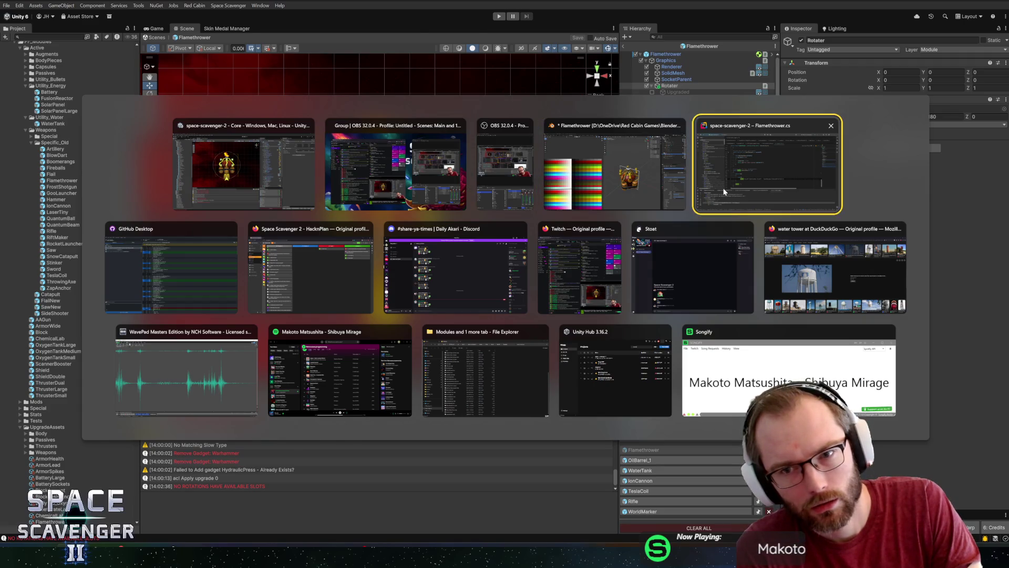
left_click(724, 190)
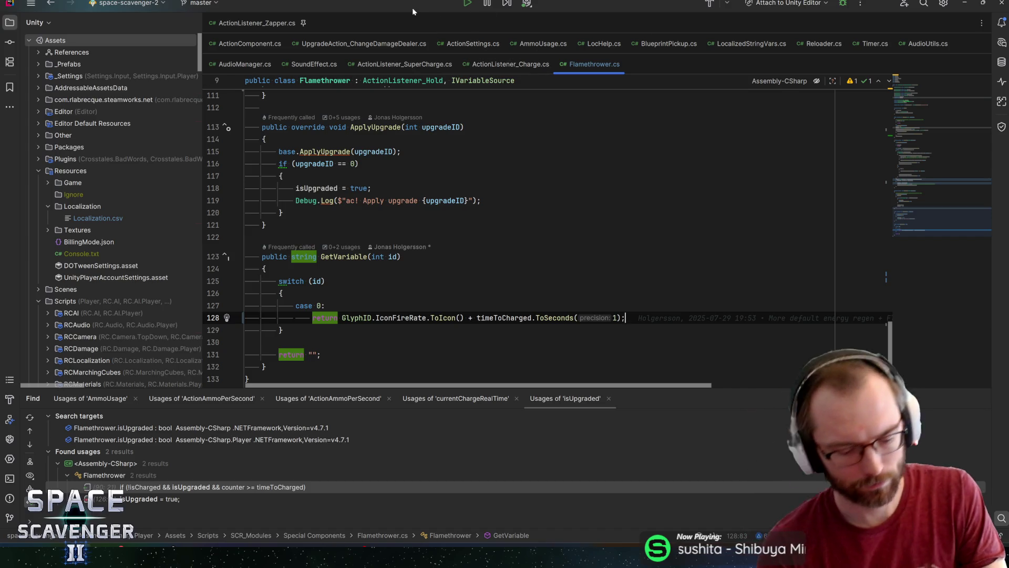
Open ActionListener_Stinker for reference, then show the top of Flamethrower.cs
key("ctrl+n")
type("actionlistener")
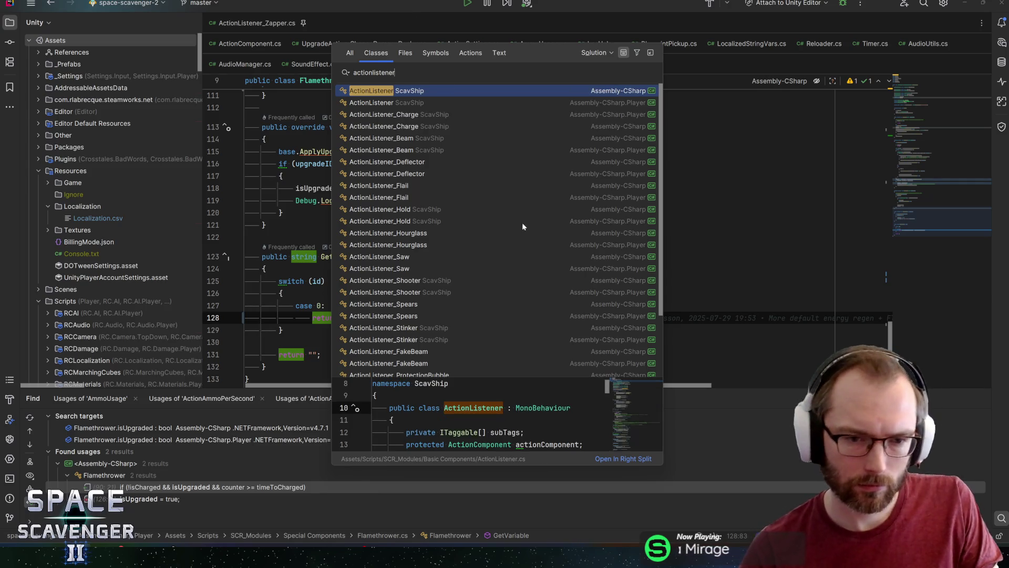
scroll(513, 224, "down", 3)
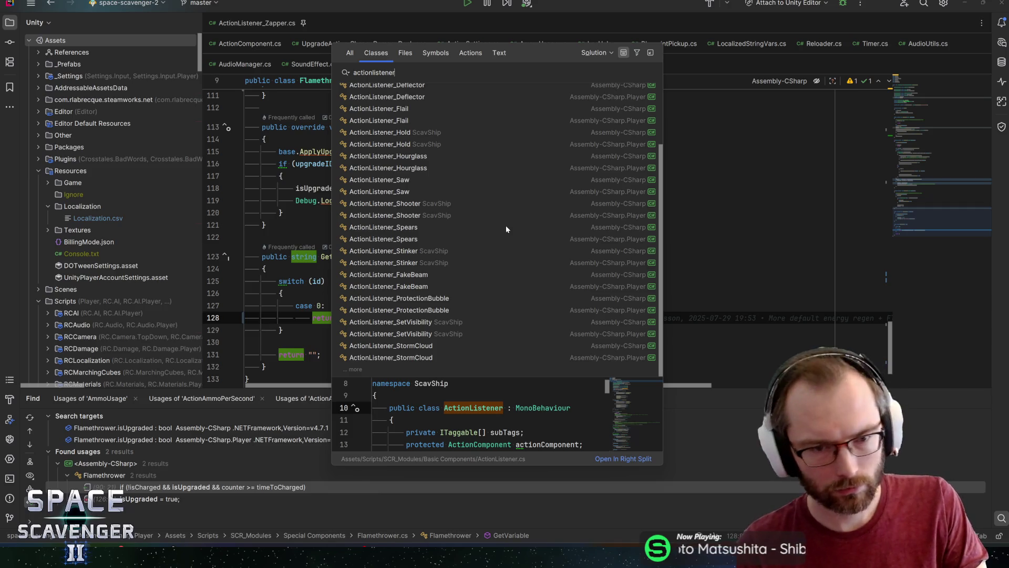
left_click(403, 252)
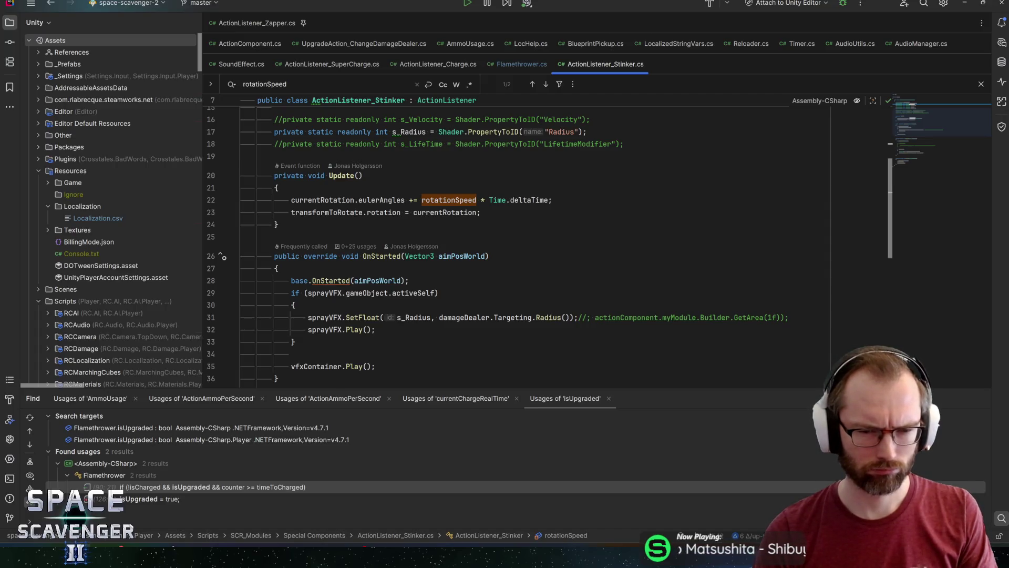
left_click(517, 62)
left_click_drag(935, 218, 915, 113)
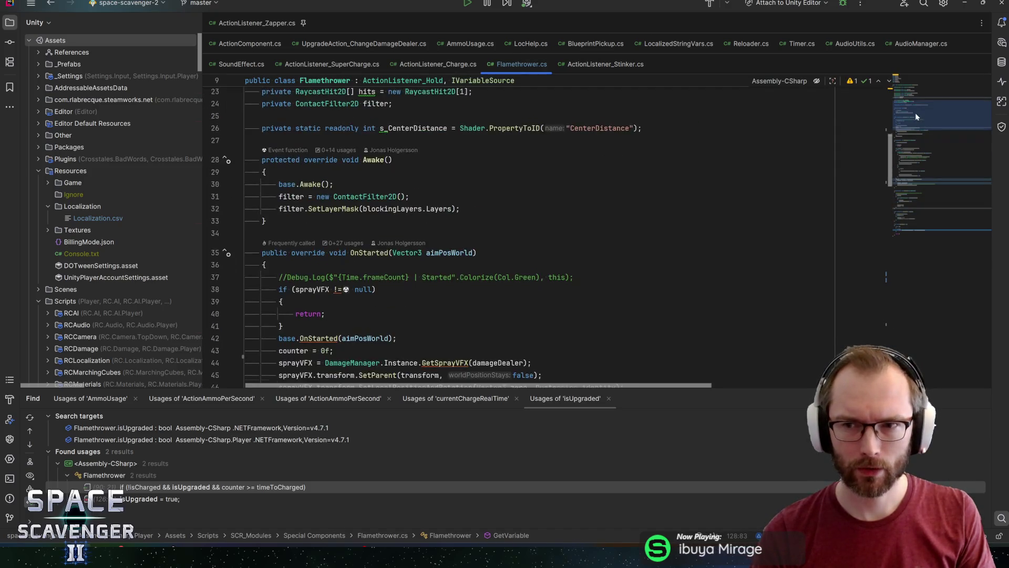
scroll(915, 113, "up", 7)
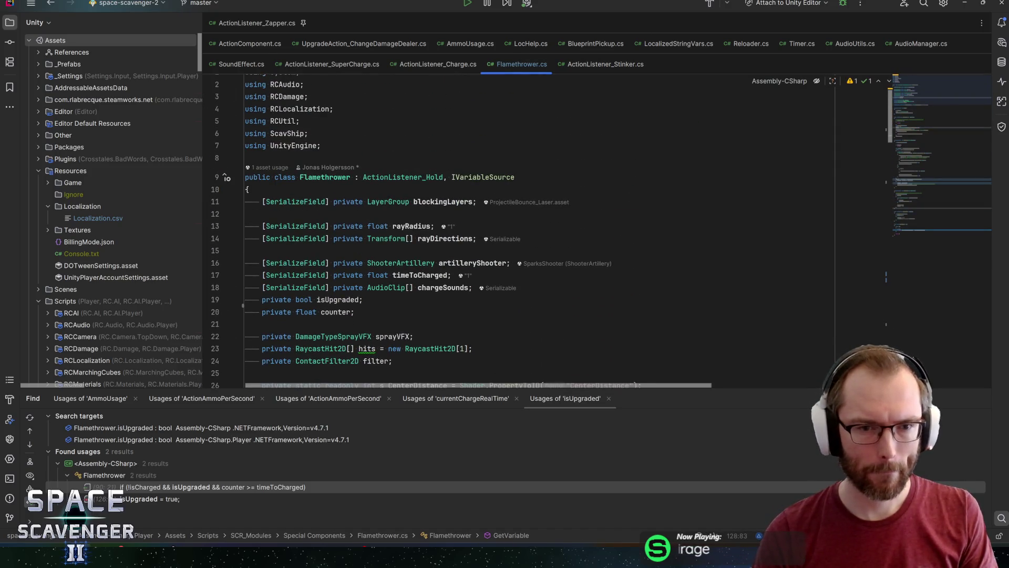
Declare '[SerializeField] private Rotation activeRotation;' below rayDirections and save
left_click(433, 238)
key("Return")
type("[SerializeField] private ")
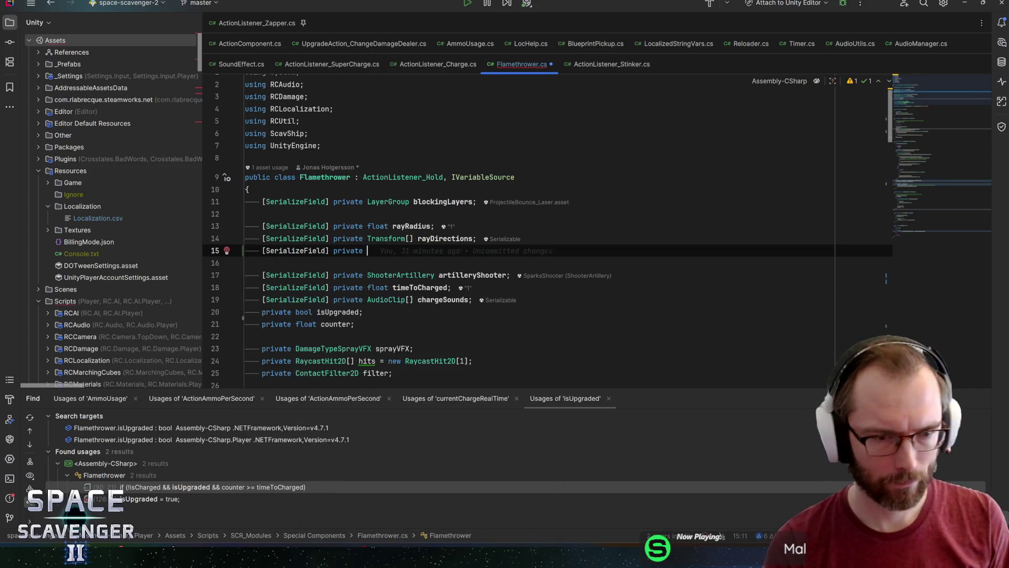
type("Rotat")
key("Escape")
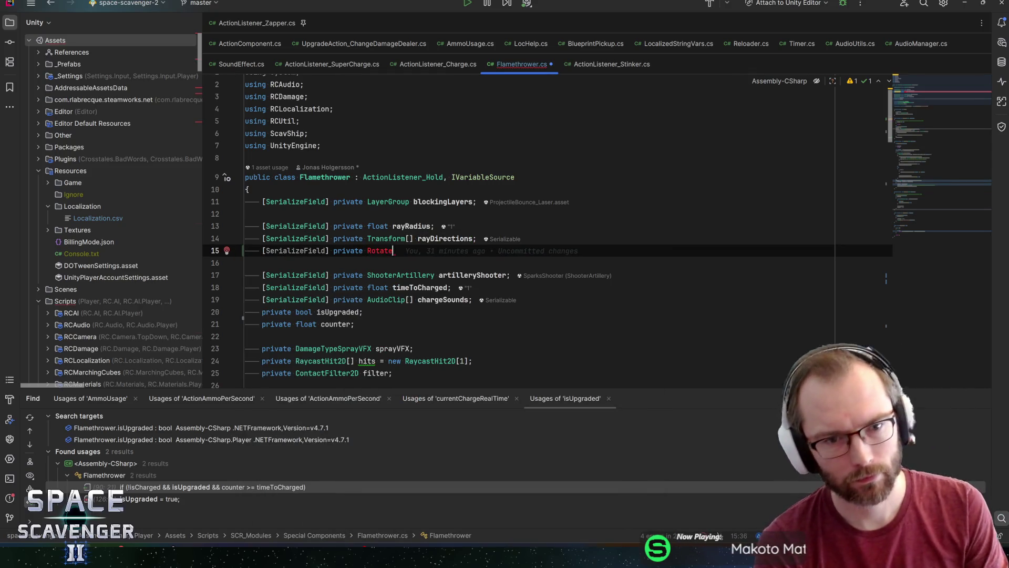
type("ion")
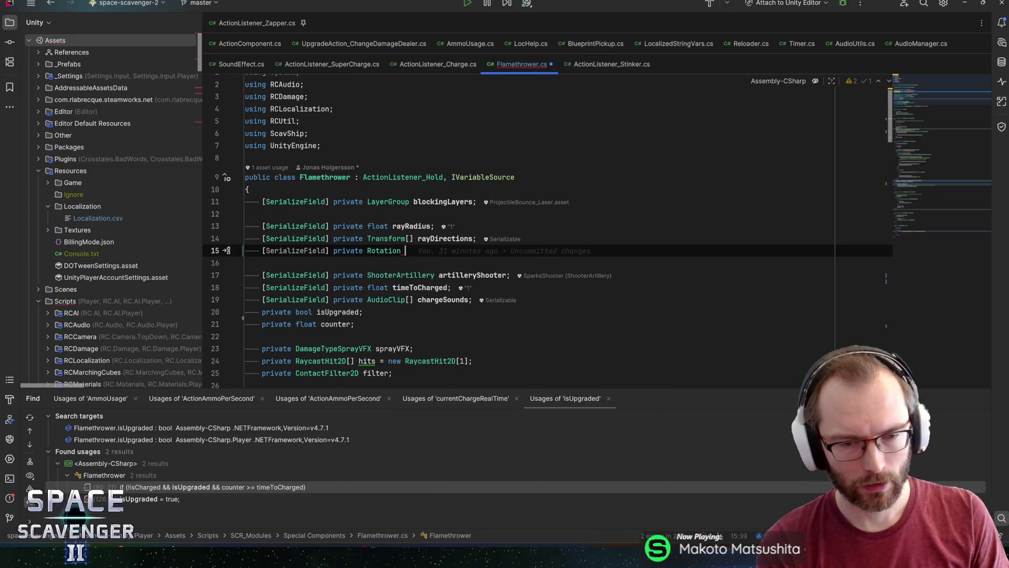
type(" activeRotation;")
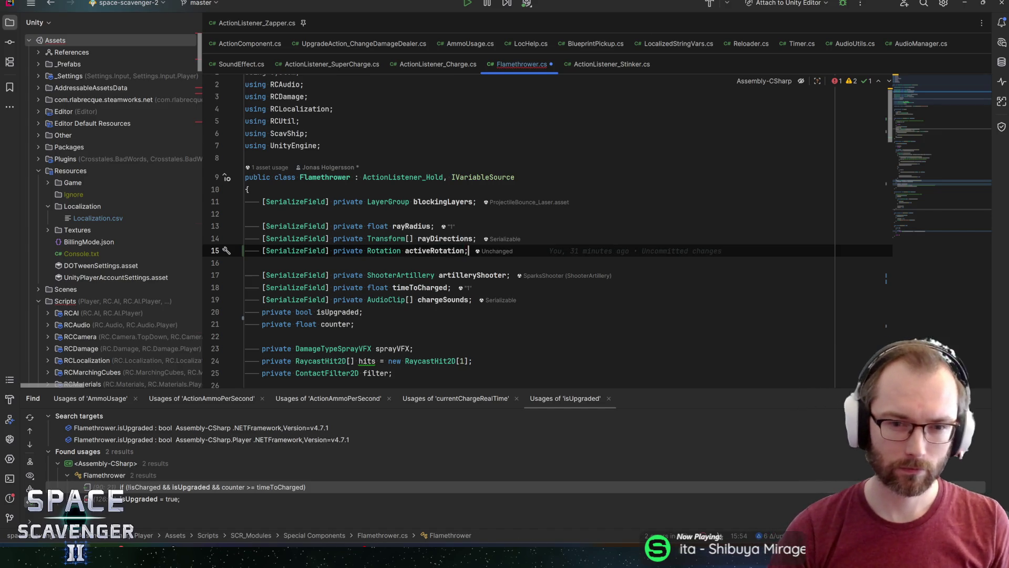
key("ctrl+s")
scroll(552, 237, "down", 7)
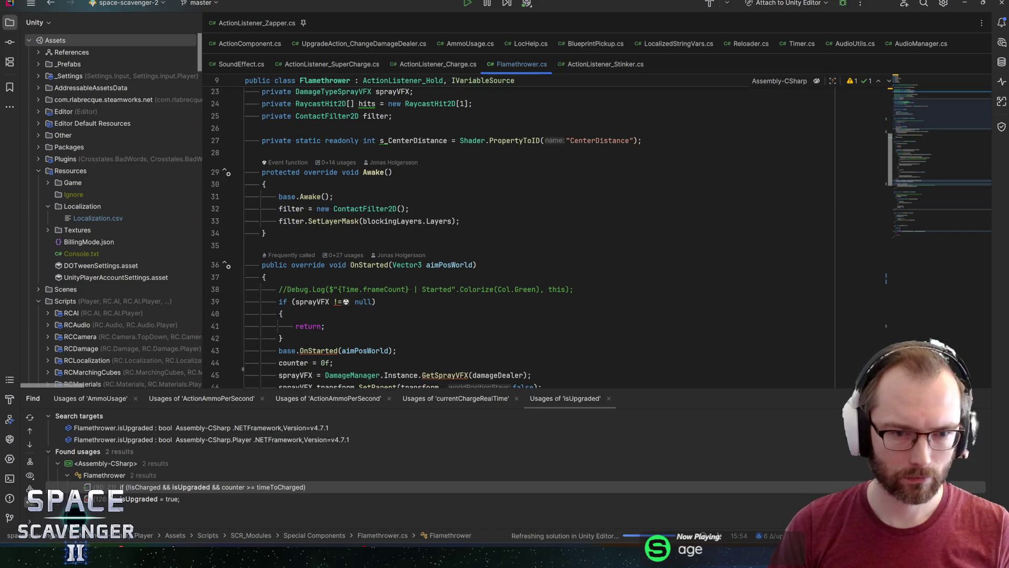
scroll(552, 237, "down", 5)
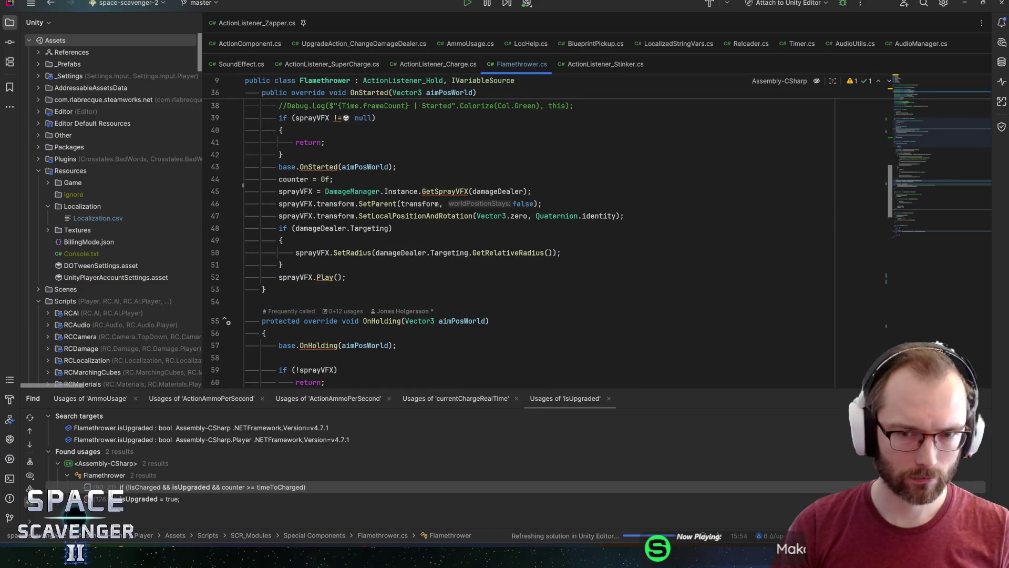
Add 'activeRotation.enabled = true;' in OnStarted and copy the line
key("Return")
type("activeRotation.ena")
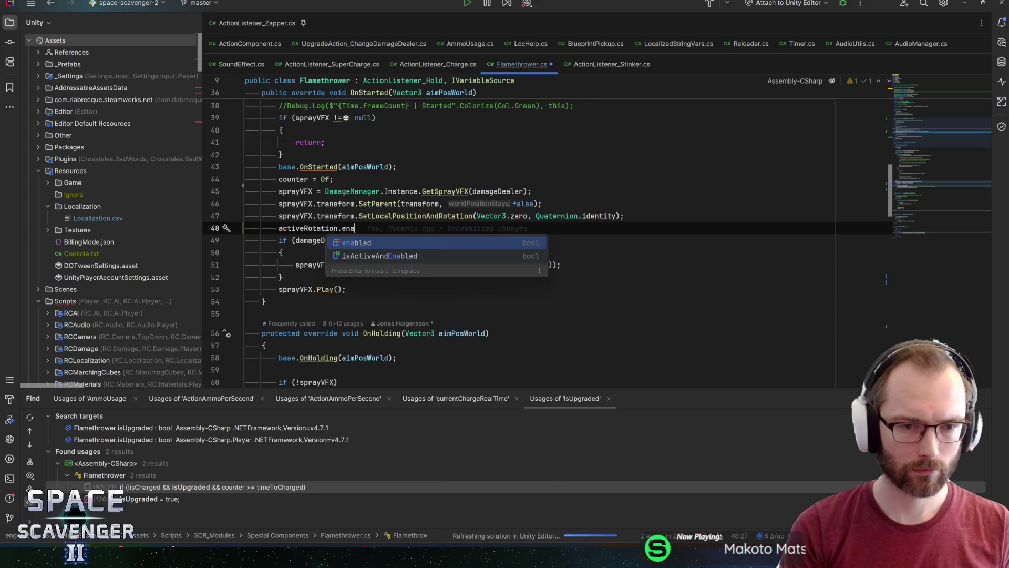
key("Return")
type("= t")
key("BackSpace")
key("BackSpace")
key("BackSpace")
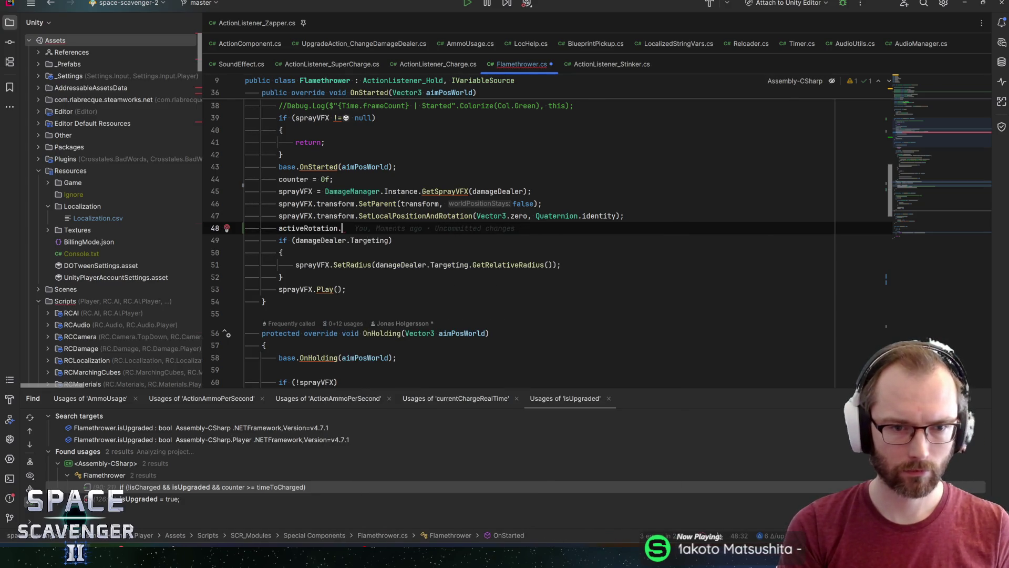
type("set")
key("Escape")
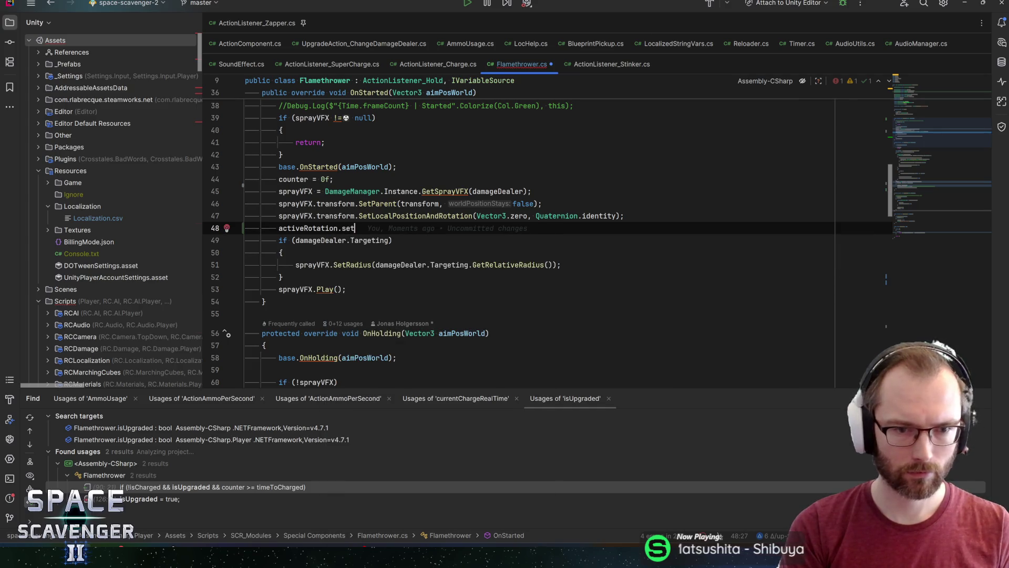
key("ctrl+space")
type("s")
key("BackSpace")
key("Escape")
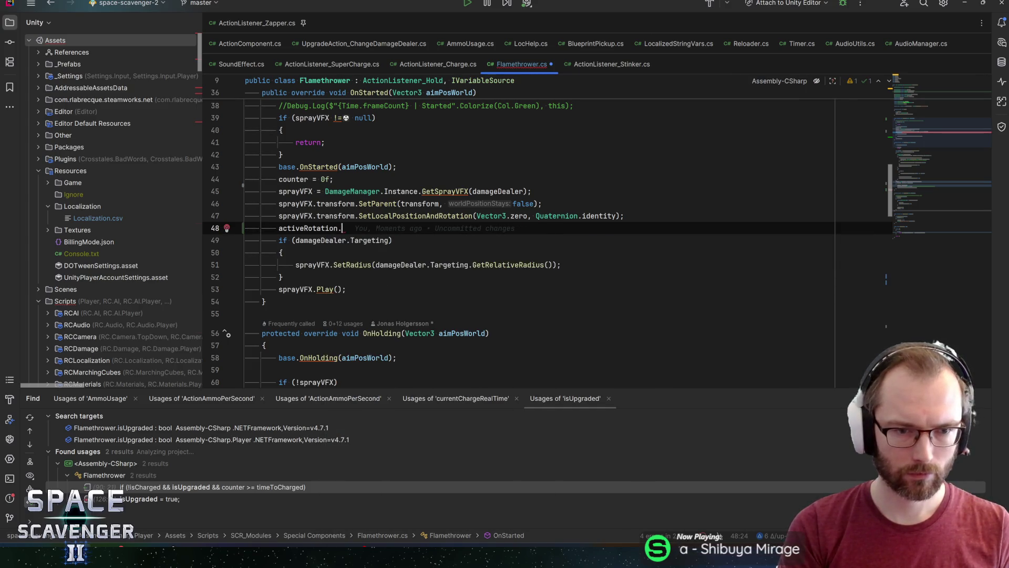
type("ena")
key("Return")
type("= t")
key("Return")
type(";")
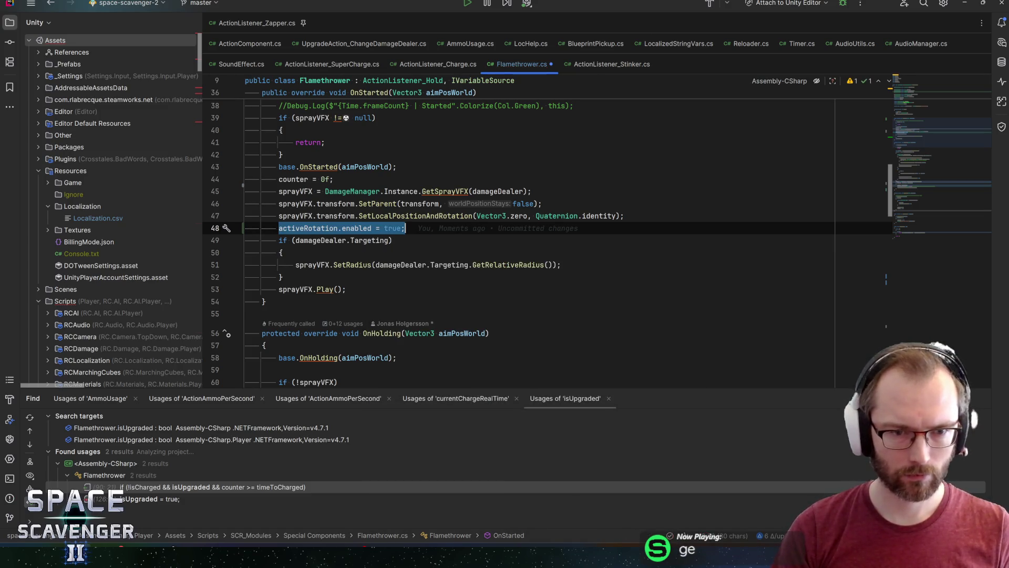
key("Up")
key("Down")
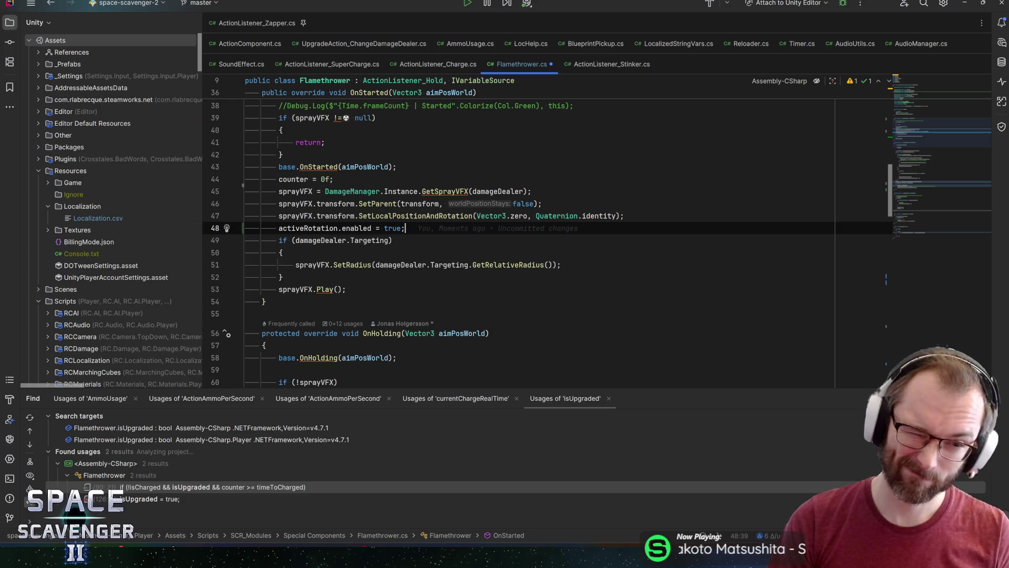
scroll(504, 237, "down", 5)
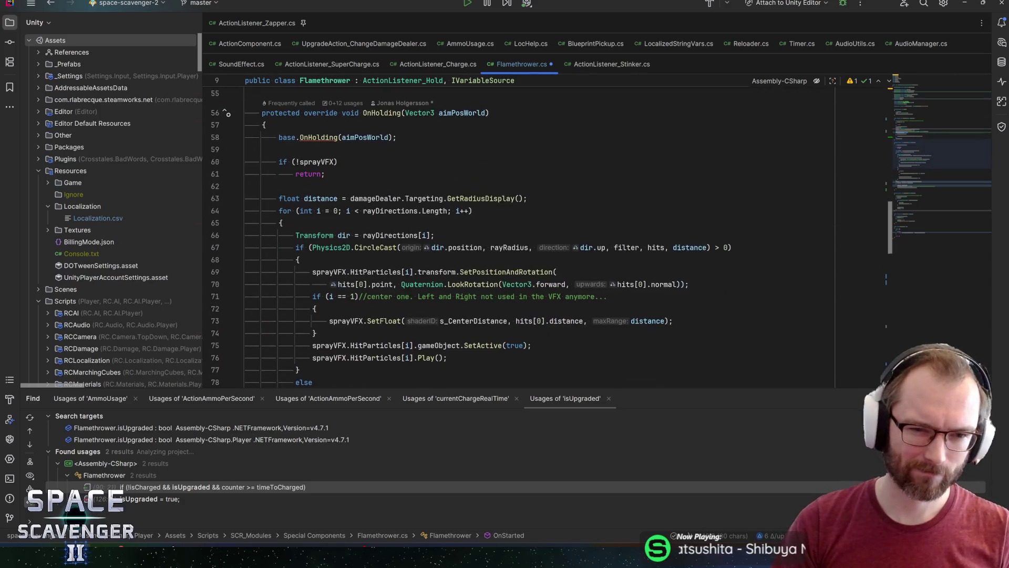
scroll(505, 237, "down", 3)
scroll(504, 237, "down", 2)
scroll(441, 131, "down", 4)
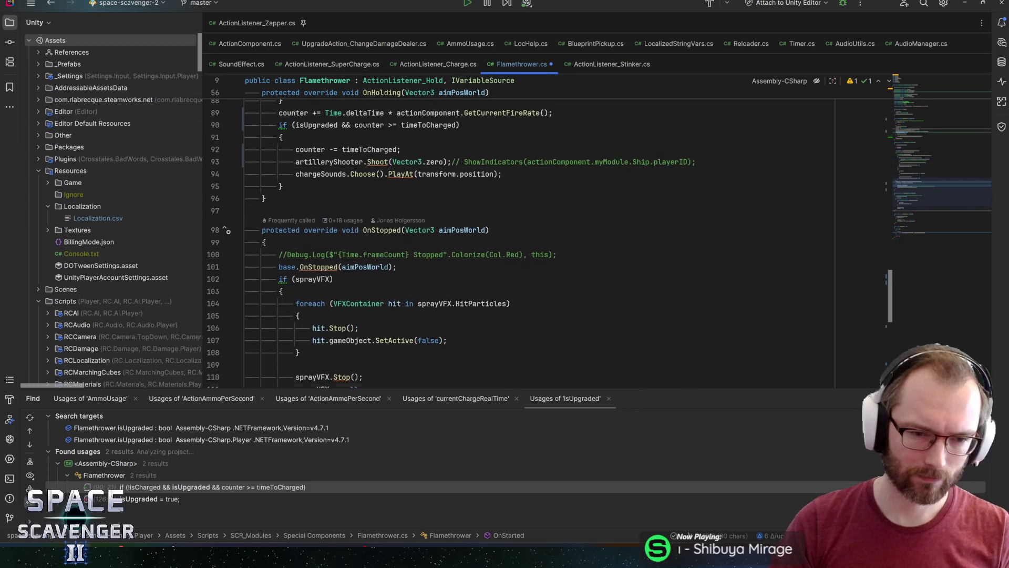
scroll(442, 130, "down", 1)
scroll(442, 237, "down", 3)
Paste 'activeRotation.enabled = false;' at the end of OnStopped and Awake
left_click(280, 289)
scroll(442, 237, "down", 1)
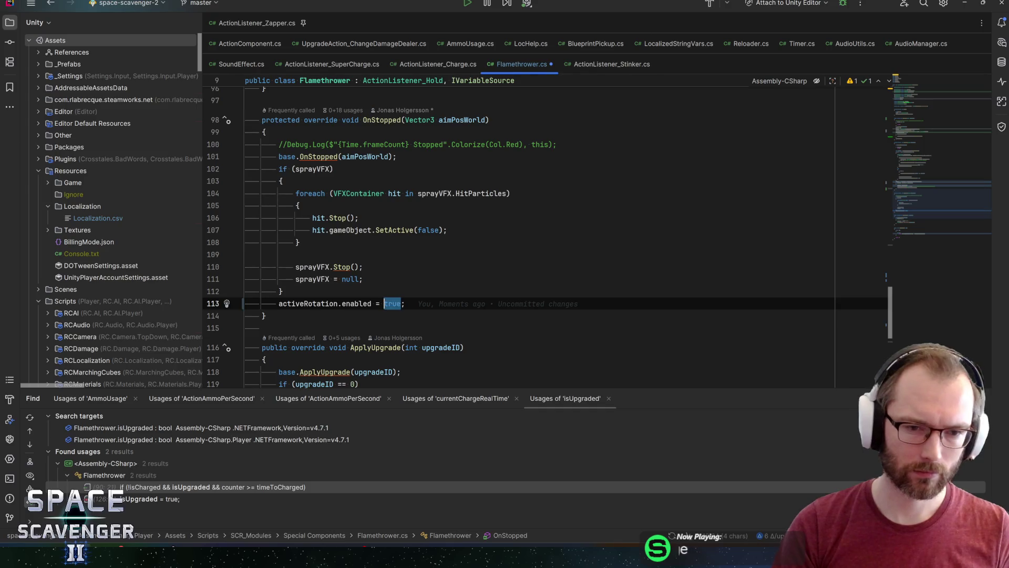
type("alse;")
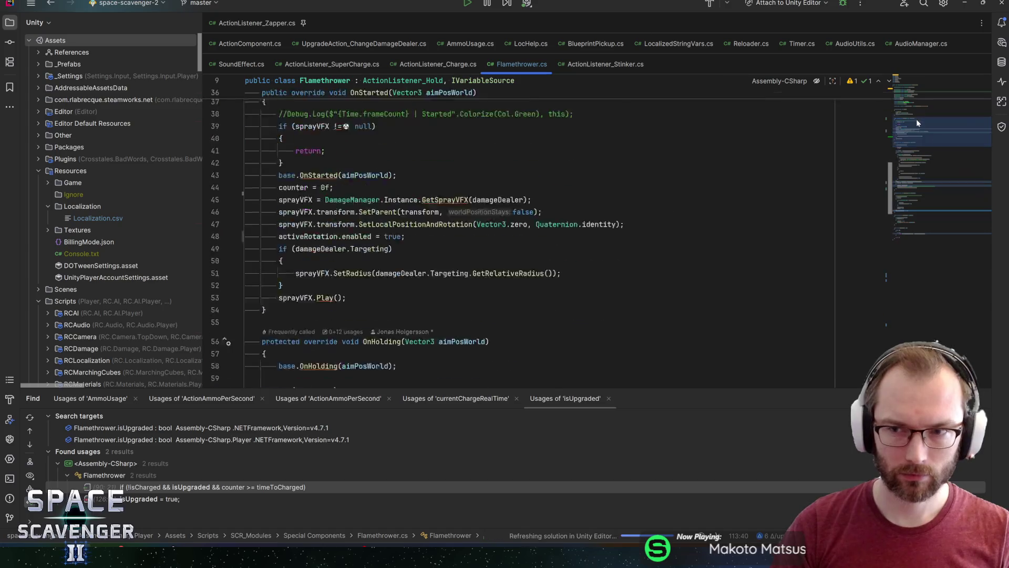
scroll(916, 119, "up", 15)
left_click(916, 181)
key("Down")
key("End")
key("Return")
type("activeRotation.enabled = false;")
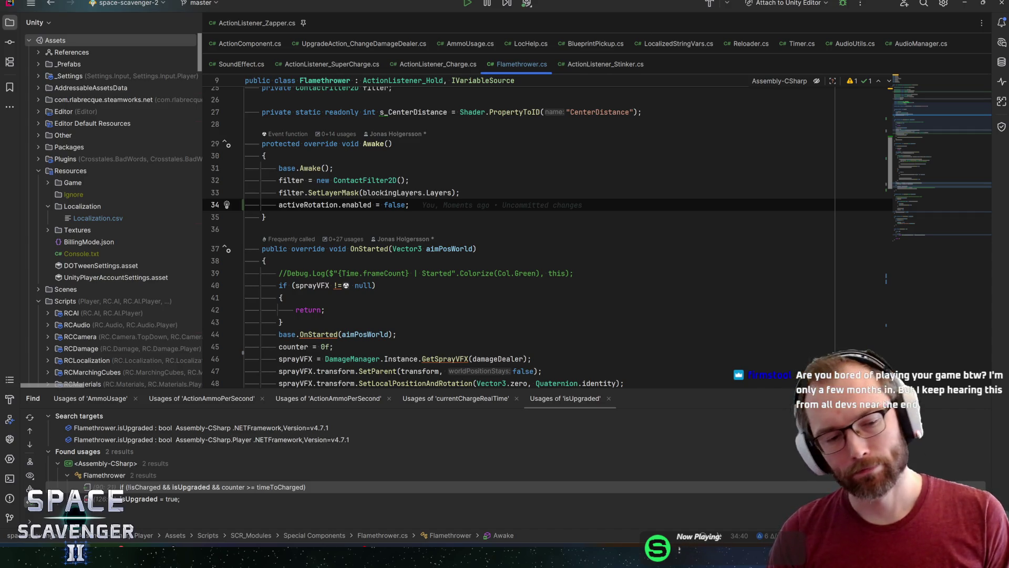
Review the OnStarted code up to the sprayVFX check, then return to Unity to compile
left_click(281, 346)
key("Up")
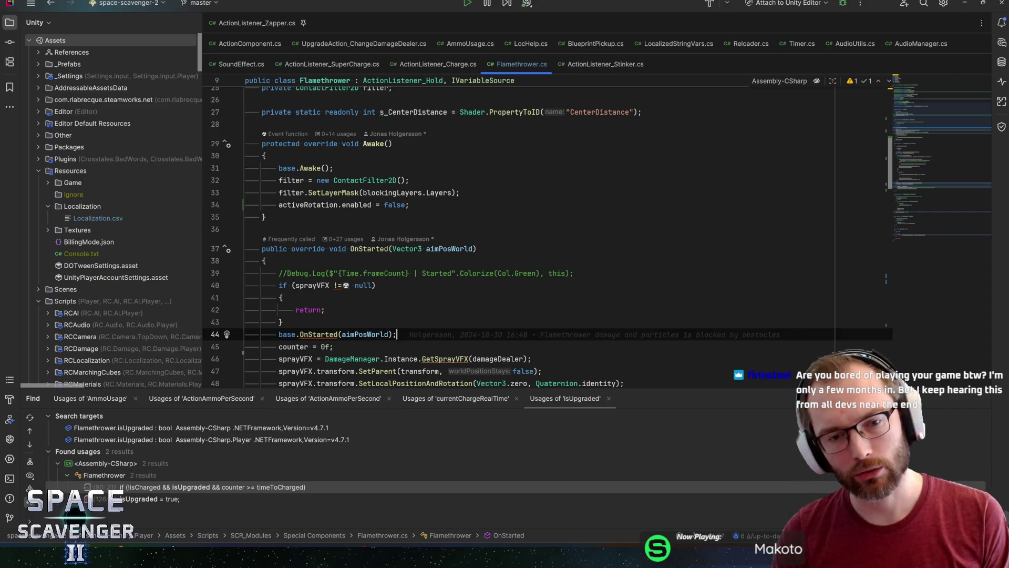
key("Up")
key("Up")
key("Up")
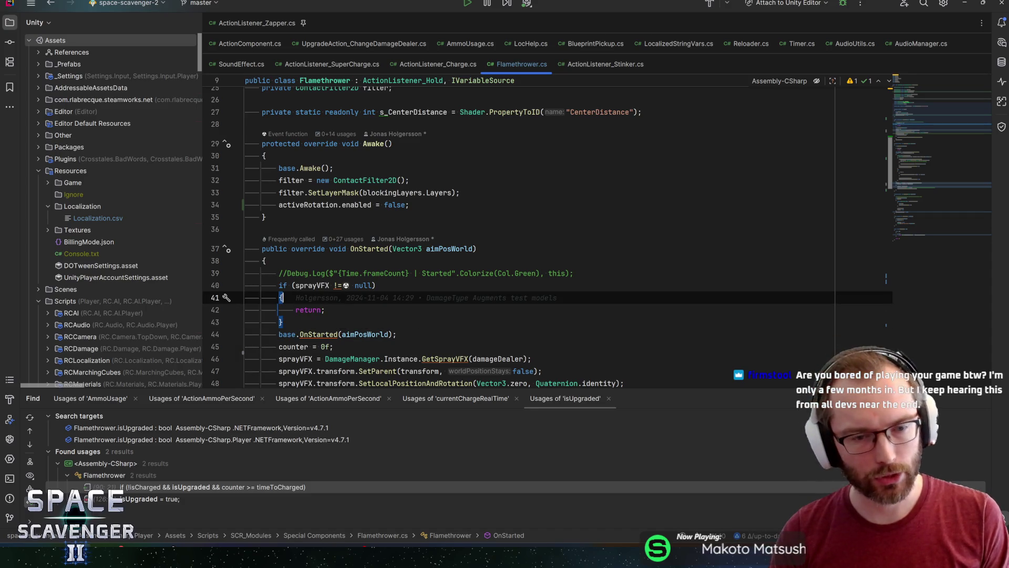
key("Up")
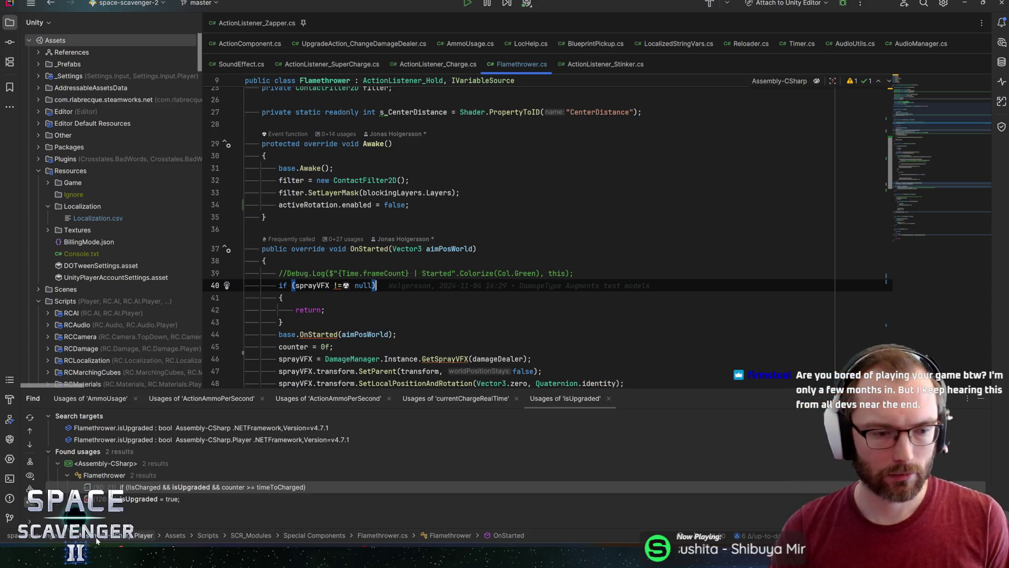
key("alt+Tab")
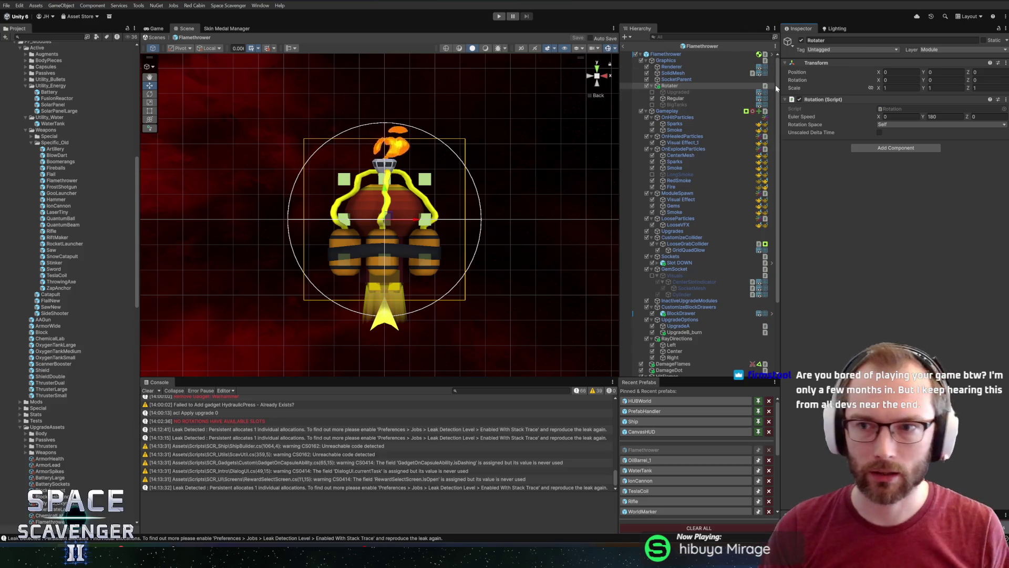
Select the Flamethrower root object to inspect its Flamethrower script component
left_click(653, 53)
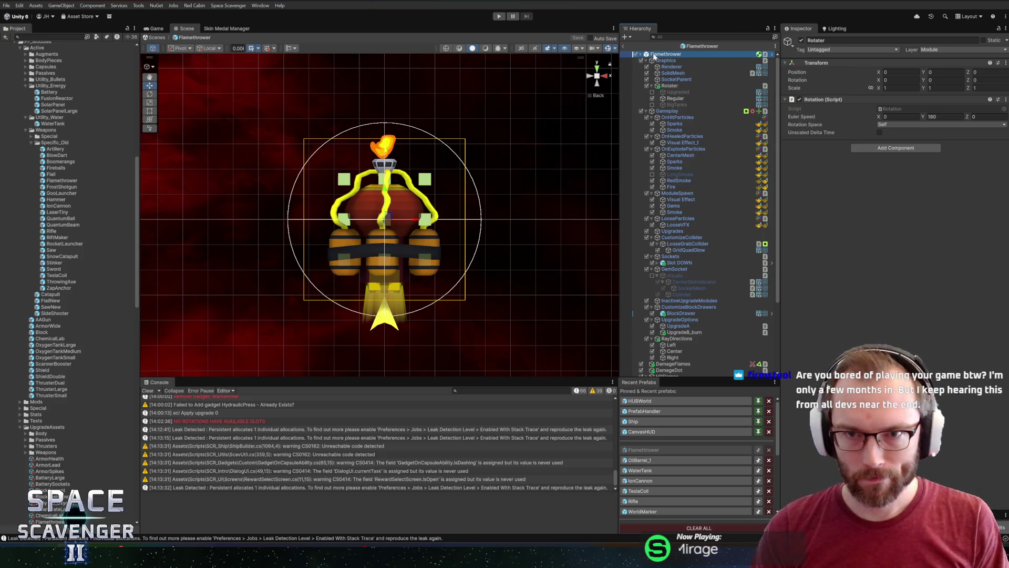
scroll(813, 313, "down", 10)
scroll(814, 313, "down", 10)
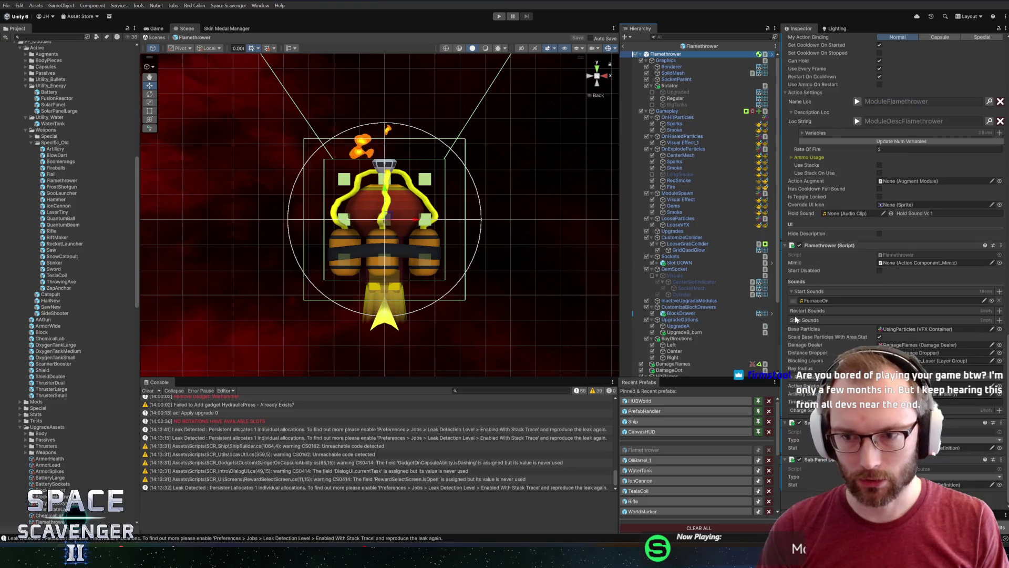
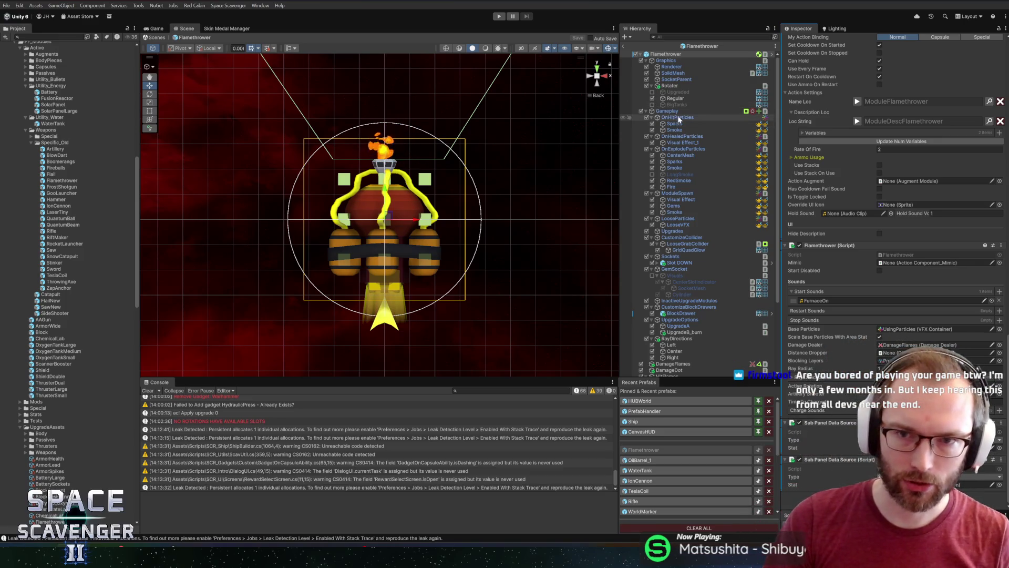
Remove the Mesh Renderer and Mesh Filter from the prefab's Renderer object and save
left_click(670, 85)
left_click(668, 67)
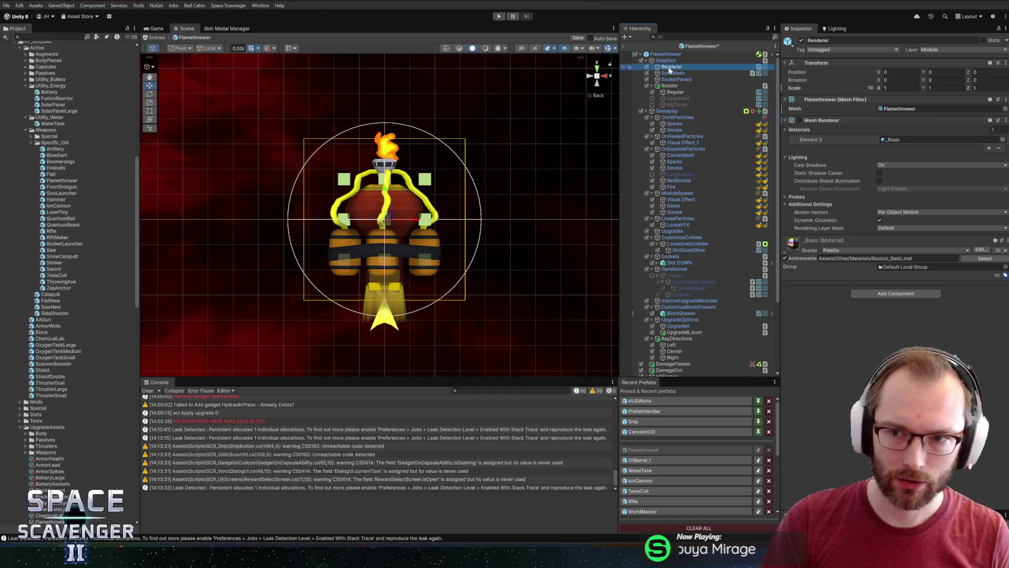
right_click(836, 120)
left_click(865, 163)
right_click(826, 100)
left_click(850, 143)
key("ctrl+s")
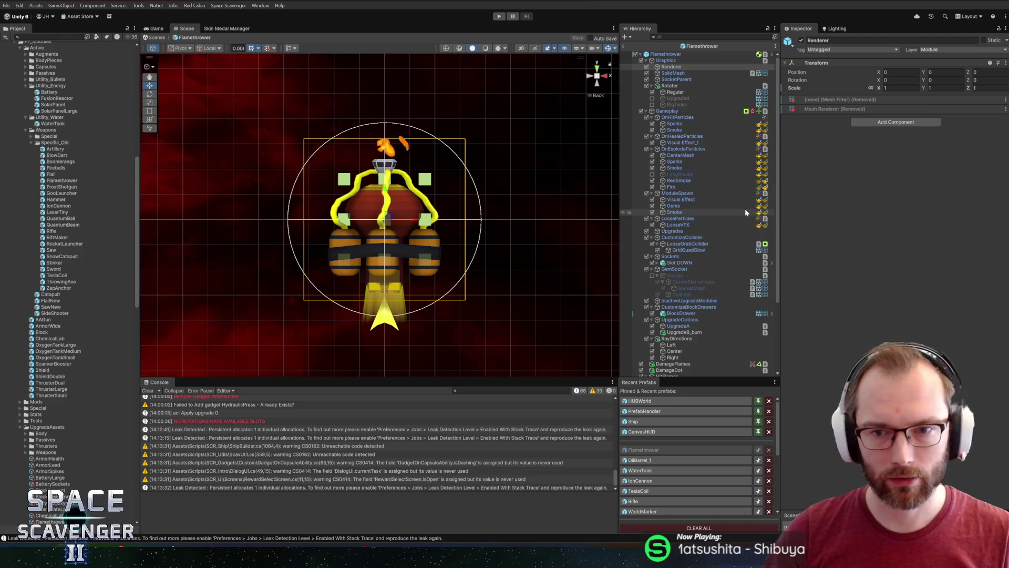
scroll(731, 217, "down", 5)
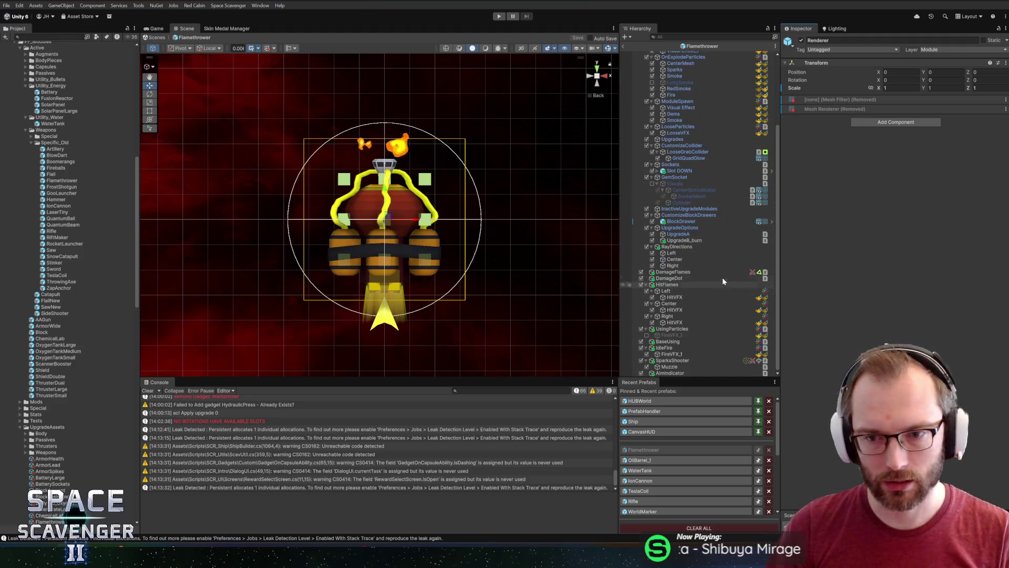
Check the Renderer references of UpgradeA and UpgradeB_burn, then leave the prefab and enter Play mode
left_click(652, 247)
left_click(693, 252)
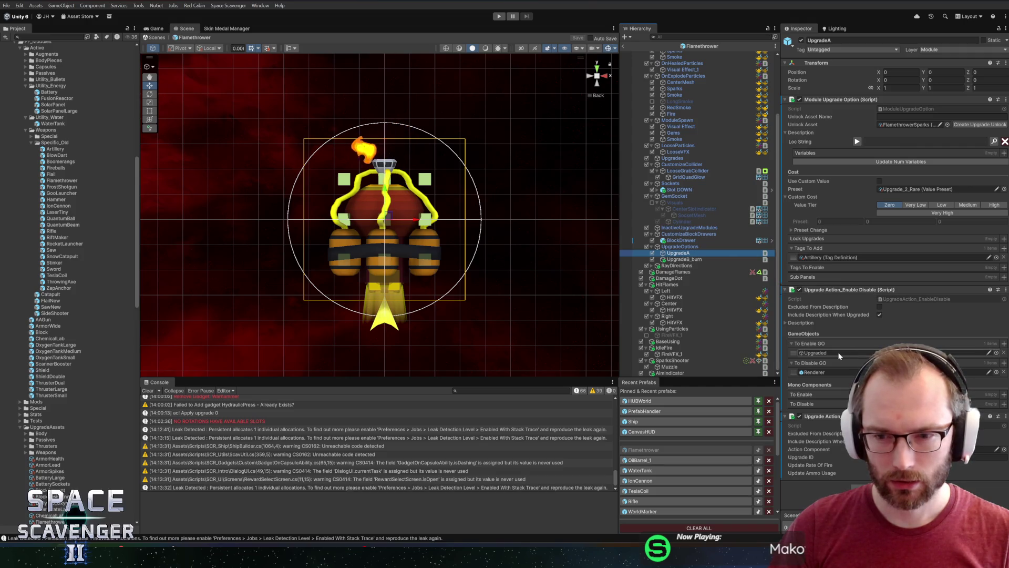
left_click(834, 352)
left_click(829, 366)
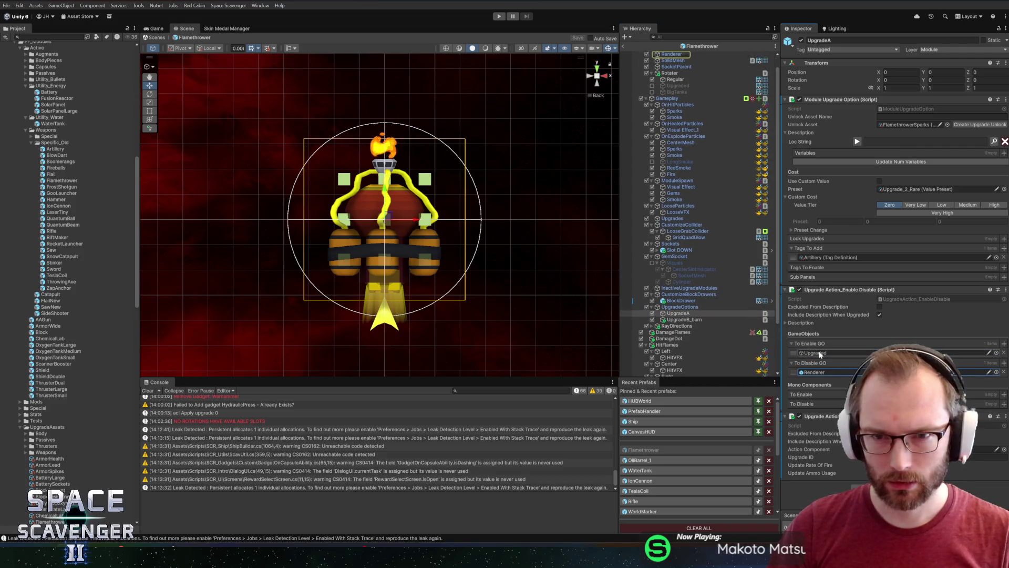
left_click(824, 371)
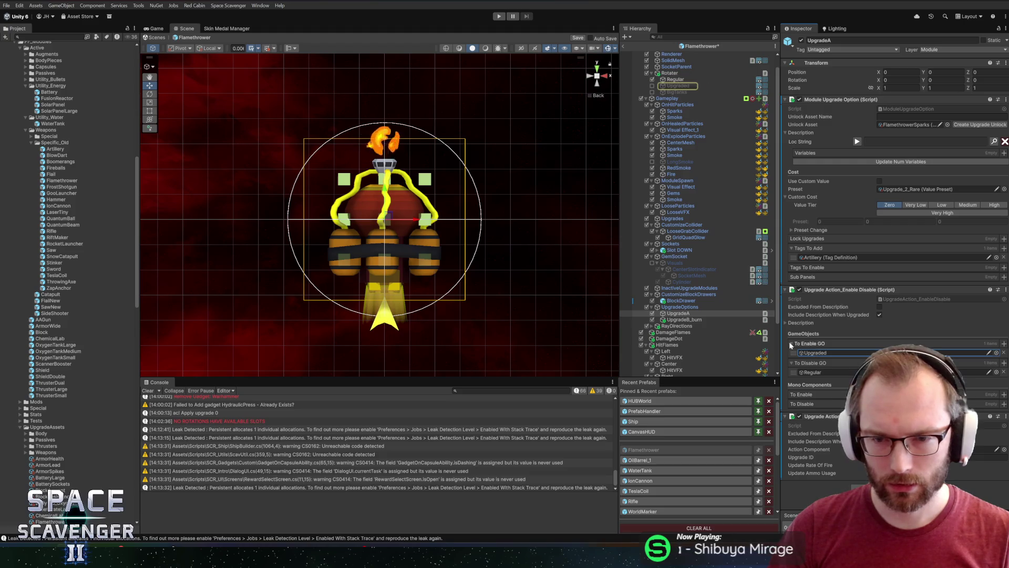
left_click(680, 320)
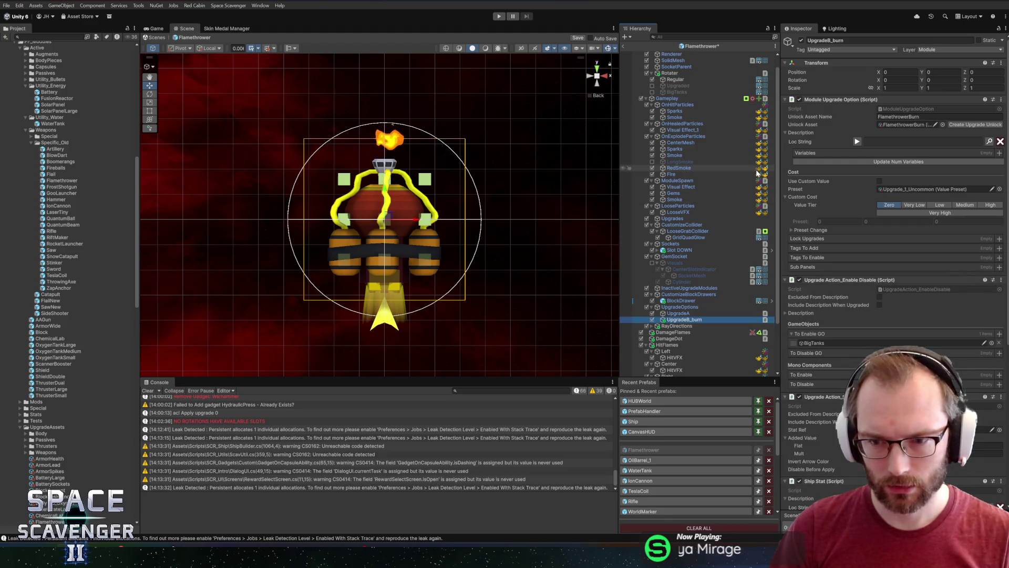
left_click(625, 48)
left_click(499, 16)
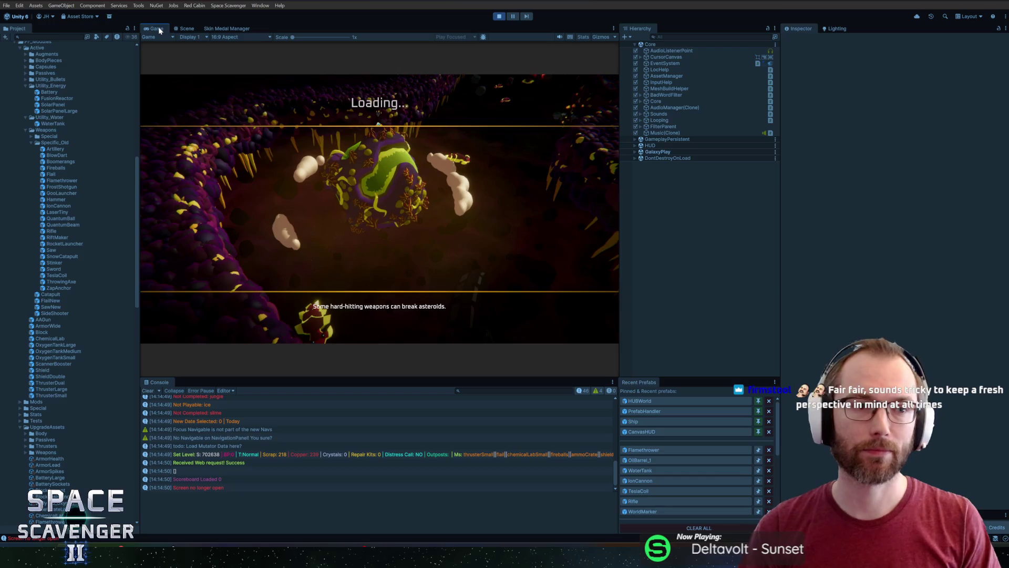
Maximize the Game view and run 'spawn Flamethrower' from the debug console
double_click(160, 30)
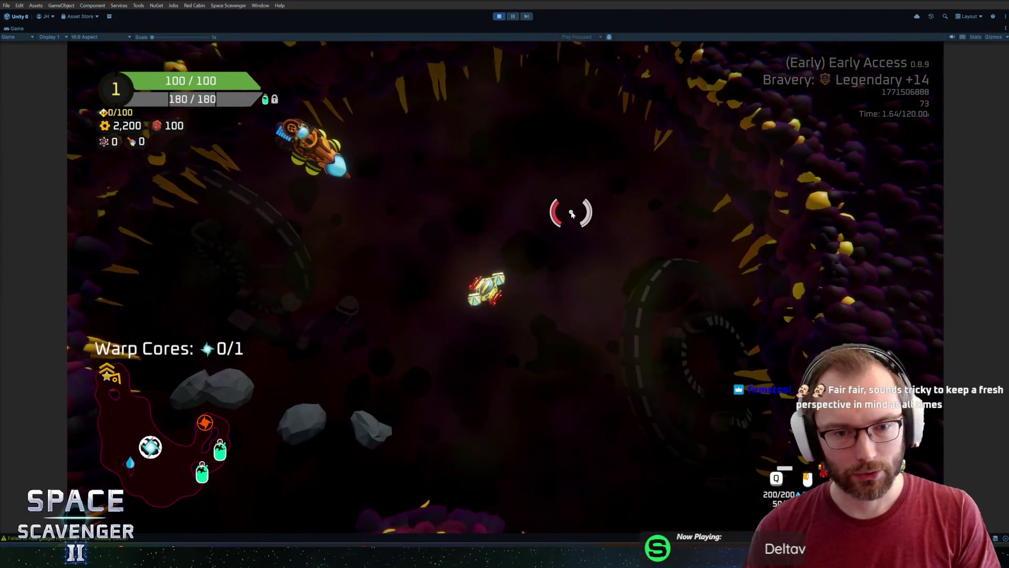
key("grave")
type("sp")
key("Tab")
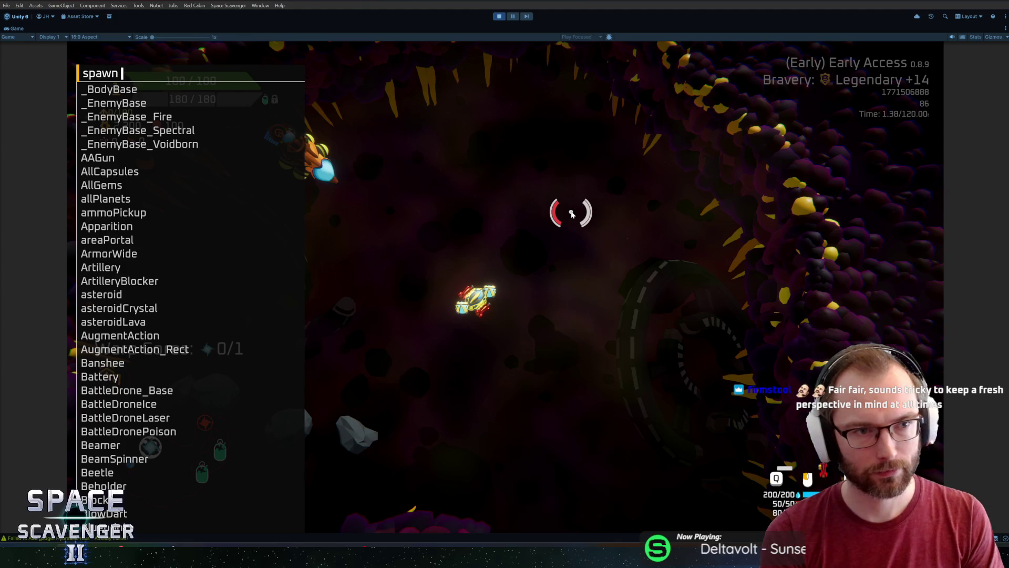
type("fla")
key("Tab")
key("Return")
Swap the Water Tank off the ship's build grid, test-fire the flamethrower, and restore the layout
key("Tab")
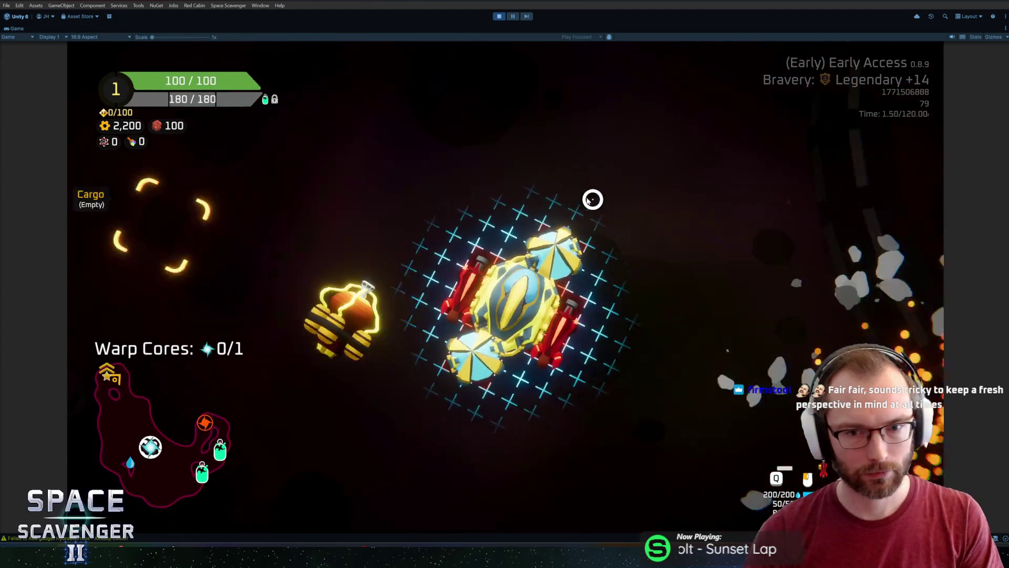
left_click_drag(531, 234, 245, 304)
key("Tab")
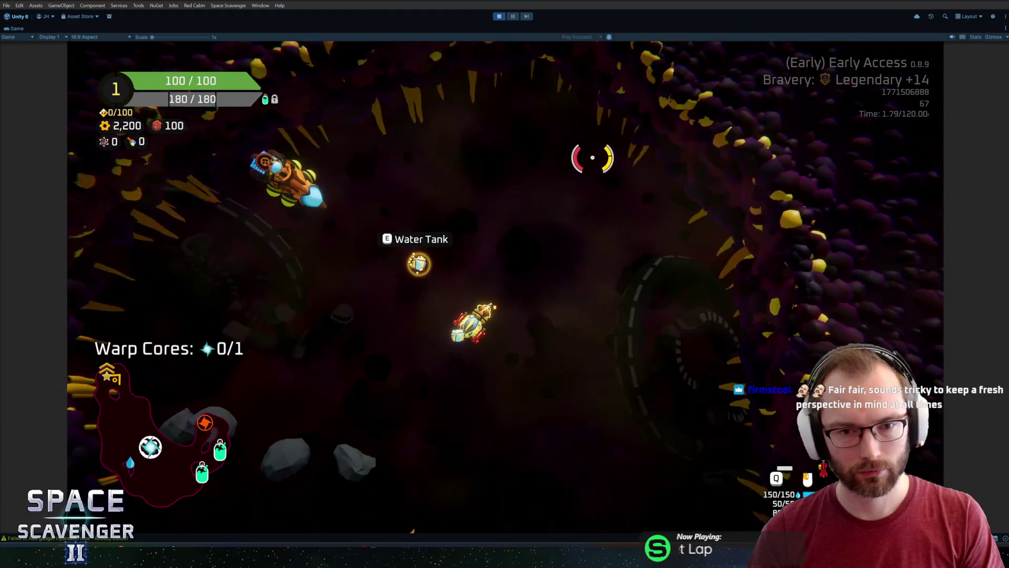
left_click_drag(592, 158, 582, 396)
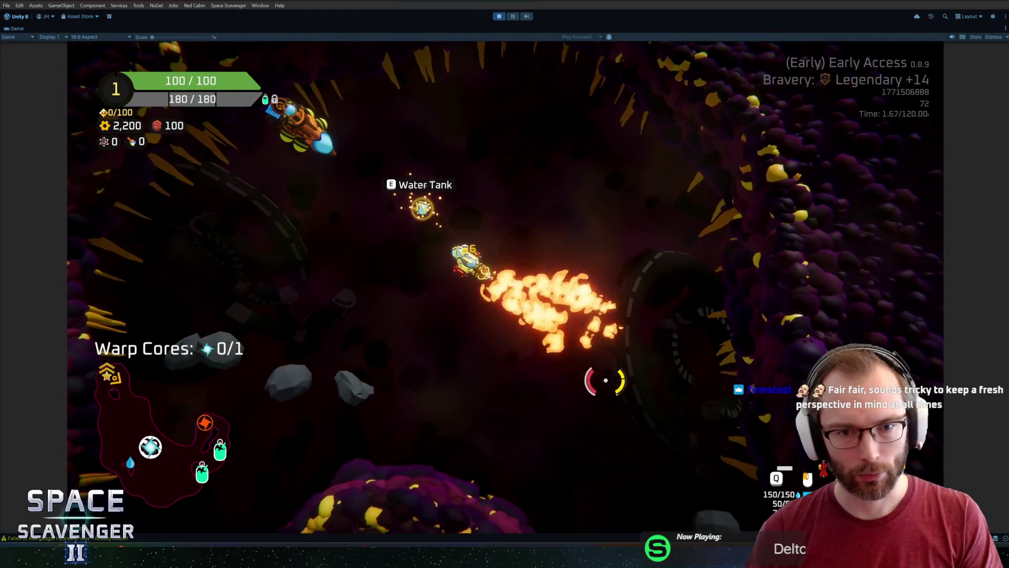
left_click_drag(581, 396, 484, 372)
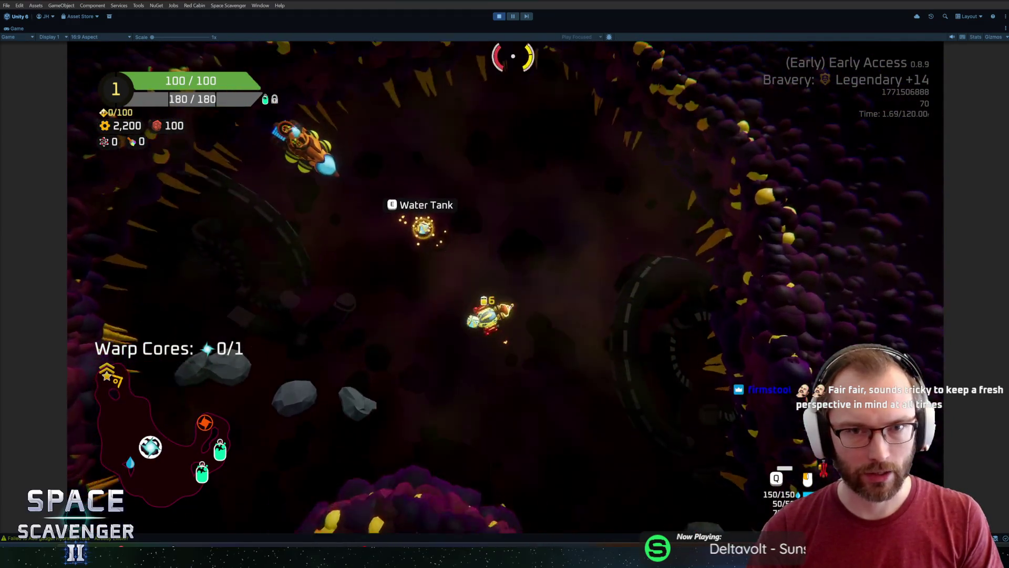
key("shift+space")
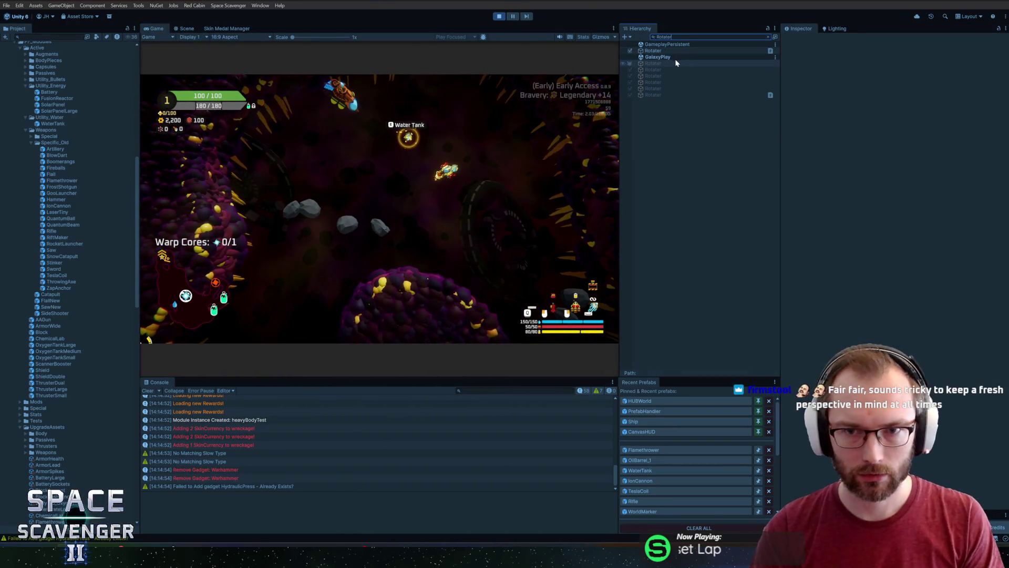
Set the running Rotator's Euler Speed Y to 480 and watch it in the maximized Game view
left_click(664, 50)
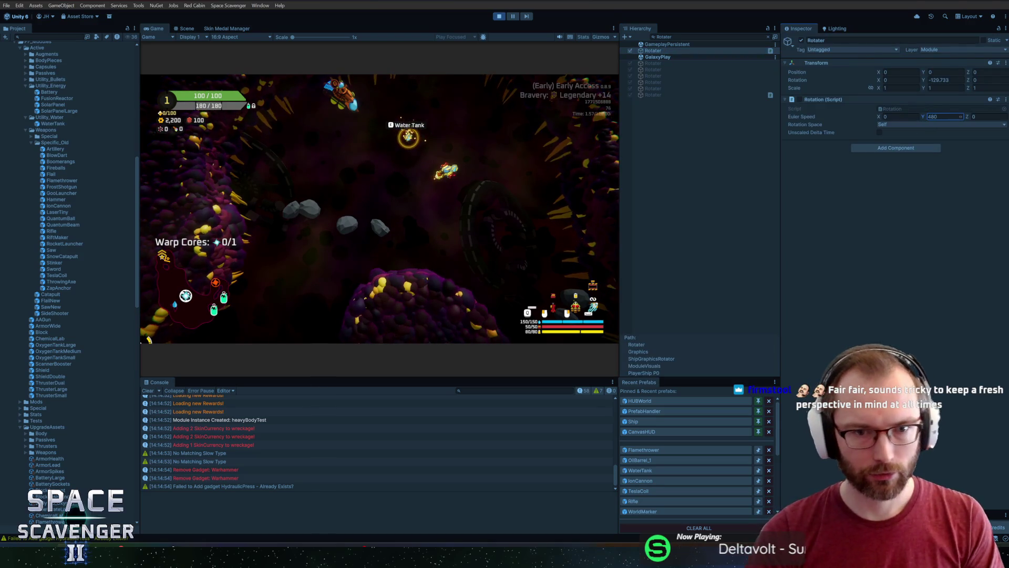
left_click(402, 190)
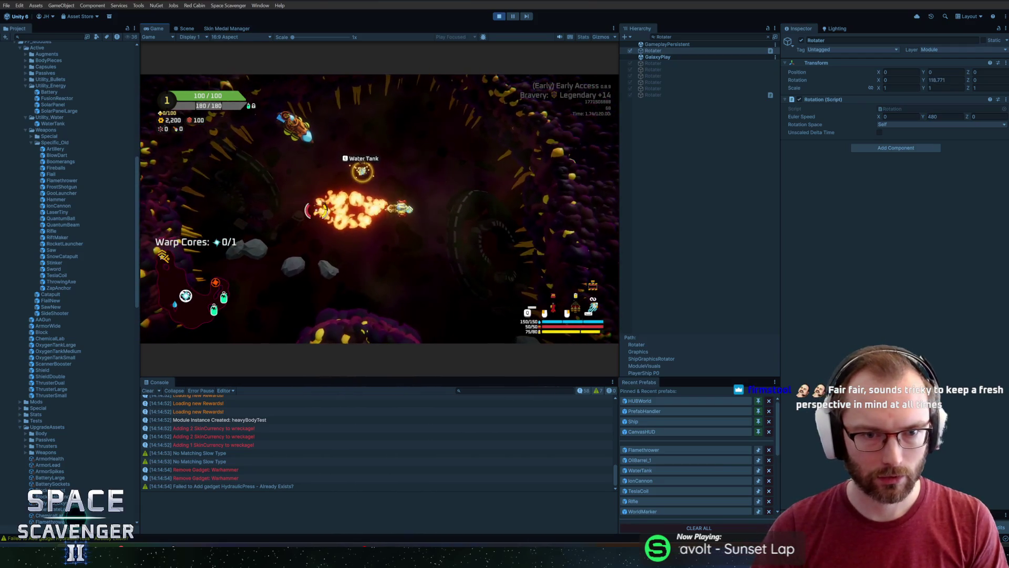
double_click(161, 30)
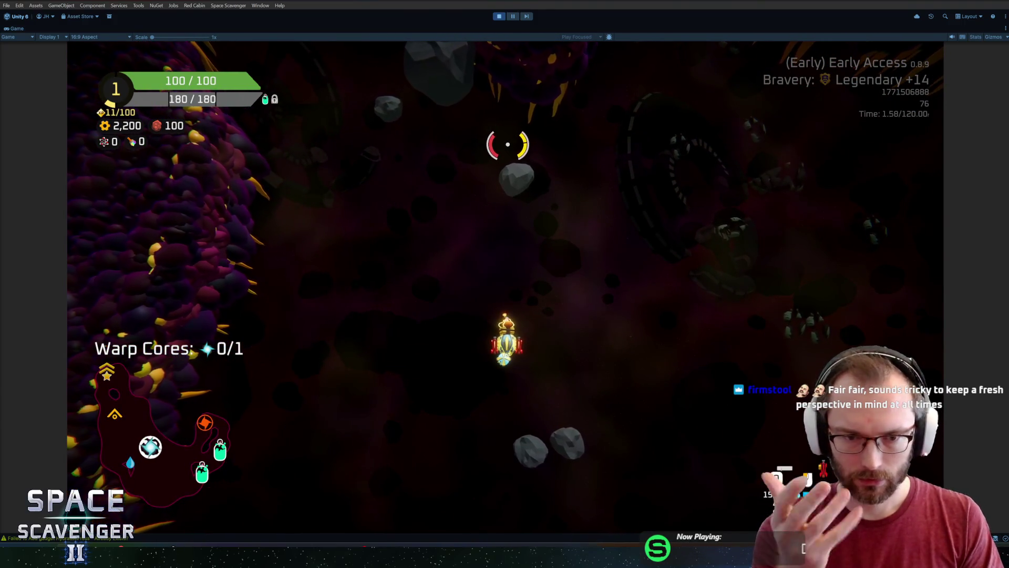
Reverse the Rotator's Euler Speed Y to -480 in the docked layout
key("shift+space")
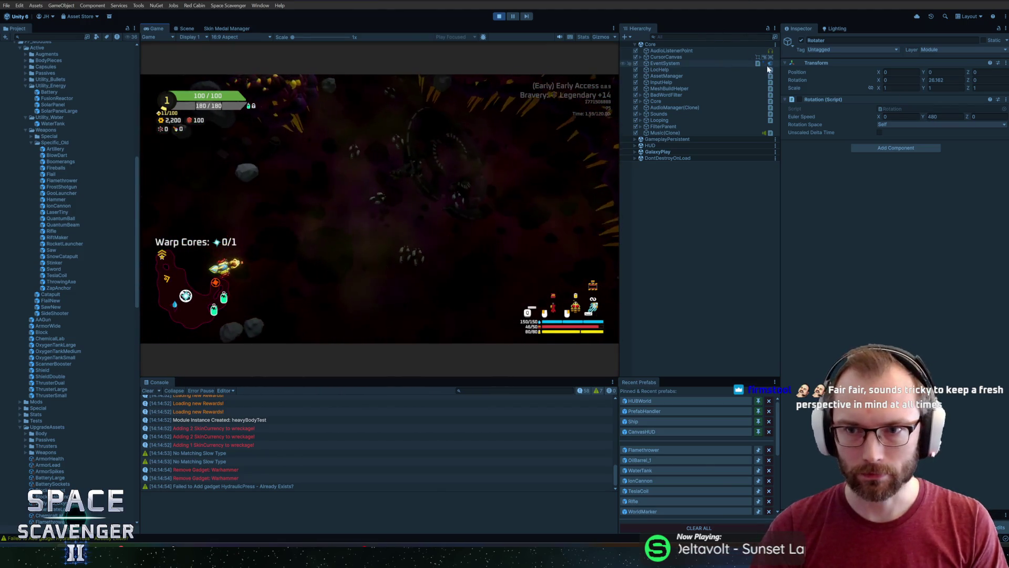
left_click(946, 116)
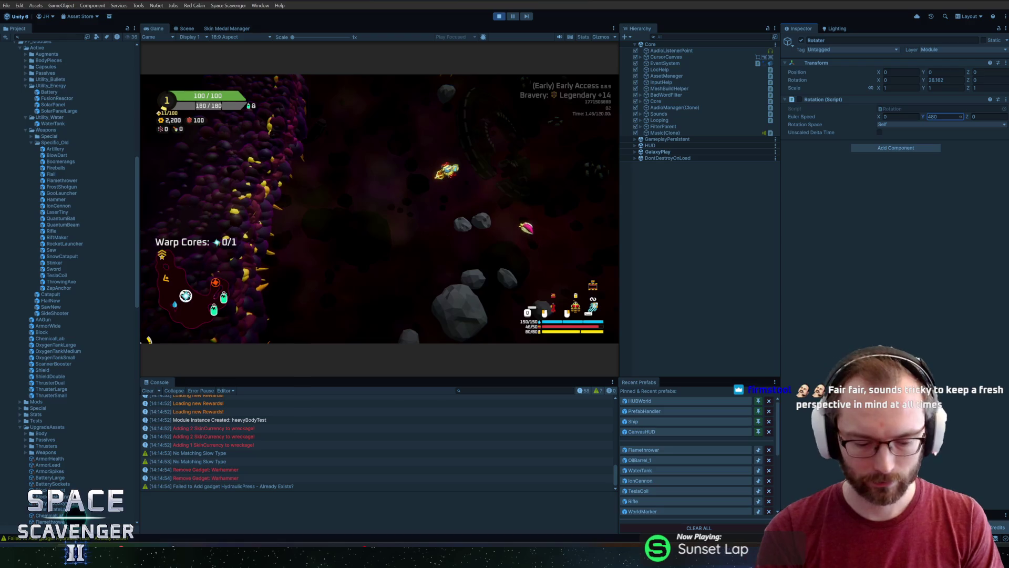
type("-480")
left_click(585, 152)
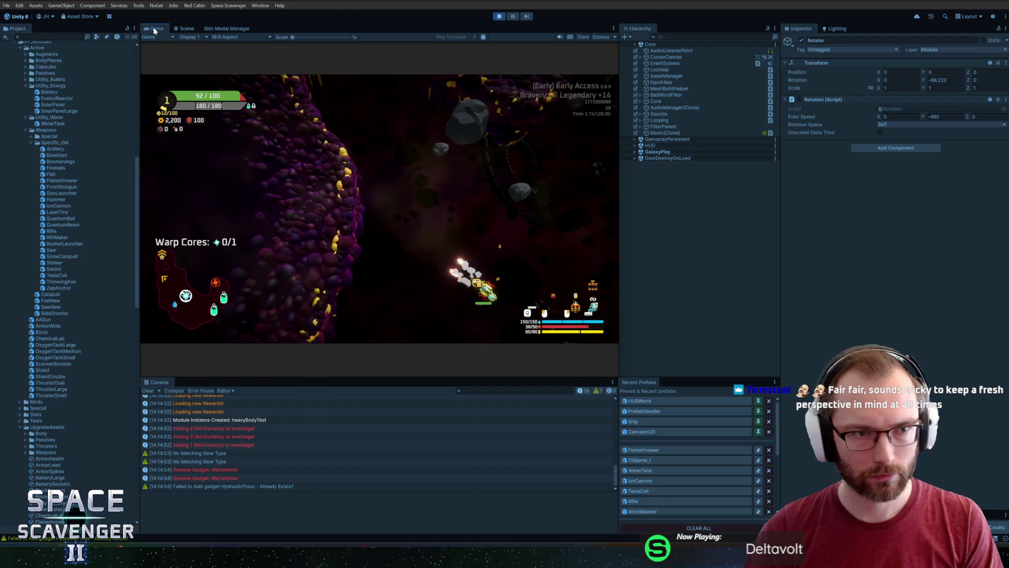
Spawn a Flamethrower, a Refiner and a BodyStandard piece via the debug console
key("shift+space")
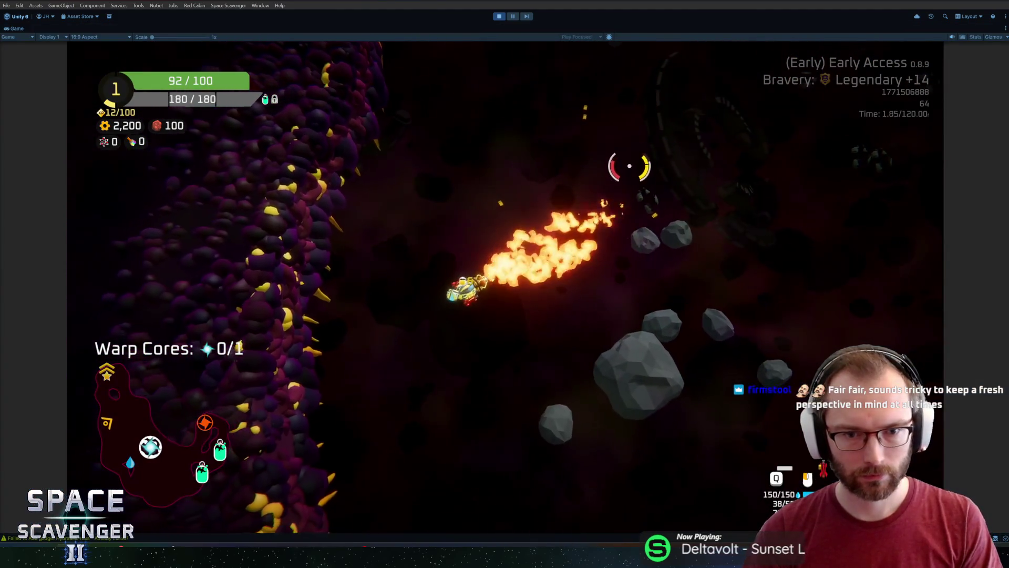
key("grave")
type("spawn flame")
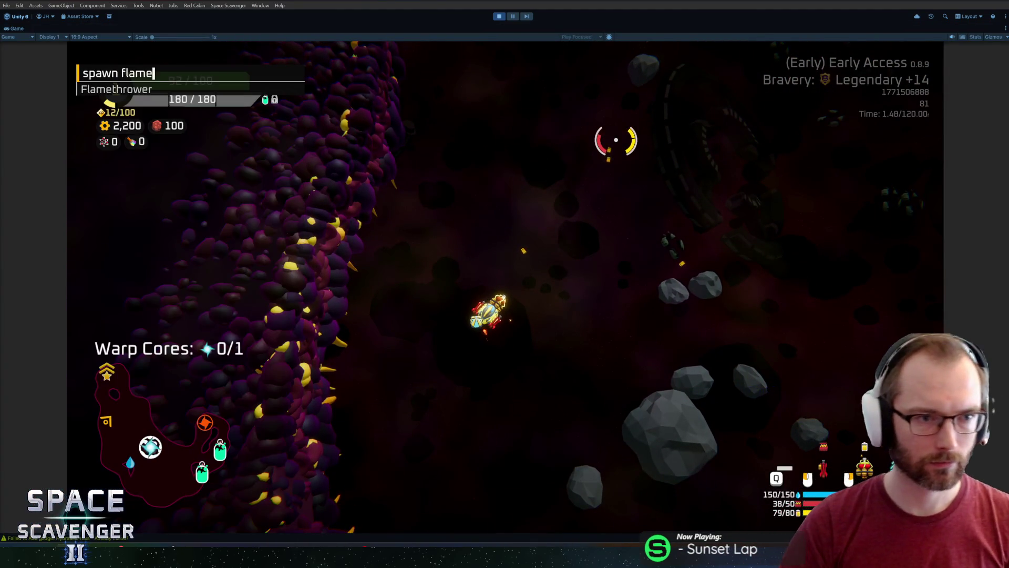
key("Return")
key("grave")
type("spawn ")
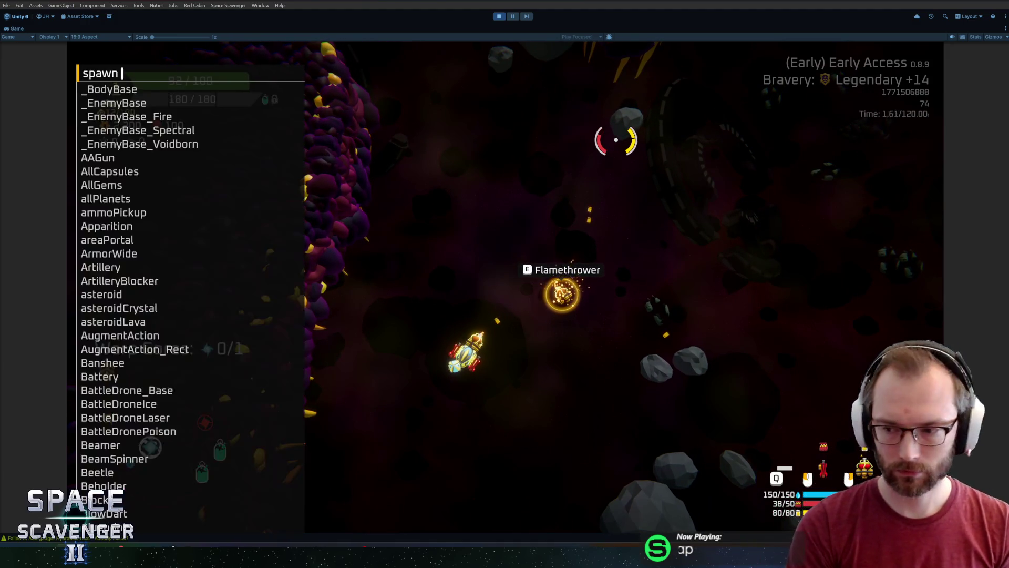
type("reg")
key("BackSpace")
type("finer")
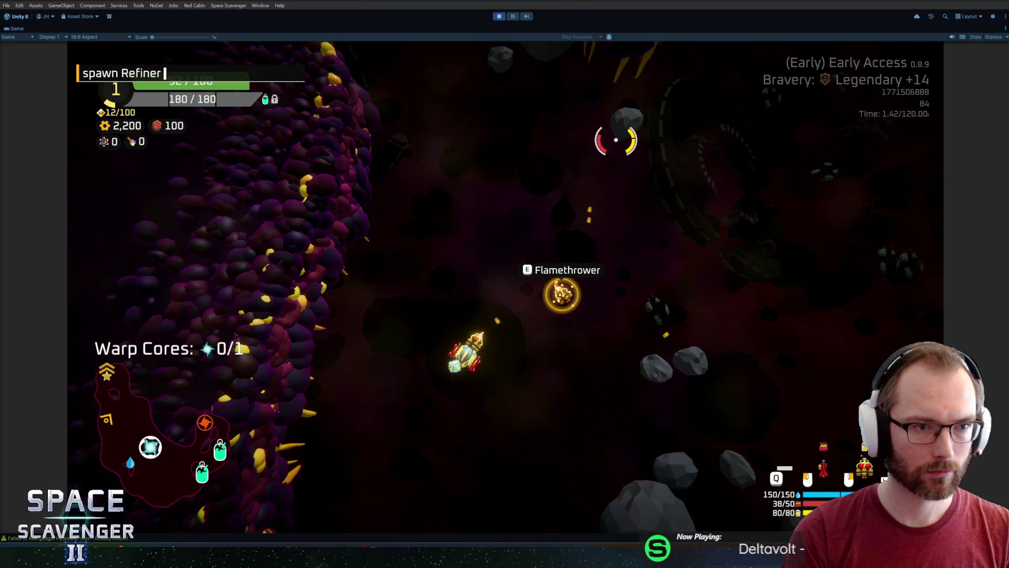
key("Return")
type("spawn")
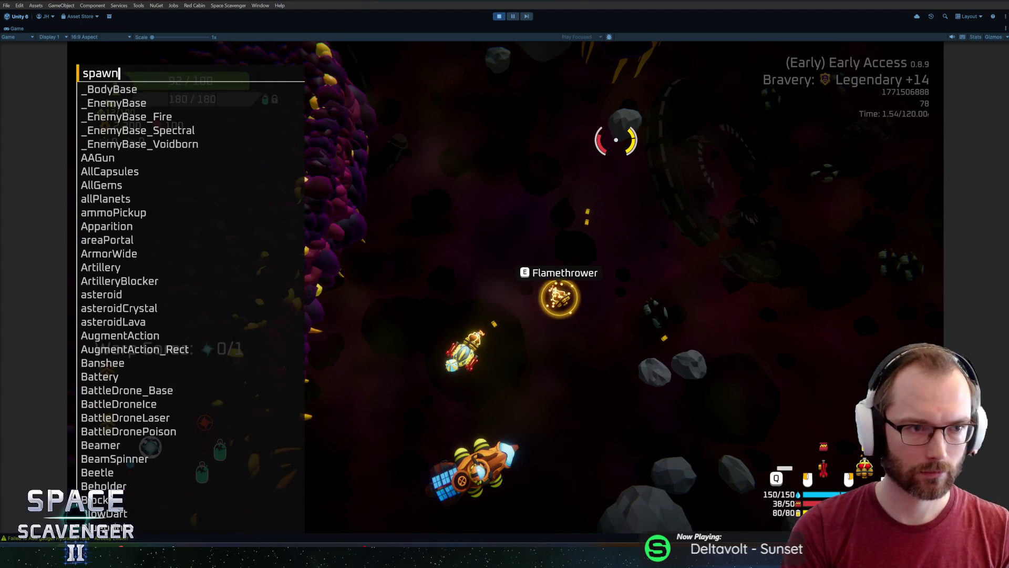
type(" bodysdt")
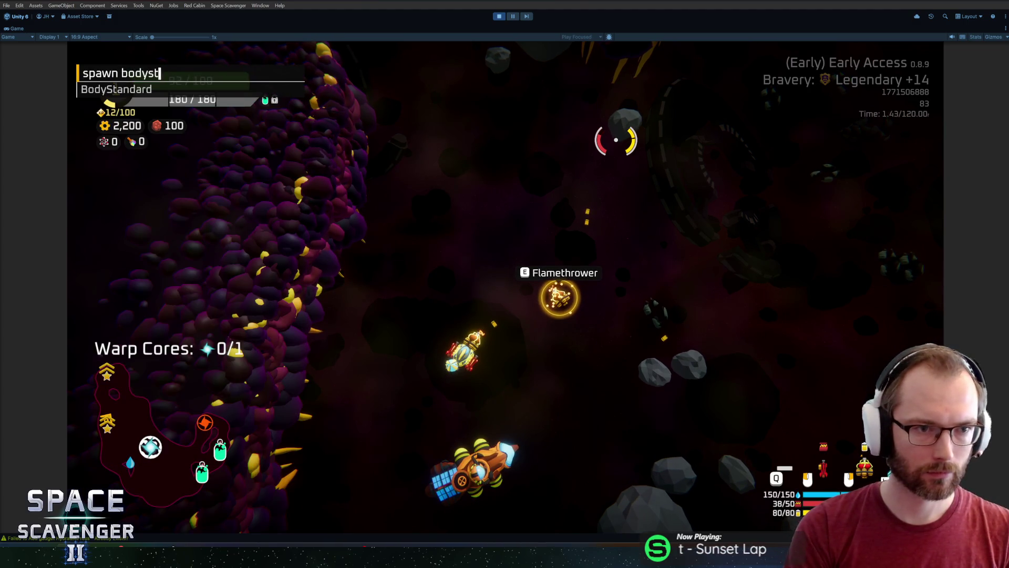
key("Return")
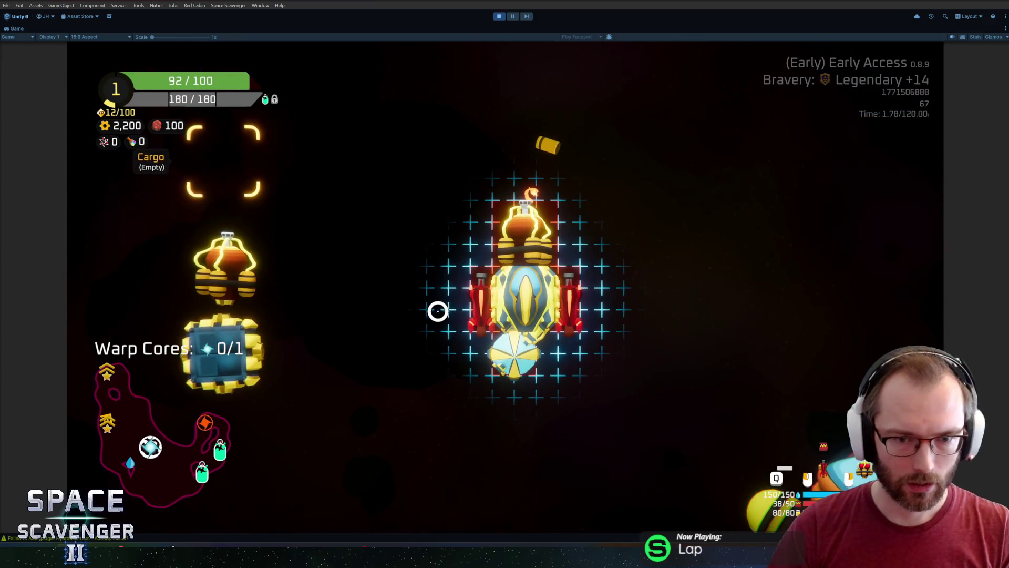
Mount the body piece and flamethrower on the ship grid and buy the Improved tanks upgrade
left_click_drag(223, 351, 489, 300)
mouse_move(225, 264)
left_mouse_down()
mouse_move(496, 218)
mouse_move(242, 343)
mouse_move(504, 253)
left_mouse_up()
key("Tab")
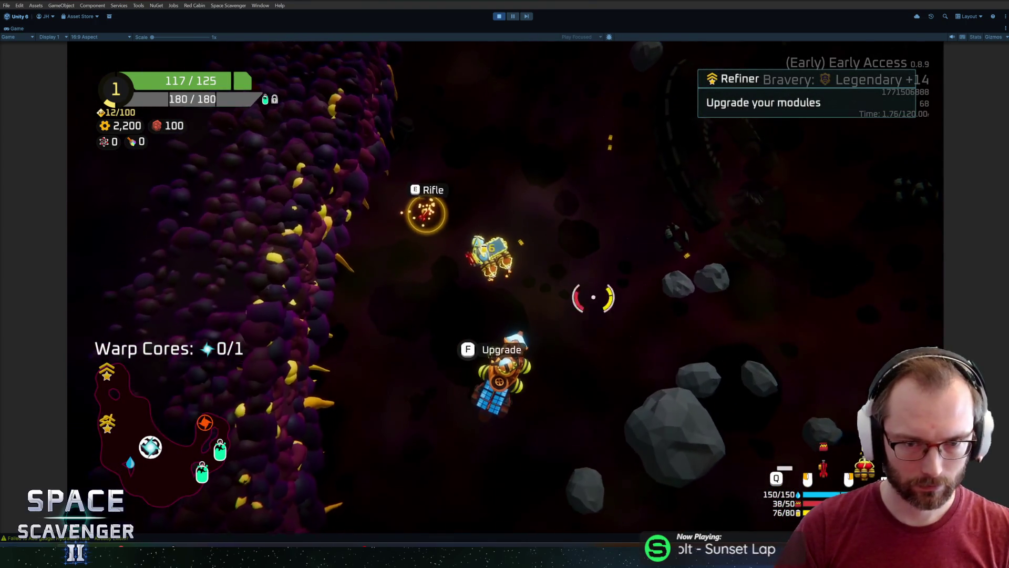
key("f")
left_click(518, 197)
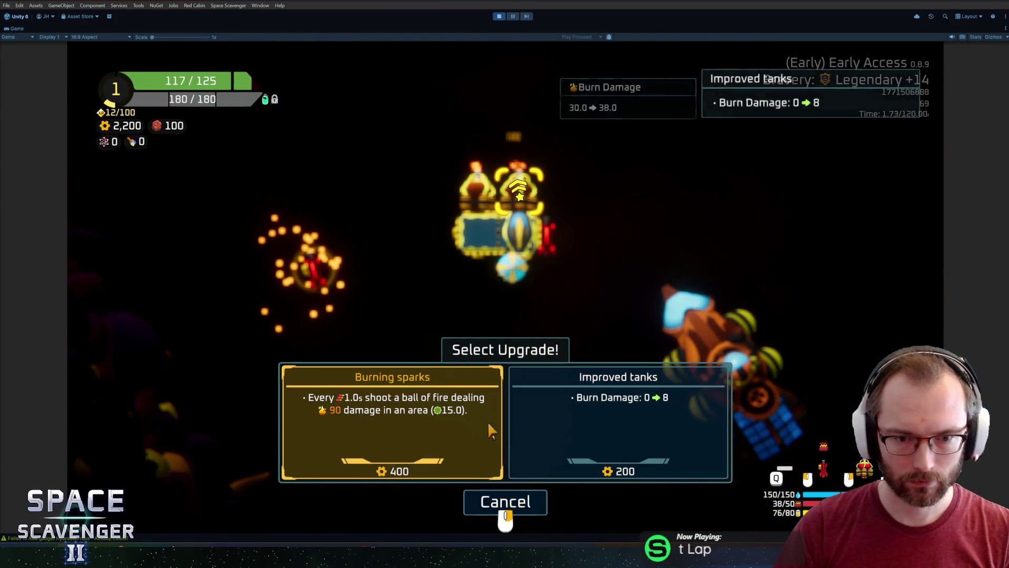
left_click(604, 422)
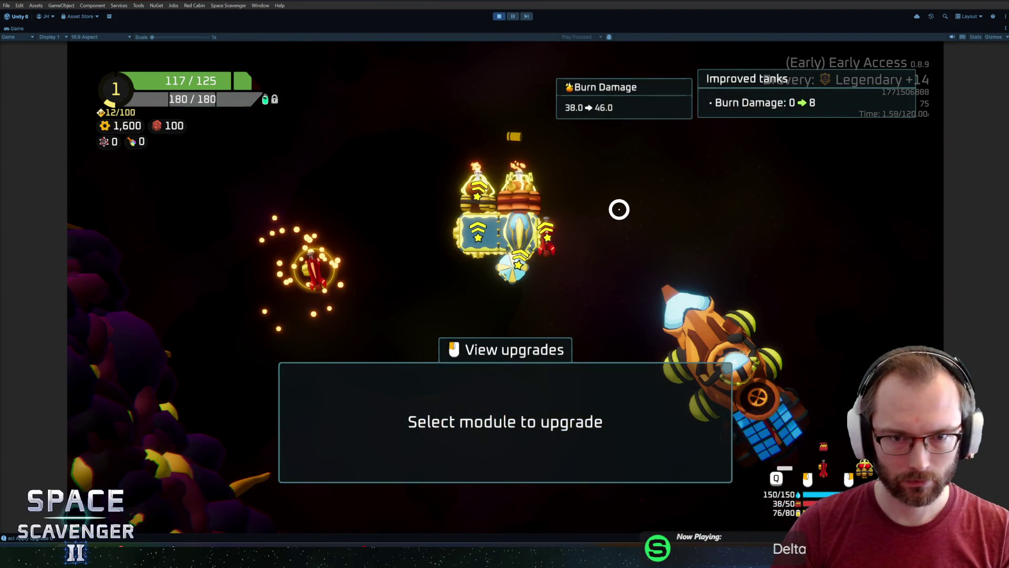
key("Escape")
Fire a test burst at the enemy and stop the Play-mode run
left_click(599, 207)
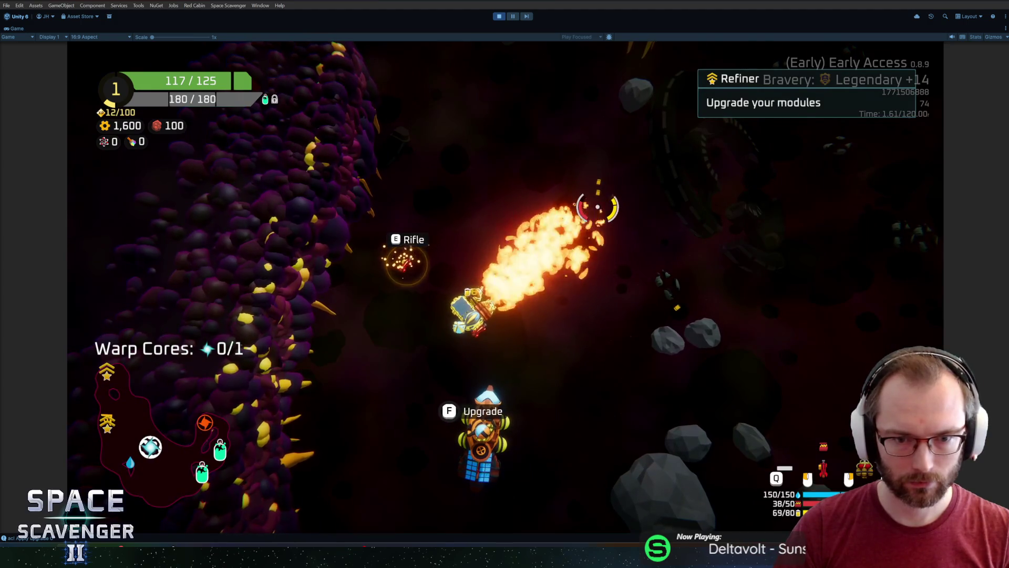
left_click_drag(597, 206, 599, 205)
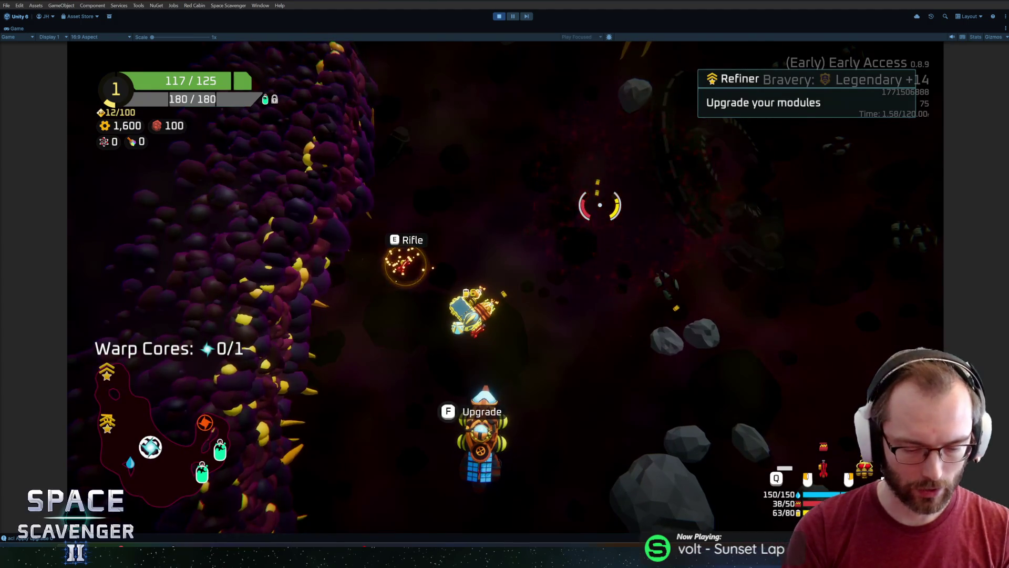
key("ctrl+p")
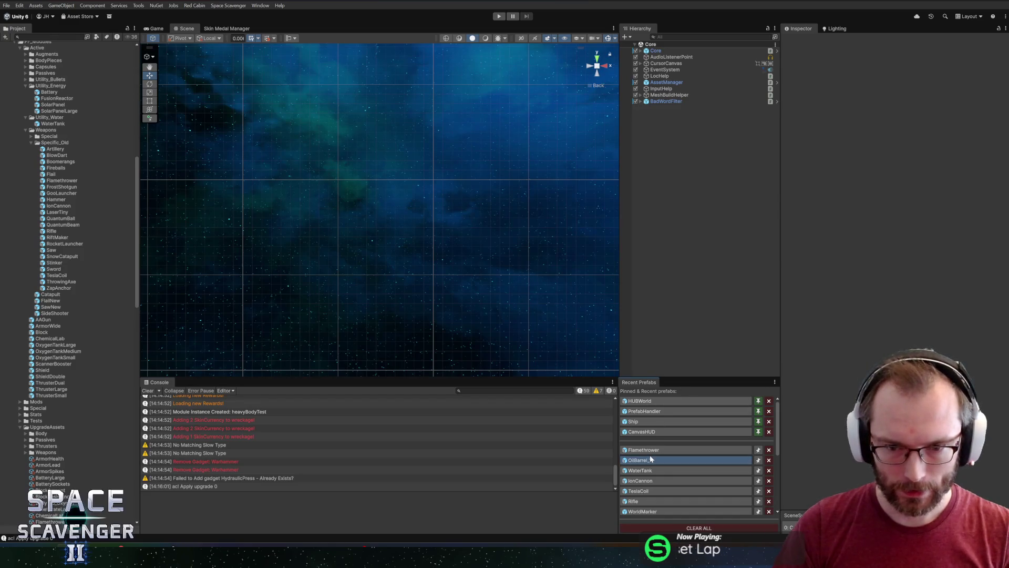
Set the Flamethrower prefab's Rotater Euler Speed Y to -480, save, and switch to GitHub Desktop
left_click(651, 453)
left_click(669, 86)
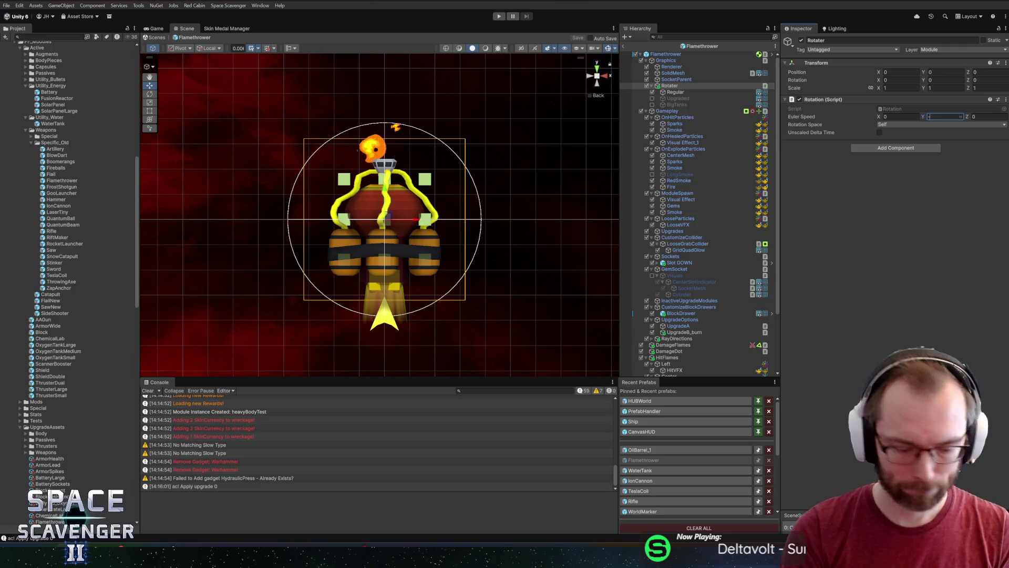
type("-480")
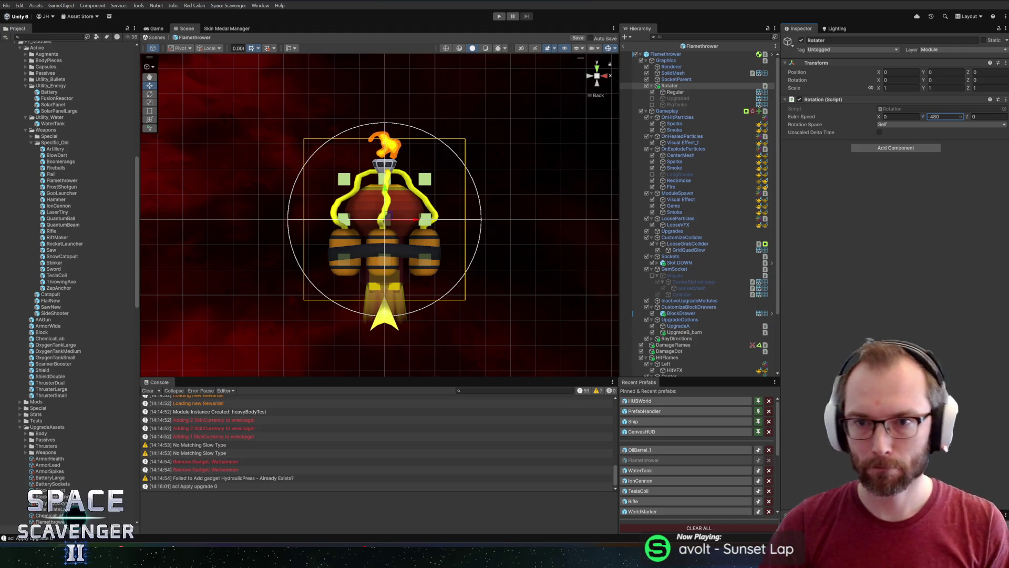
key("ctrl+s")
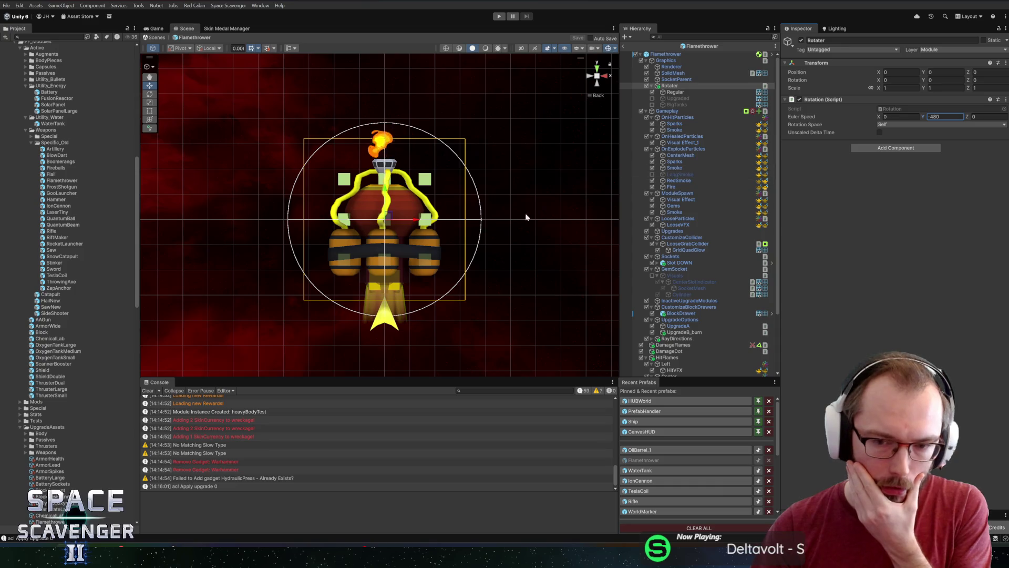
key("alt+Tab")
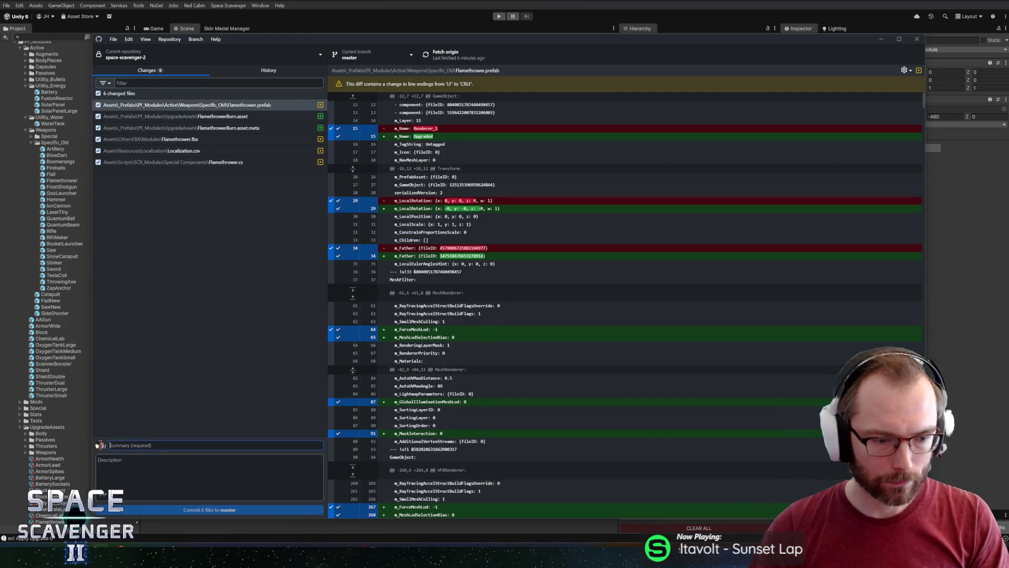
type("C")
Commit the six files as 'New and improved upgrades for flamethrower', push to origin, and close GitHub Desktop
key("BackSpace")
key("BackSpace")
key("BackSpace")
type("New")
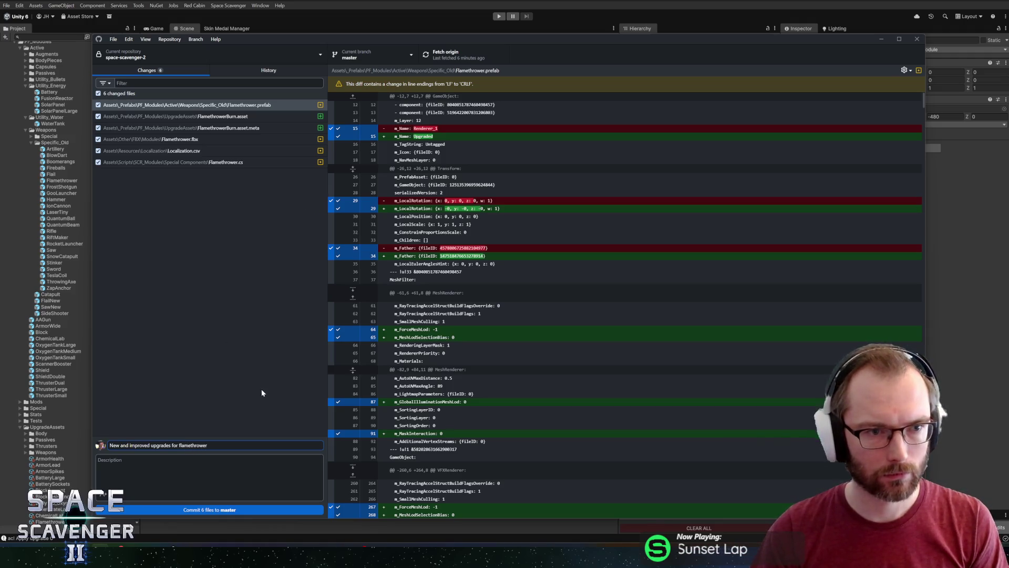
left_click(222, 510)
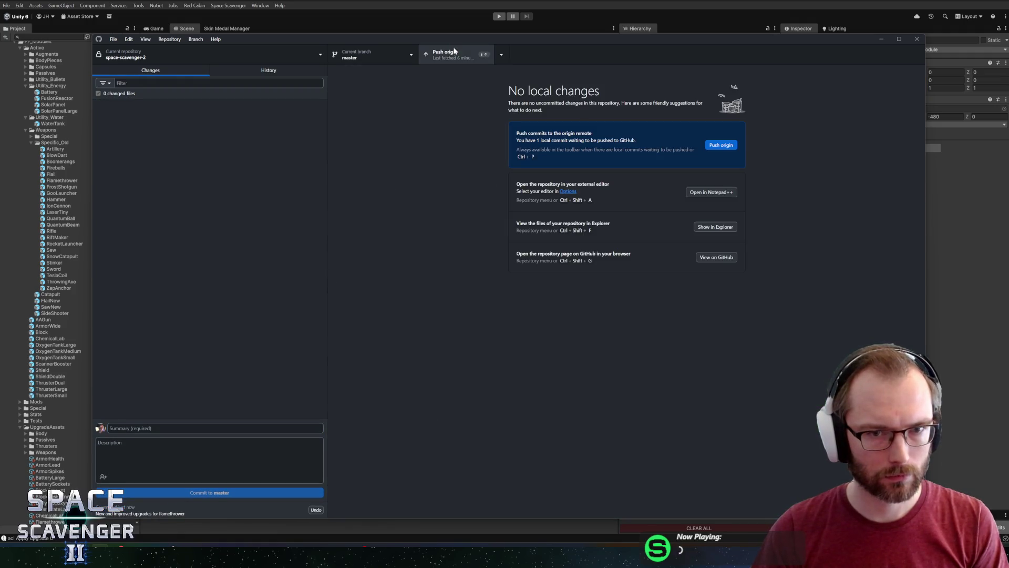
left_click(449, 54)
left_click(385, 4)
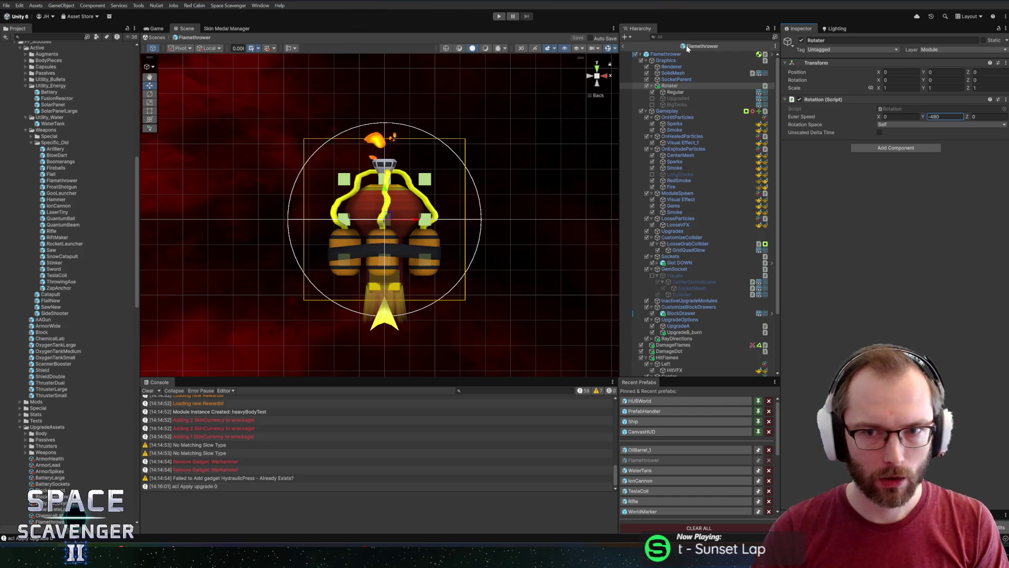
Exit prefab mode, switch to Blender and load BodyPieces.blend from Open Recent
left_click(624, 48)
key("alt+Tab")
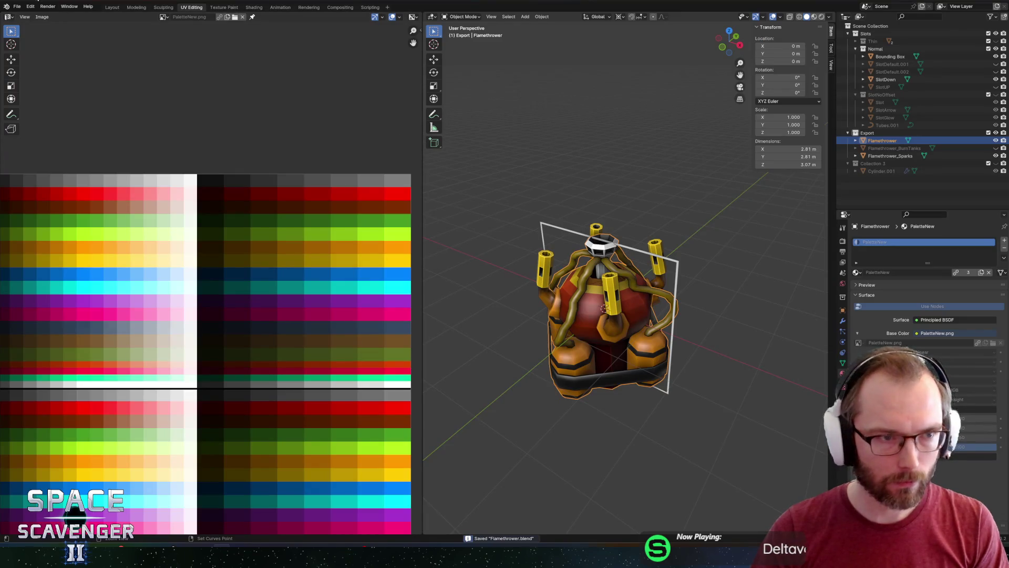
left_click(16, 6)
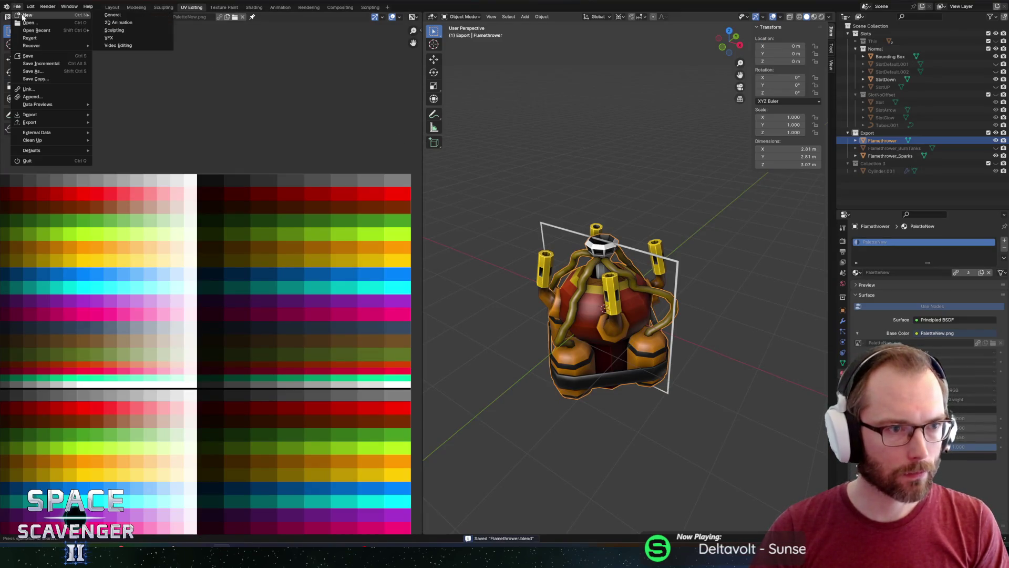
mouse_move(37, 30)
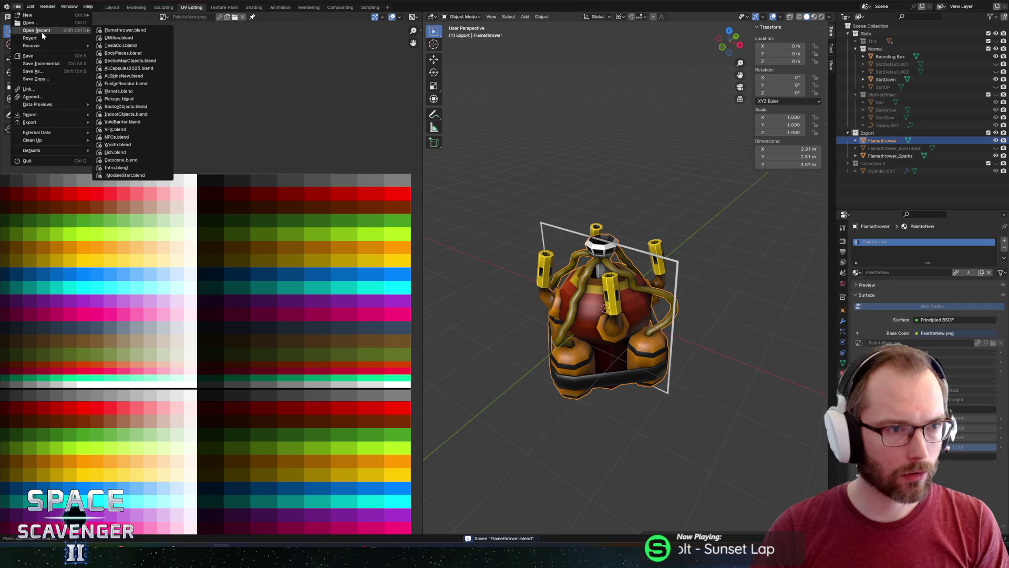
left_click(122, 53)
Hide the Classic collection and show the Heavy body pieces in the Outliner
left_click_drag(525, 175, 553, 237)
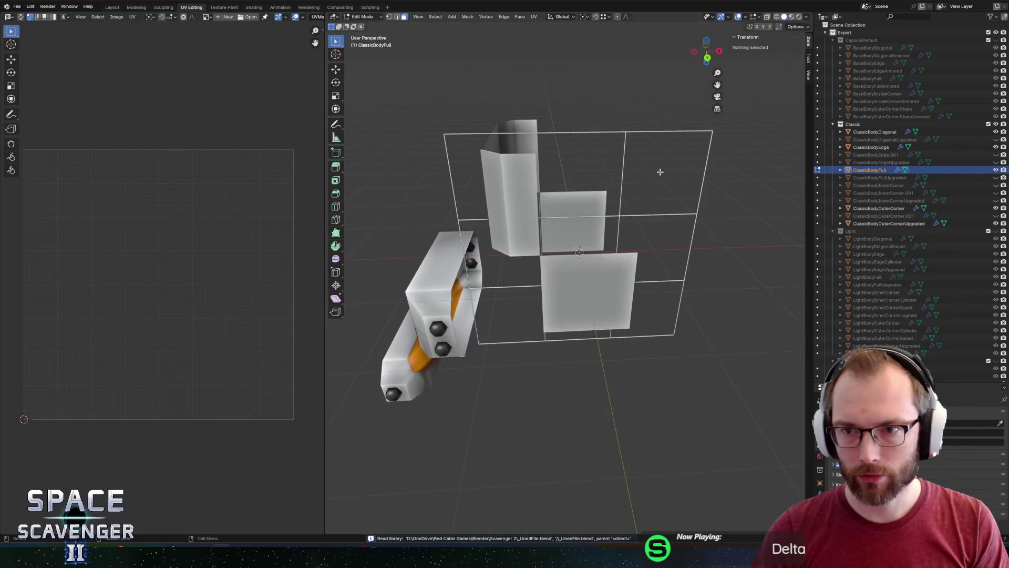
left_click_drag(1003, 133, 1003, 225)
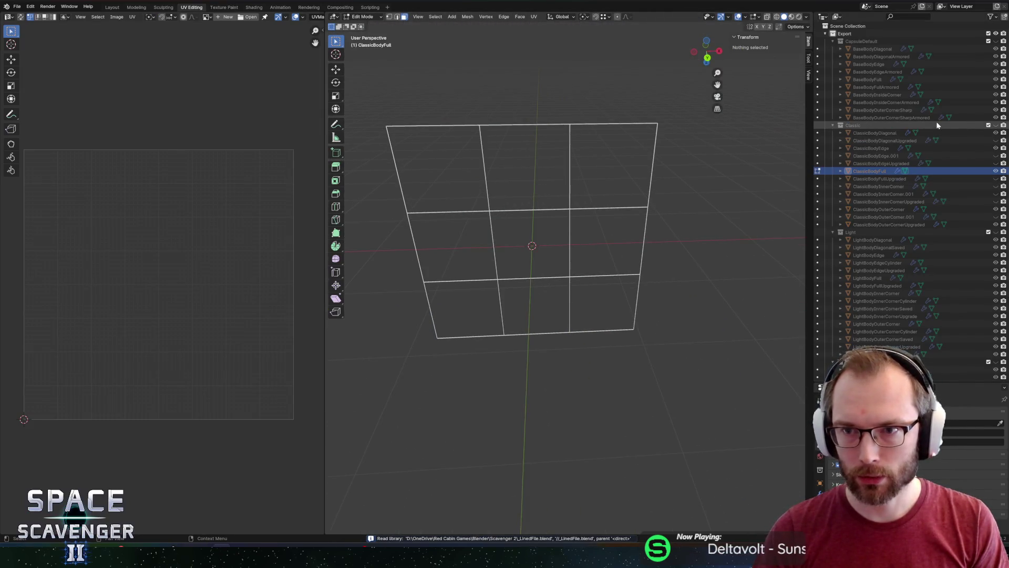
scroll(895, 251, "down", 3)
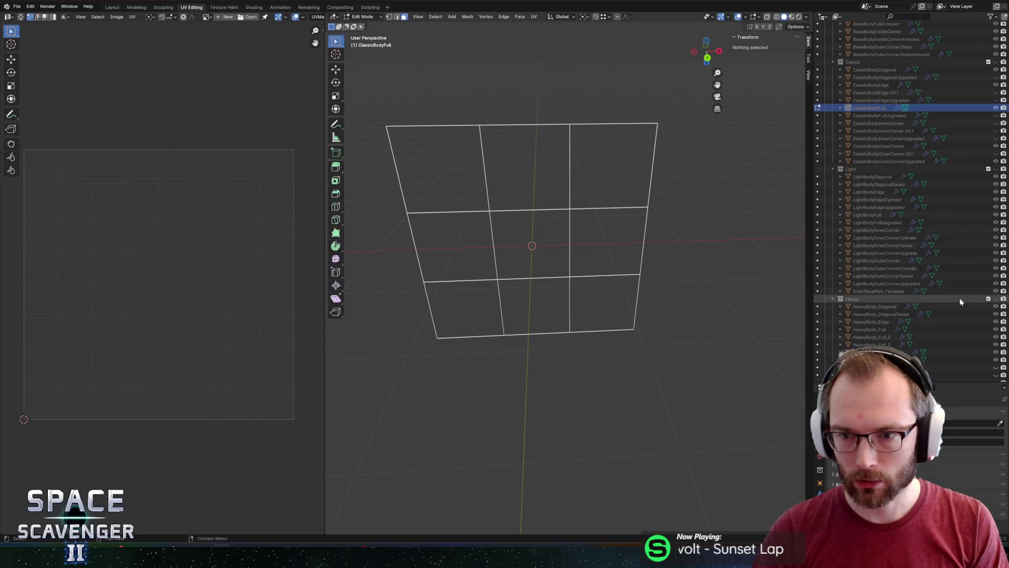
left_click(989, 299)
mouse_move(544, 267)
left_mouse_down()
mouse_move(633, 240)
mouse_move(500, 247)
left_mouse_up()
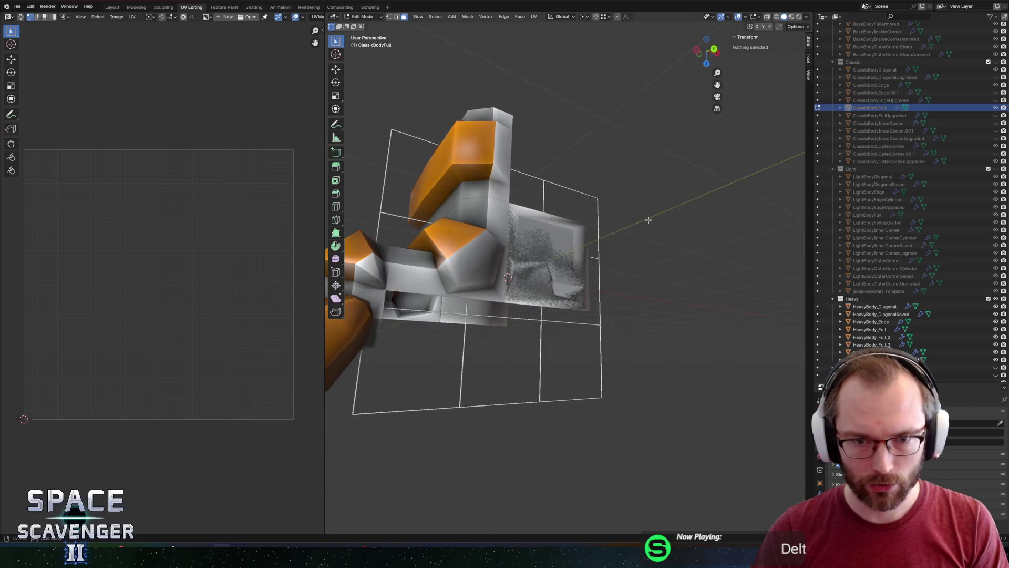
left_click_drag(565, 271, 599, 260)
scroll(565, 272, "up", 6)
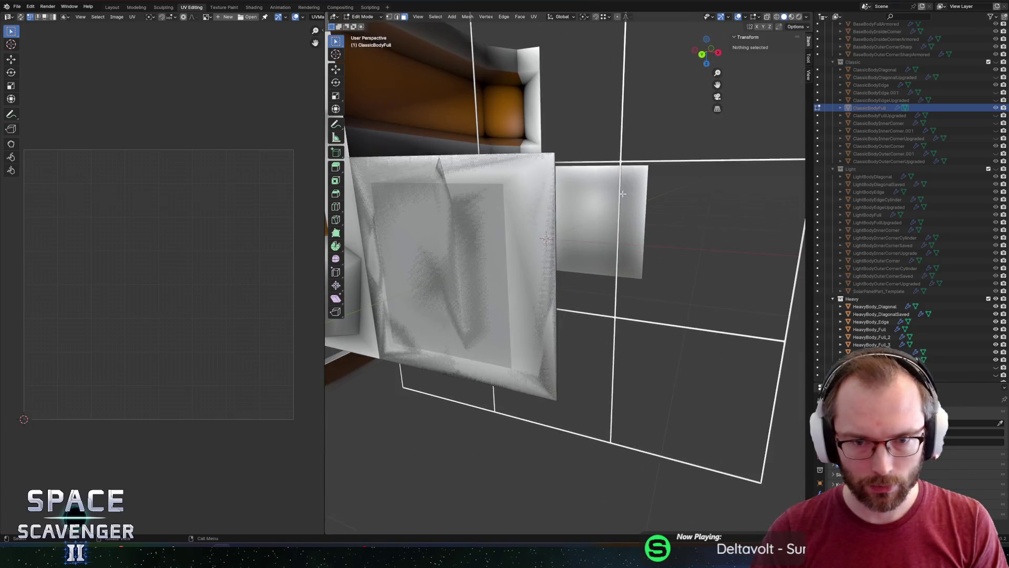
scroll(565, 276, "up", 1)
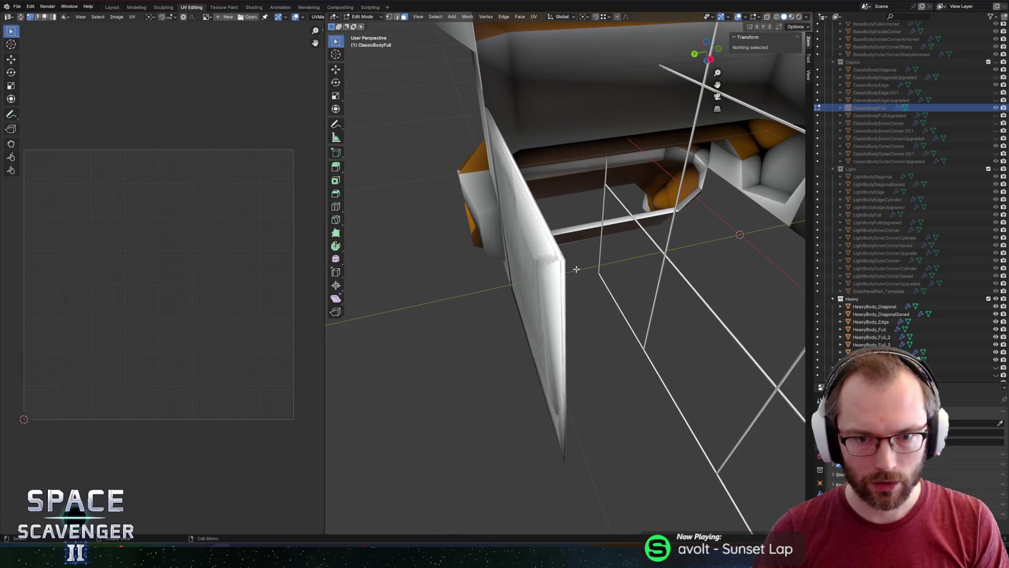
Inspect the HeavyBody_Diagonal meshes, toggling individual Heavy meshes hidden and visible
left_click(878, 313)
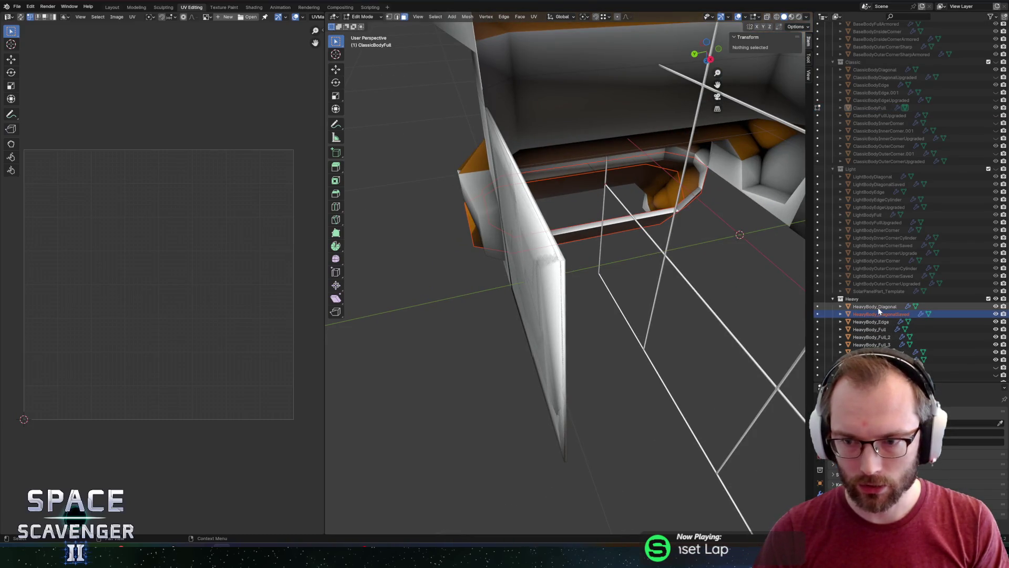
left_click(880, 306)
mouse_move(656, 242)
left_mouse_down()
mouse_move(662, 216)
mouse_move(873, 330)
left_mouse_up()
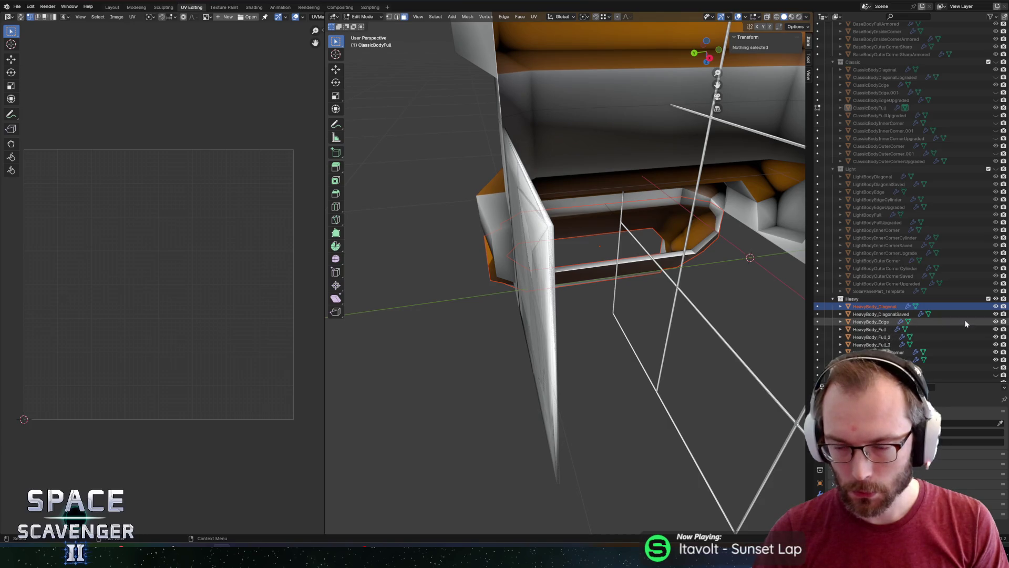
left_click(996, 307)
left_click(995, 323)
left_click(996, 314)
Select HeavyBody_Full, return to Object Mode and make HeavyBody_Full_3 active
left_click(891, 329)
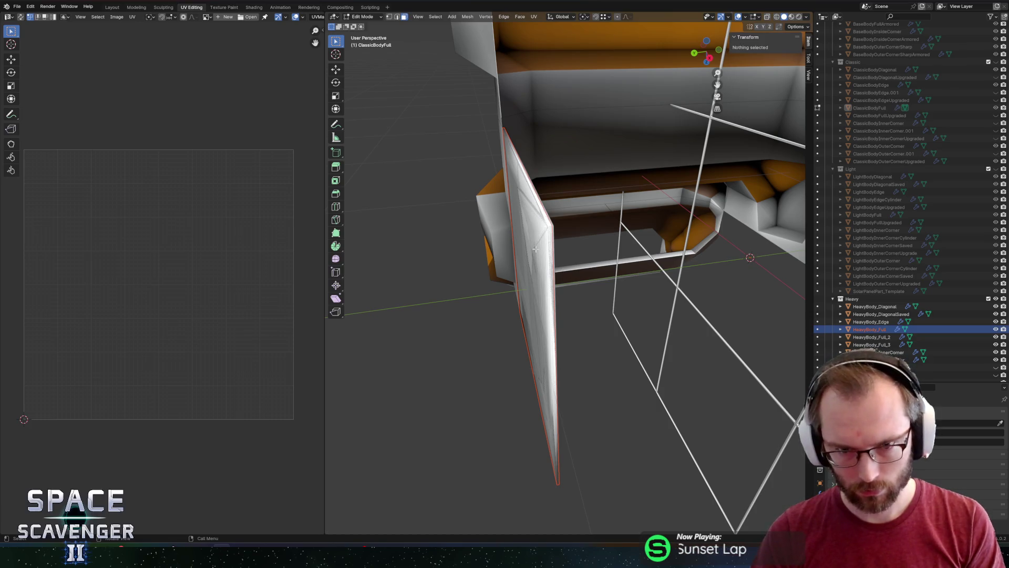
left_click(362, 16)
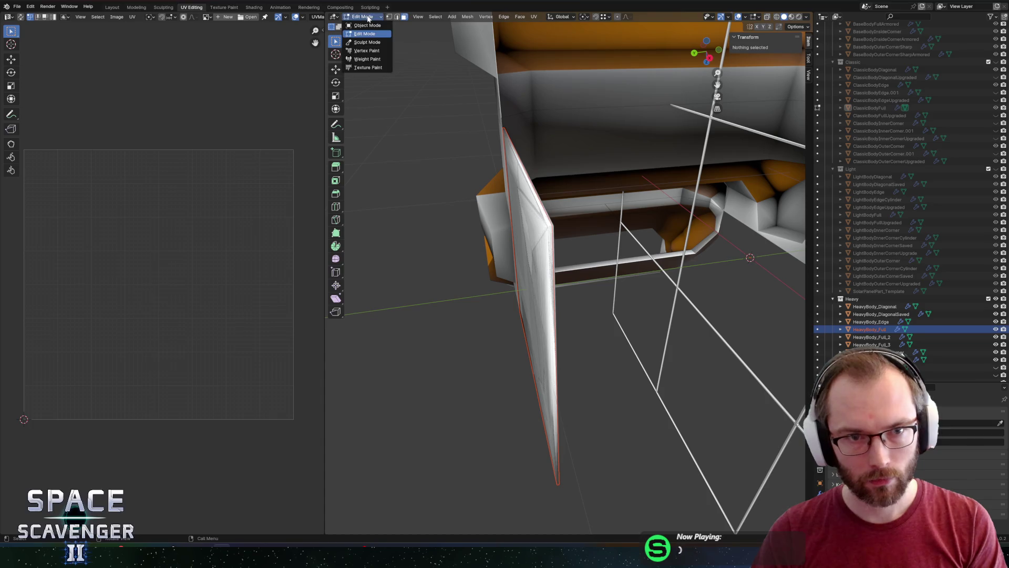
left_click(519, 292)
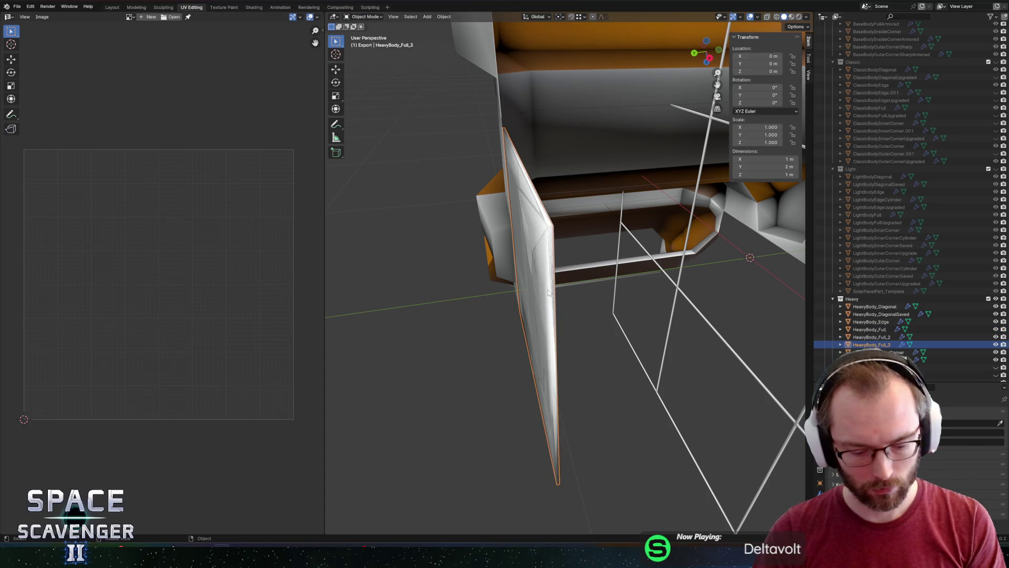
Isolate HeavyBody_Full_3 in Local view and circle-select its right, left and top faces in Edit Mode
key("KP_Divide")
key("Tab")
mouse_move(475, 259)
left_mouse_down()
mouse_move(543, 157)
mouse_move(572, 284)
mouse_move(497, 304)
left_mouse_up()
key("alt+a")
key("c")
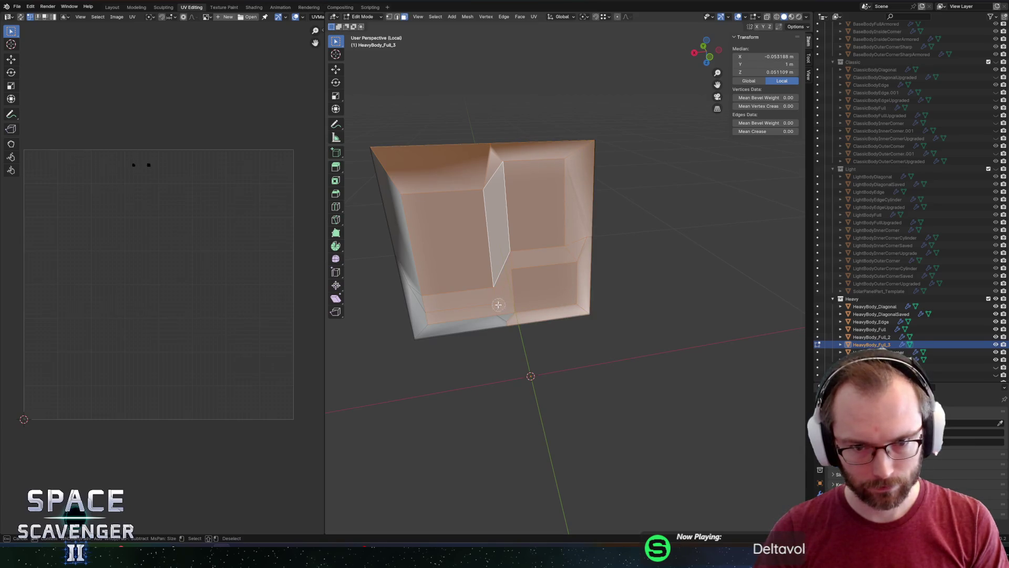
mouse_move(426, 308)
left_mouse_down()
mouse_move(449, 225)
mouse_move(612, 202)
left_mouse_up()
right_click(450, 225)
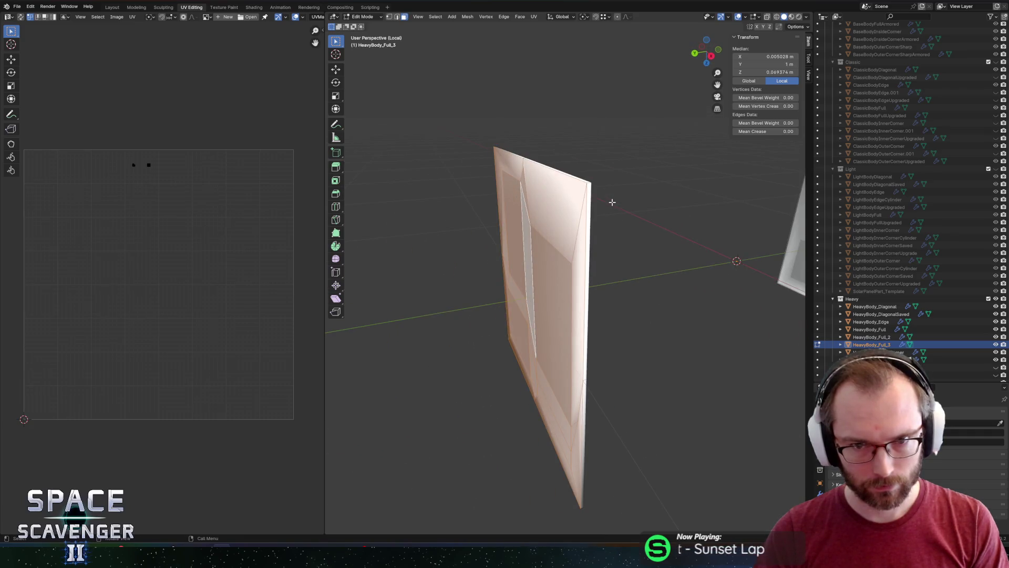
Refine the selection to the panel's edge loop extended across the panel
mouse_move(612, 202)
left_mouse_down()
mouse_move(623, 211)
mouse_move(583, 216)
mouse_move(577, 207)
mouse_move(722, 199)
left_mouse_up()
left_click(624, 210)
key("ctrl+z")
key("KP_Decimal")
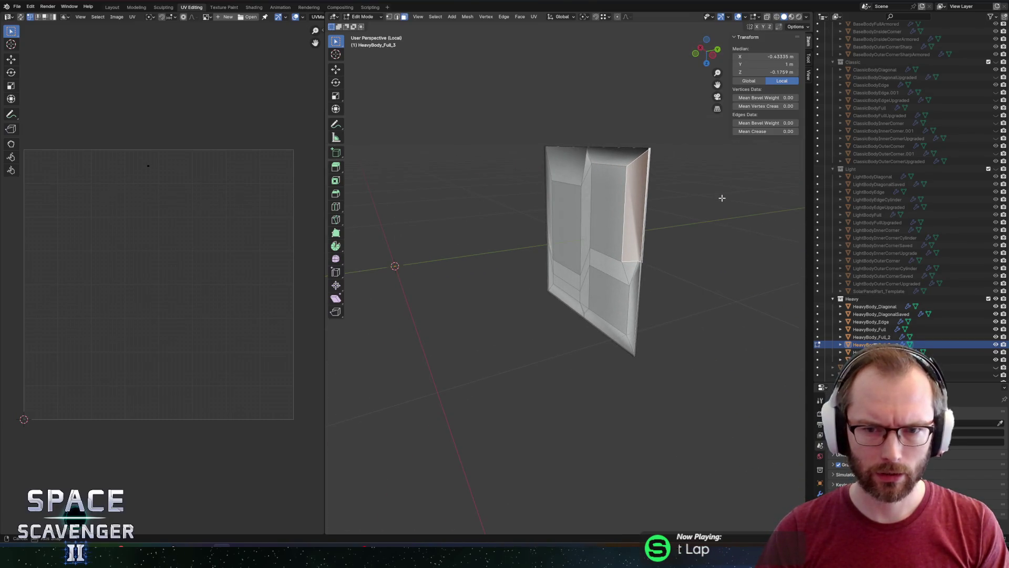
mouse_move(709, 198)
left_mouse_down()
mouse_move(630, 230)
mouse_move(580, 143)
left_mouse_up()
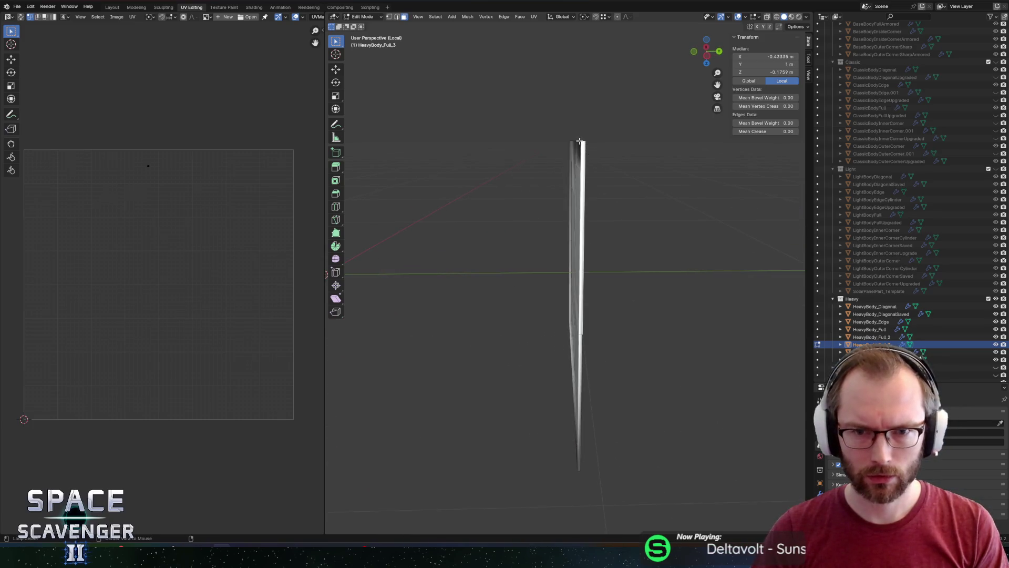
left_click(582, 142, "alt")
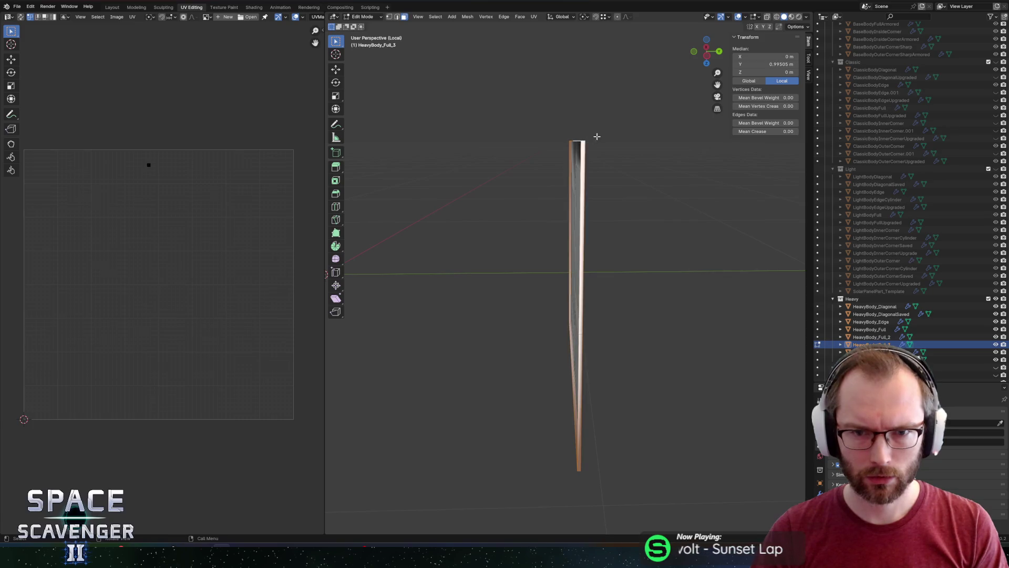
key("KP_1")
mouse_move(531, 146)
left_mouse_down()
mouse_move(596, 92)
mouse_move(637, 83)
left_mouse_up()
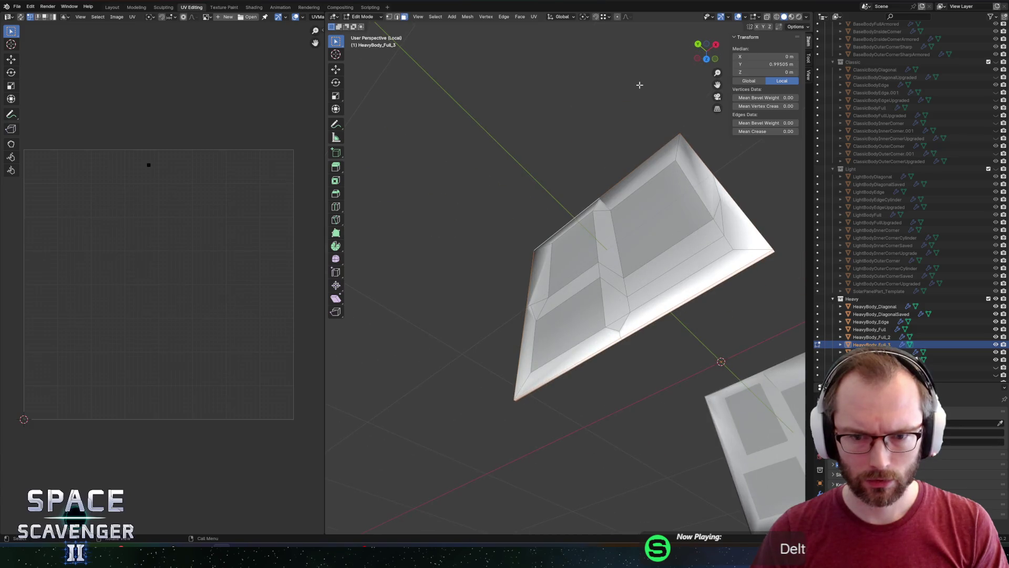
scroll(610, 113, "up", 2)
Delete the selected faces with X > Faces and save BodyPieces.blend
key("x")
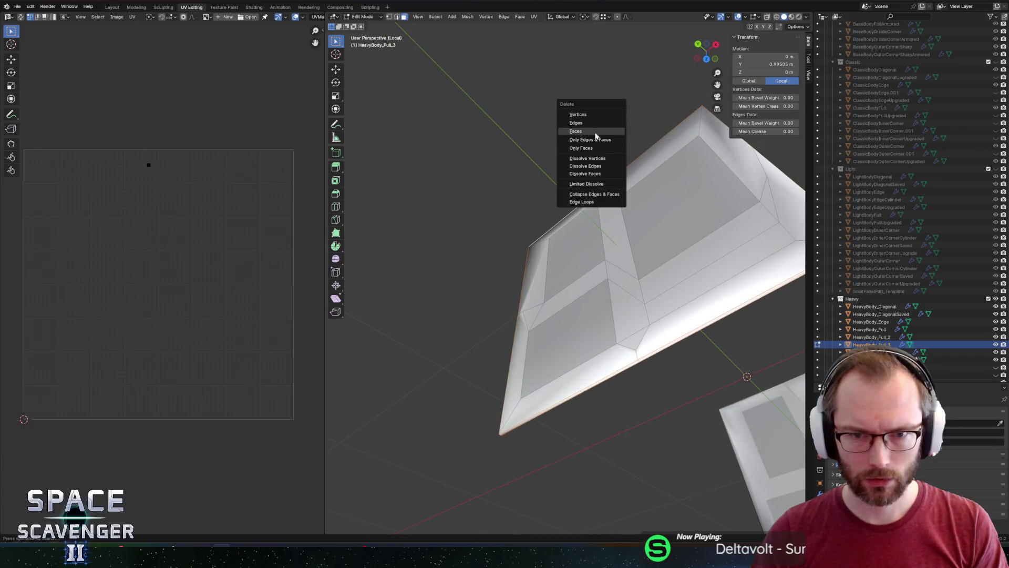
left_click(597, 132)
key("KP_1")
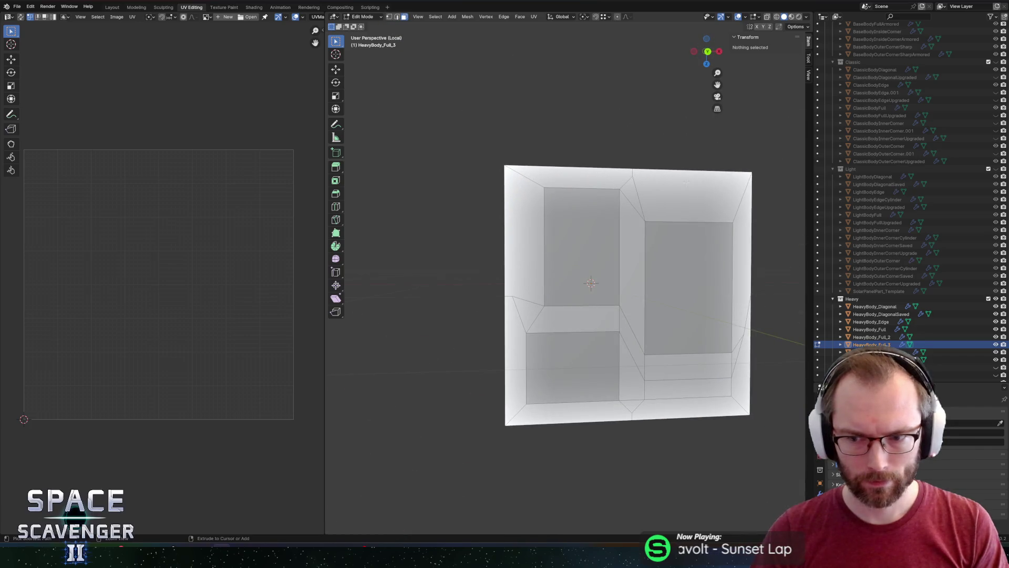
key("ctrl+s")
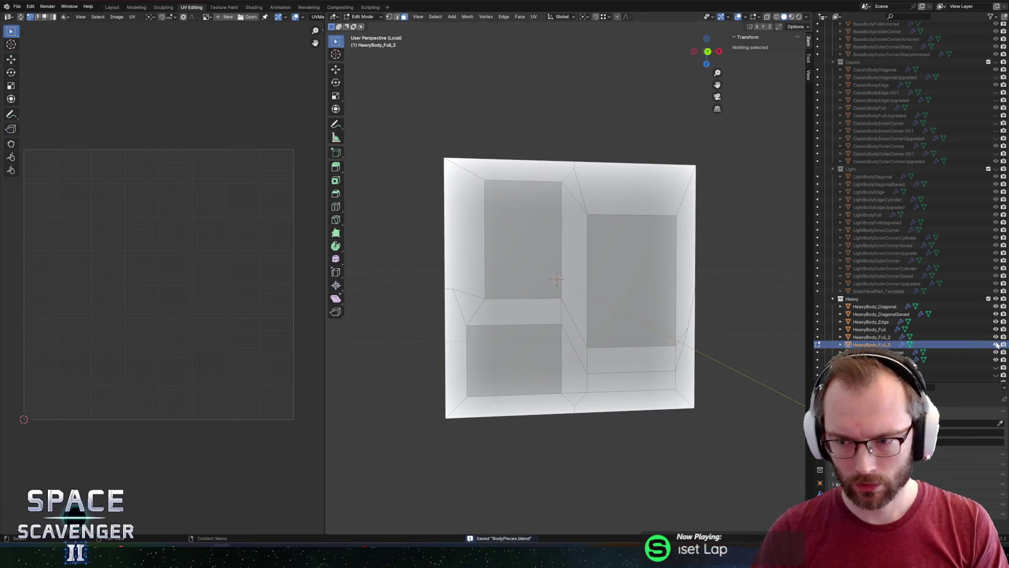
Hide the remaining panel mesh, return to Object Mode and leave Local view
key("h")
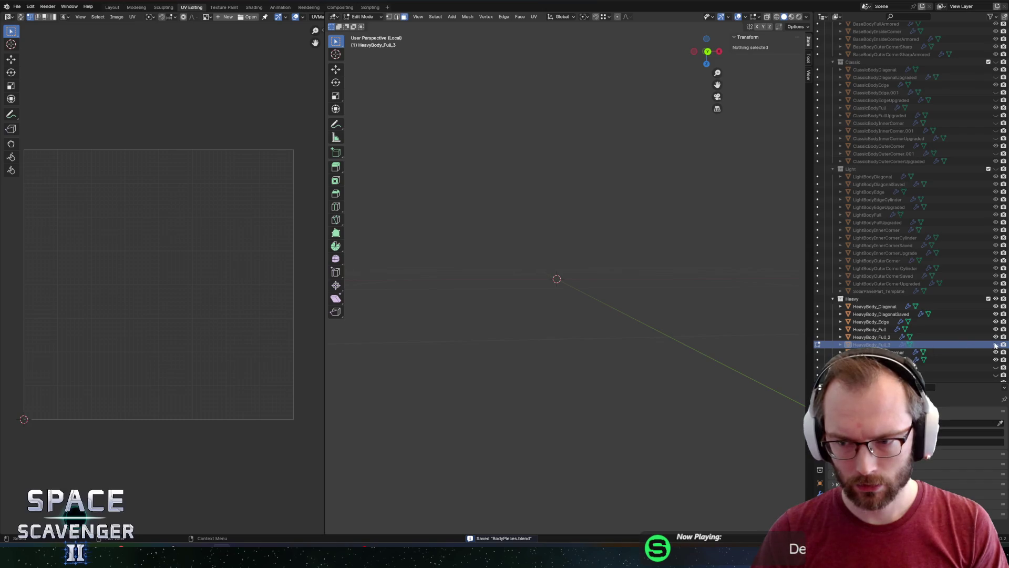
left_click(996, 345)
left_click(580, 276)
key("Tab")
key("KP_Divide")
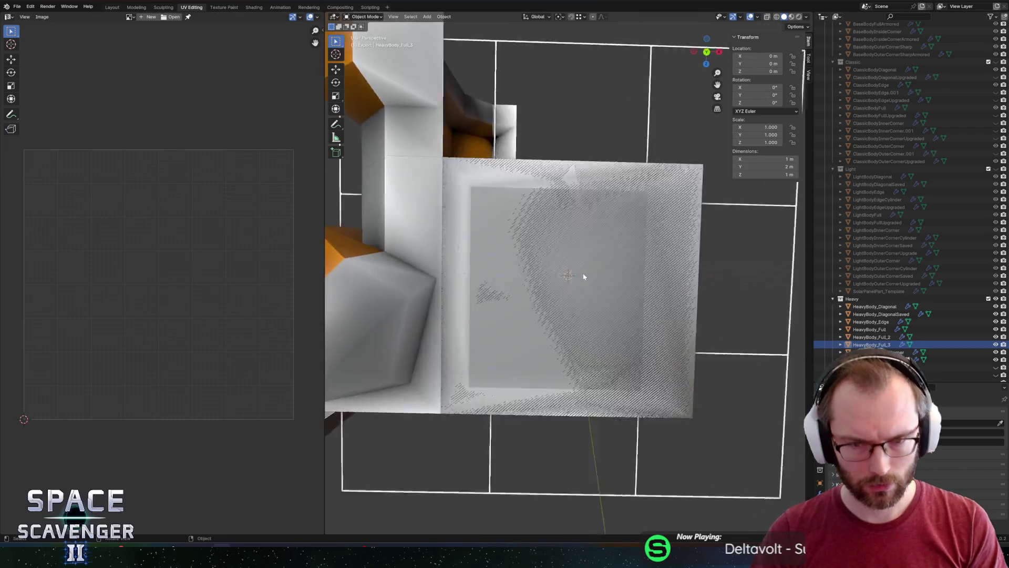
Isolate HeavyBody_Full_2 in Local view and delete its selected faces in Edit Mode
left_click(877, 337)
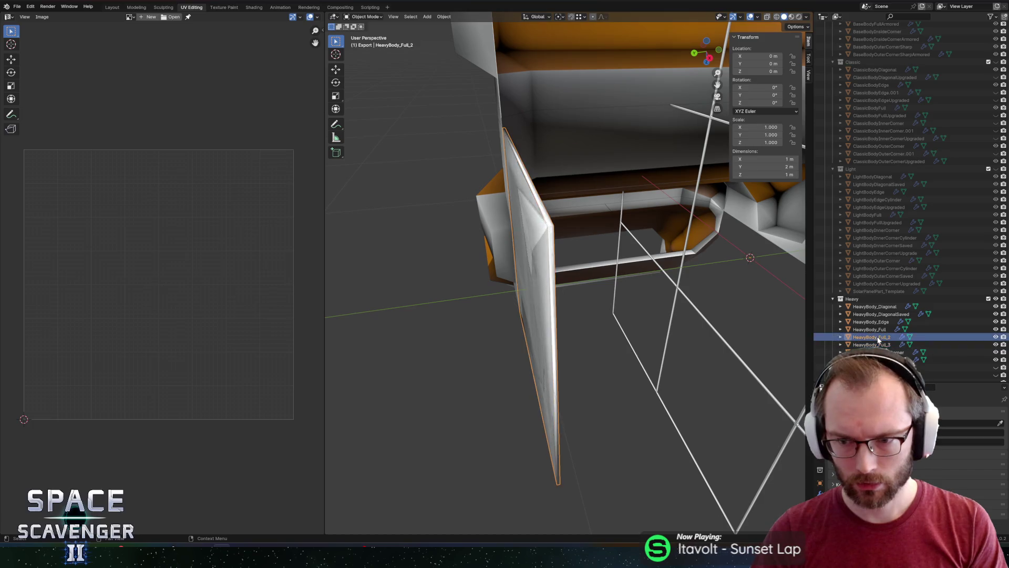
key("KP_Divide")
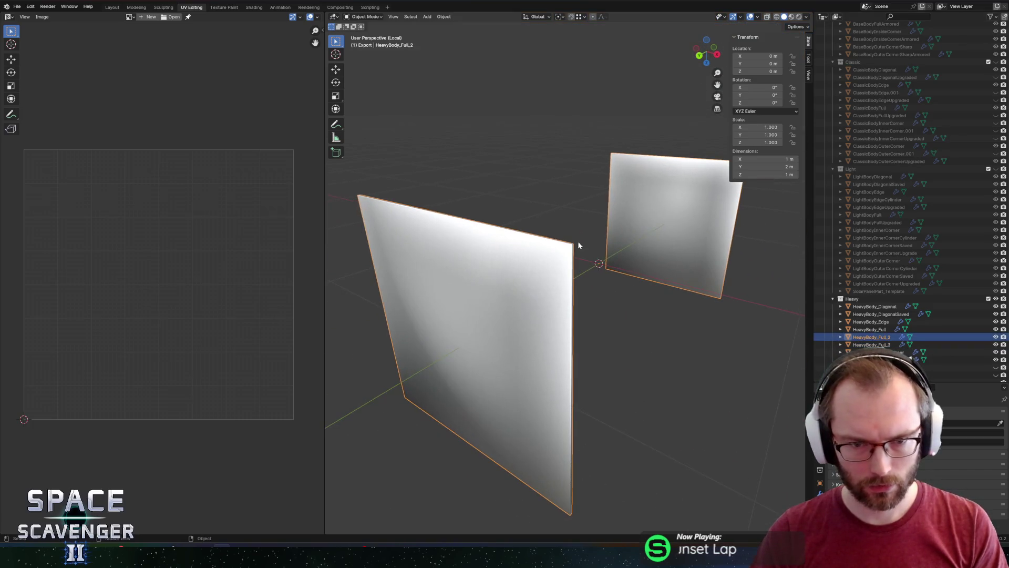
key("Tab")
key("KP_6")
key("KP_6")
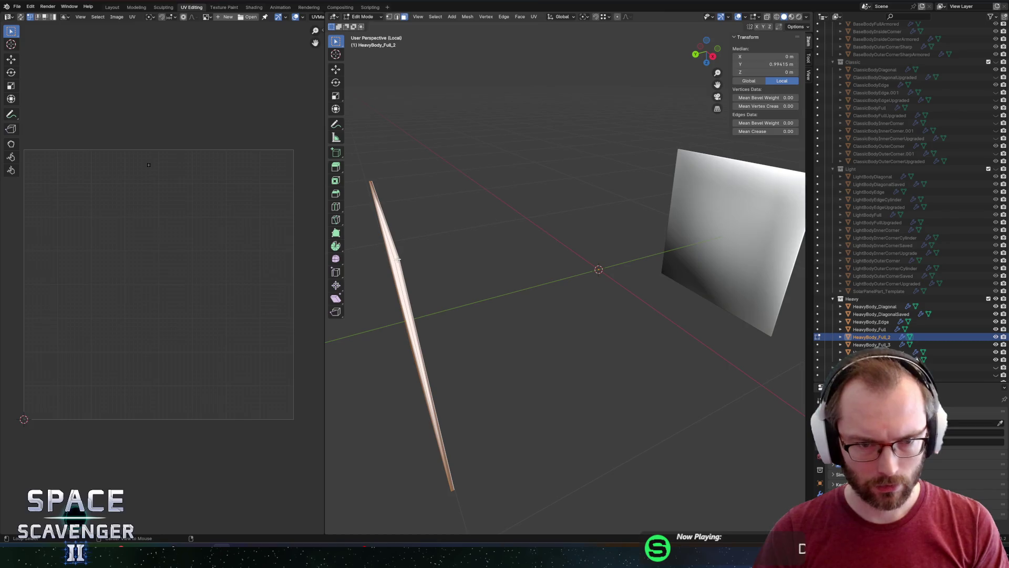
key("KP_6")
key("KP_6")
key("x")
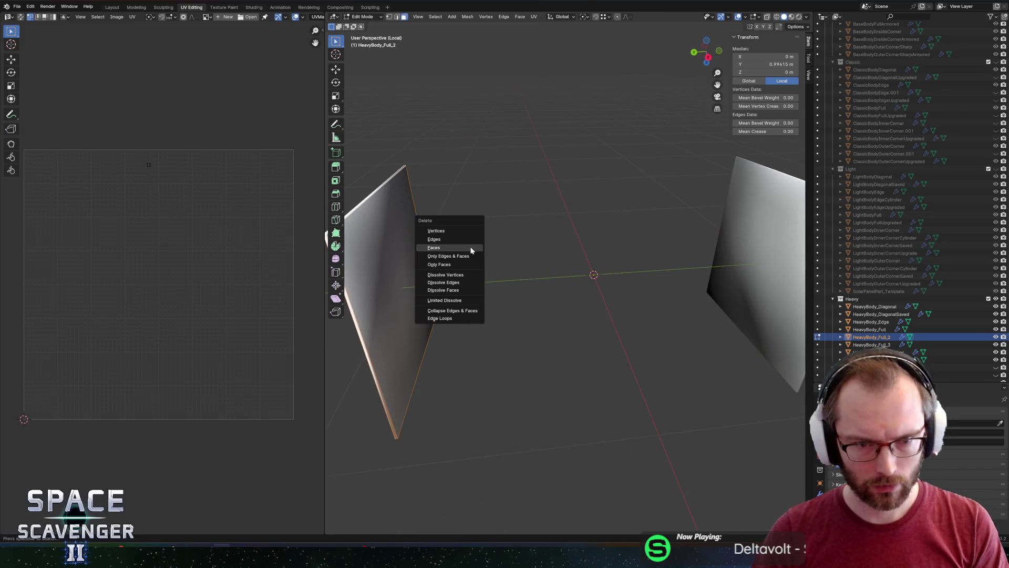
left_click(470, 250)
Select all of the remaining panel, delete it, then undo the deletion
key("KP_6")
key("KP_6")
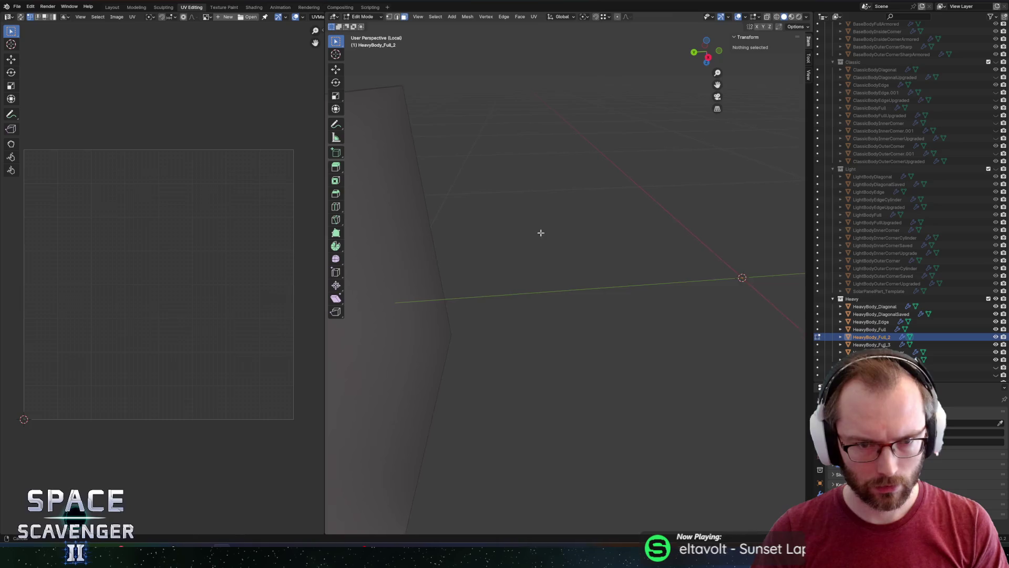
key("a")
key("KP_6")
key("KP_6")
key("KP_6")
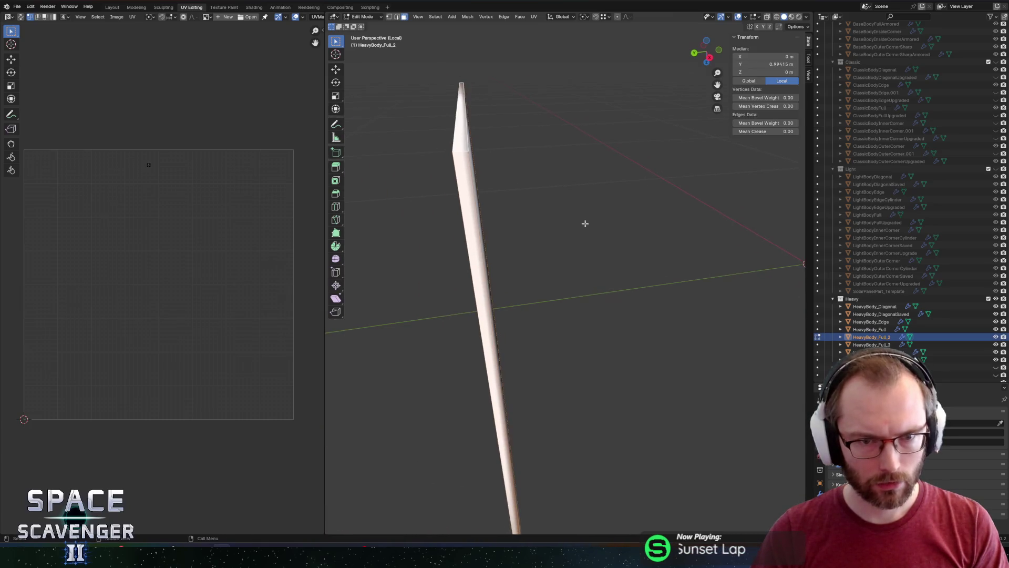
key("x")
left_click(529, 187)
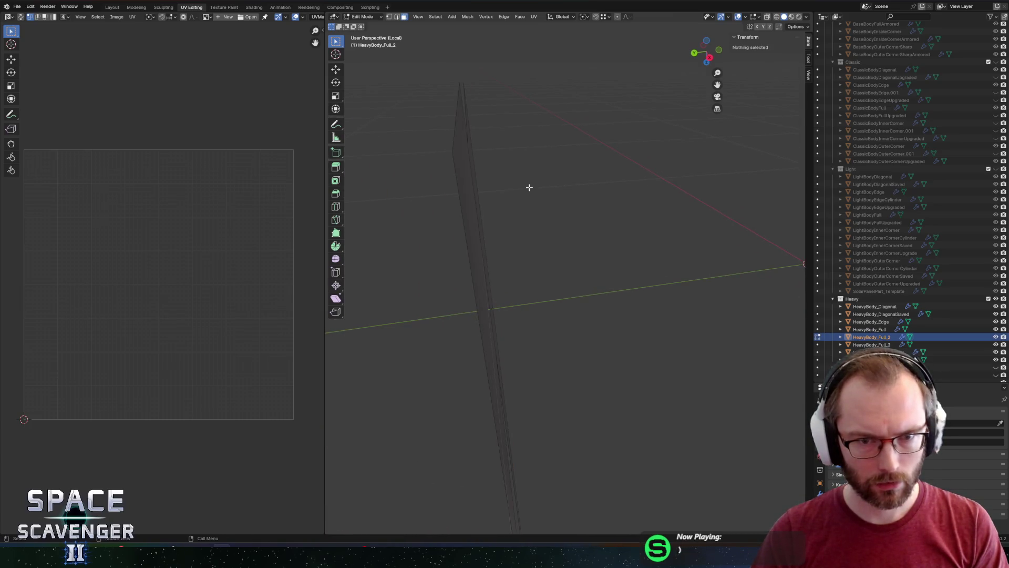
key("ctrl+z")
Reselect the panel geometry and delete it, leaving a thin slab, then start FBX export
key("KP_6")
key("KP_6")
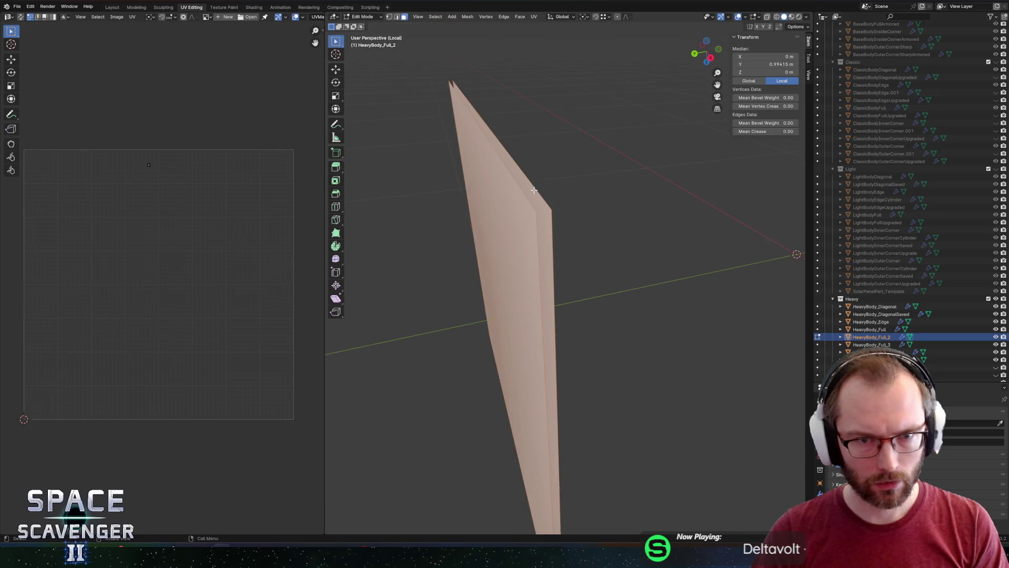
key("KP_6")
left_click_drag(536, 183, 534, 187)
key("alt+a")
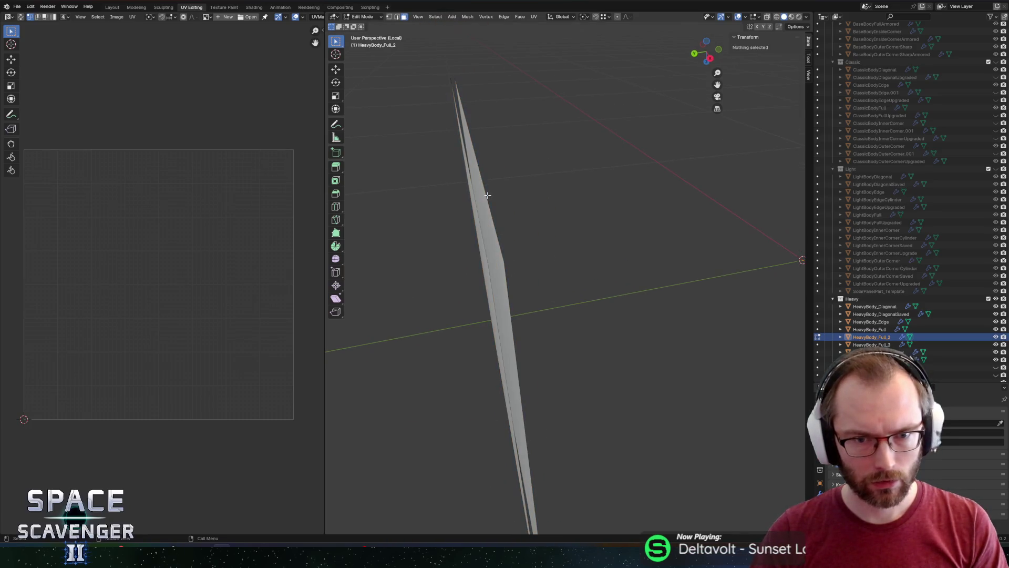
key("a")
key("x")
left_click(515, 195)
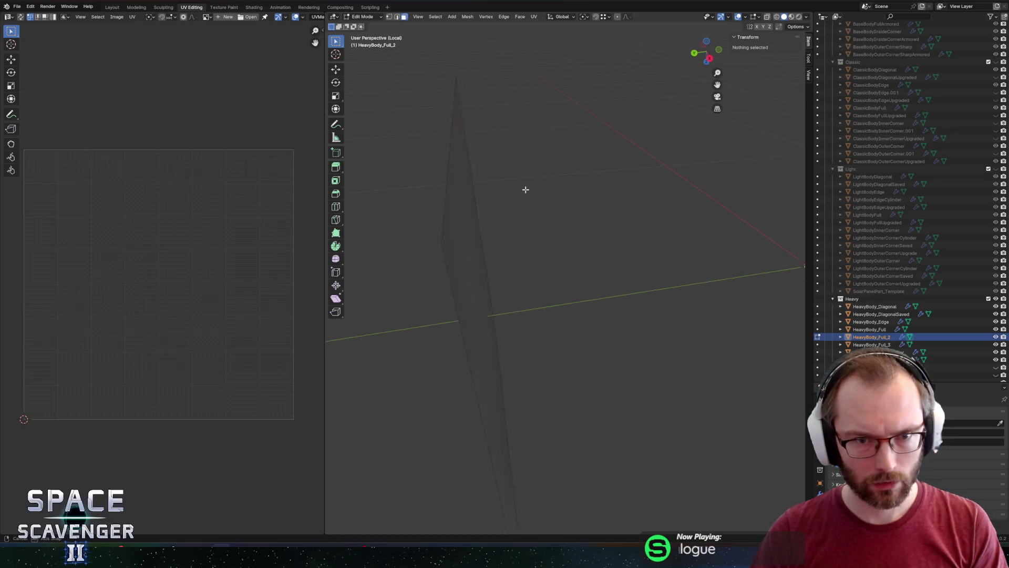
scroll(525, 190, "up", 5)
scroll(513, 178, "up", 3)
key("ctrl+shift+e")
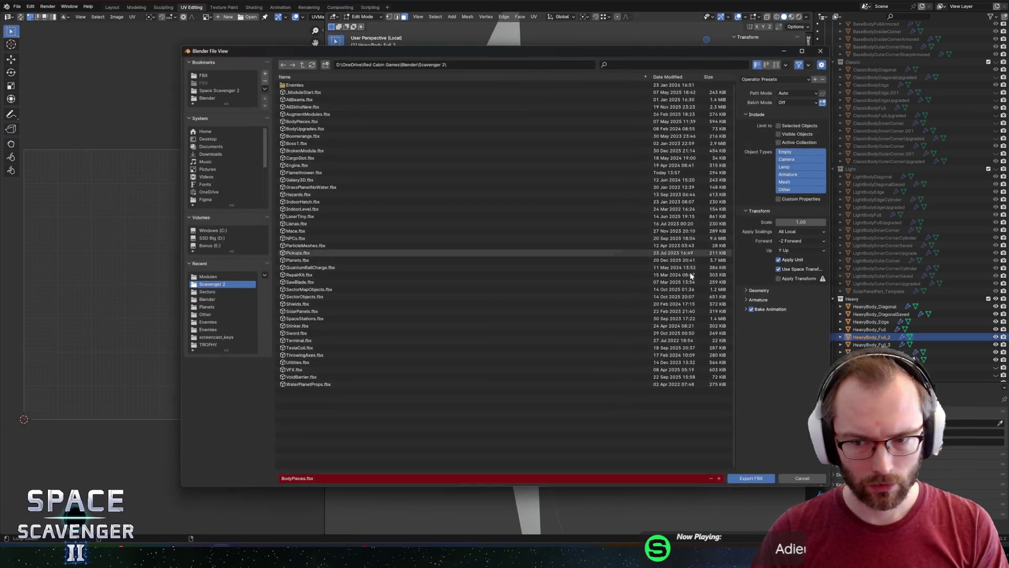
Point the FBX export at BodyPieces.fbx in the FBX/Modules folder
left_click(769, 478)
scroll(608, 252, "down", 3)
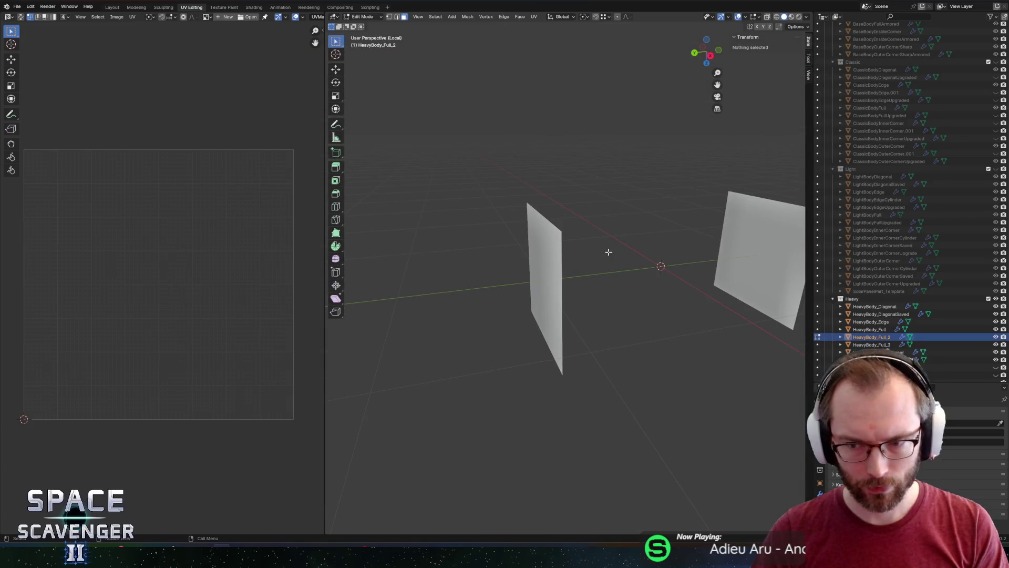
key("ctrl+shift+e")
left_click(229, 74)
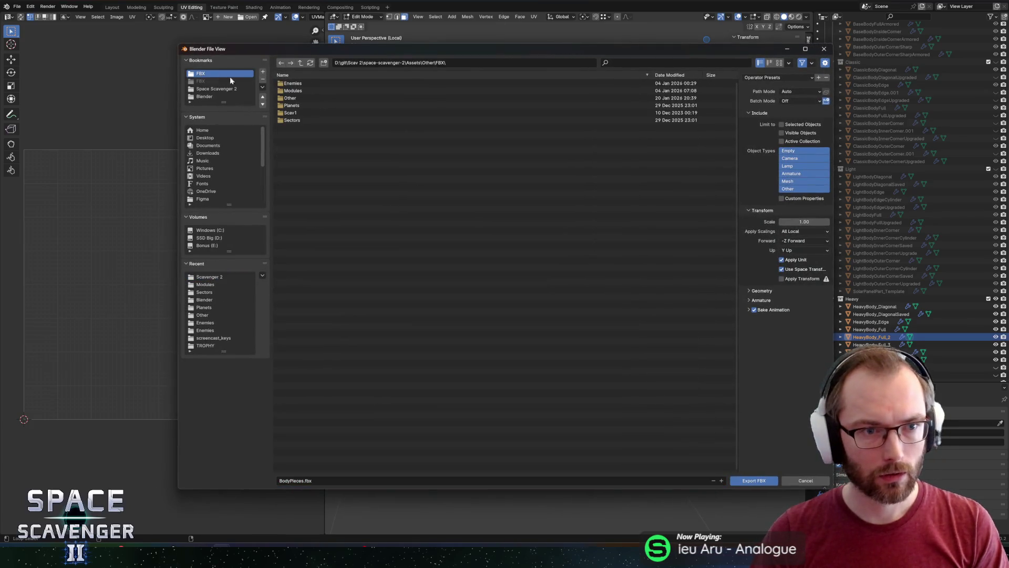
double_click(294, 90)
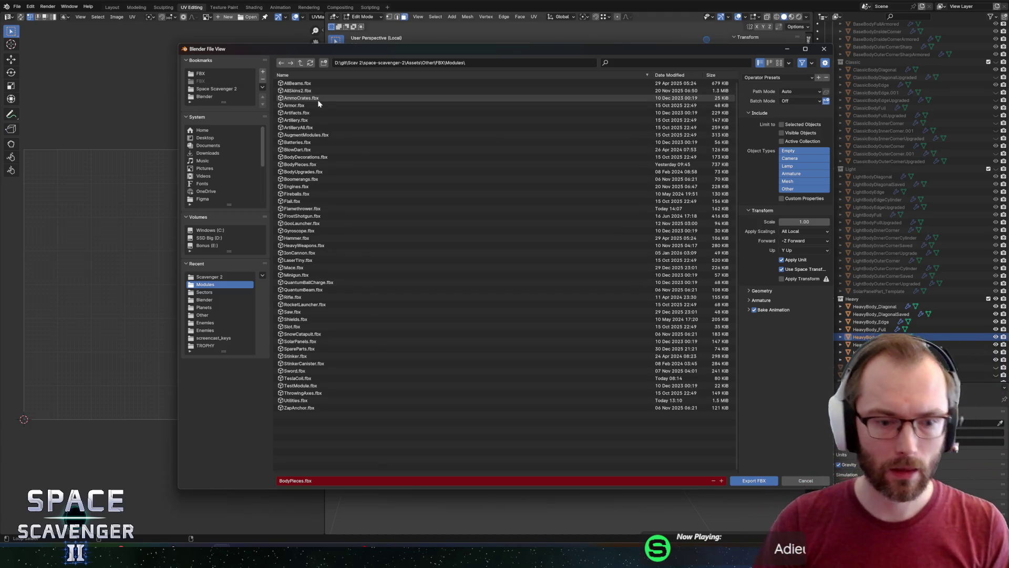
left_click(327, 164)
Apply the saved Unity export preset and export the body pieces over BodyPieces.fbx
left_click(777, 77)
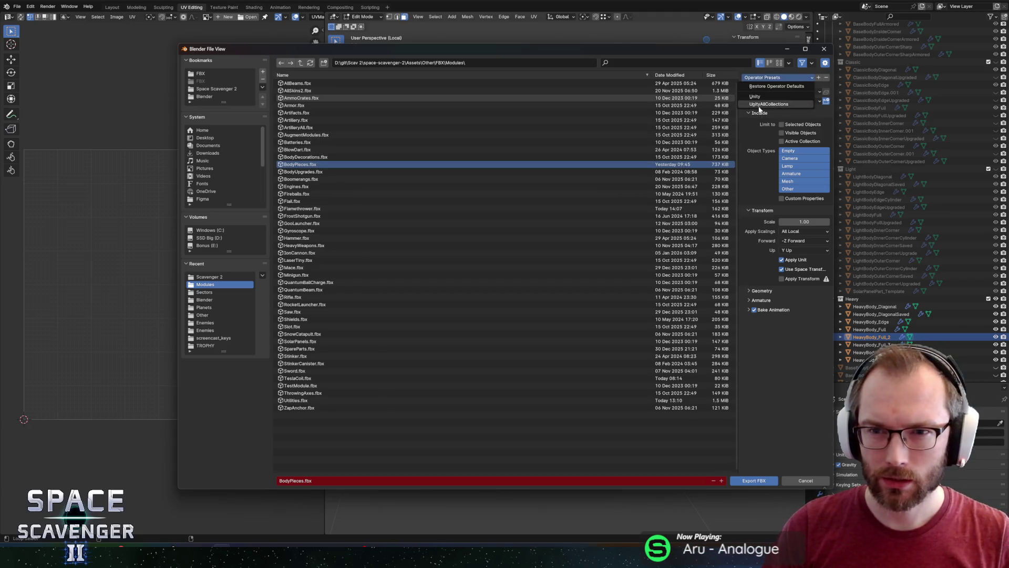
left_click(760, 109)
left_click(756, 481)
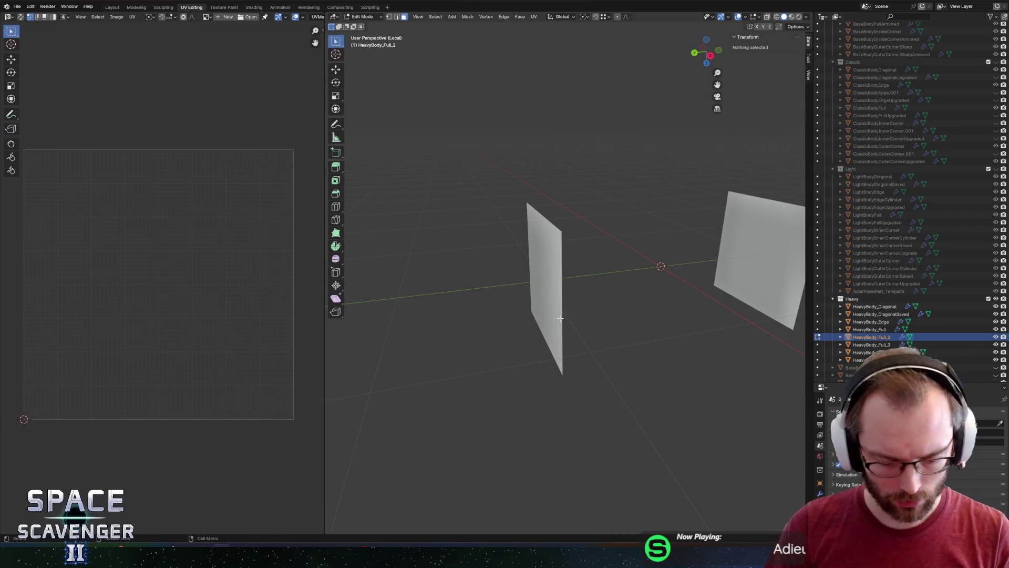
Leave the current local view and isolate HeavyBody_Full with HeavyBody_Full_2 instead
key("a")
key("KP_Divide")
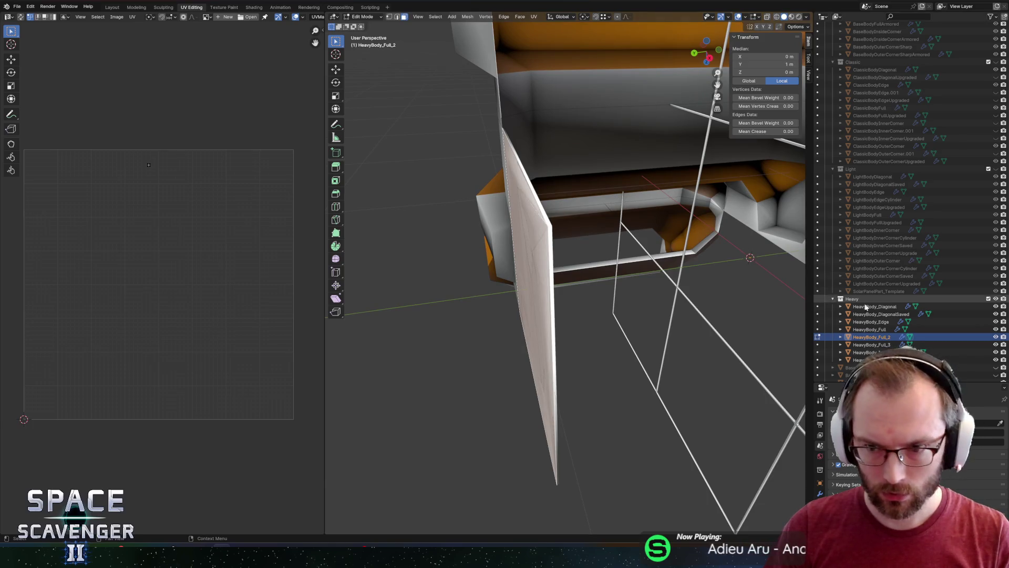
left_click(871, 329)
key("KP_Divide")
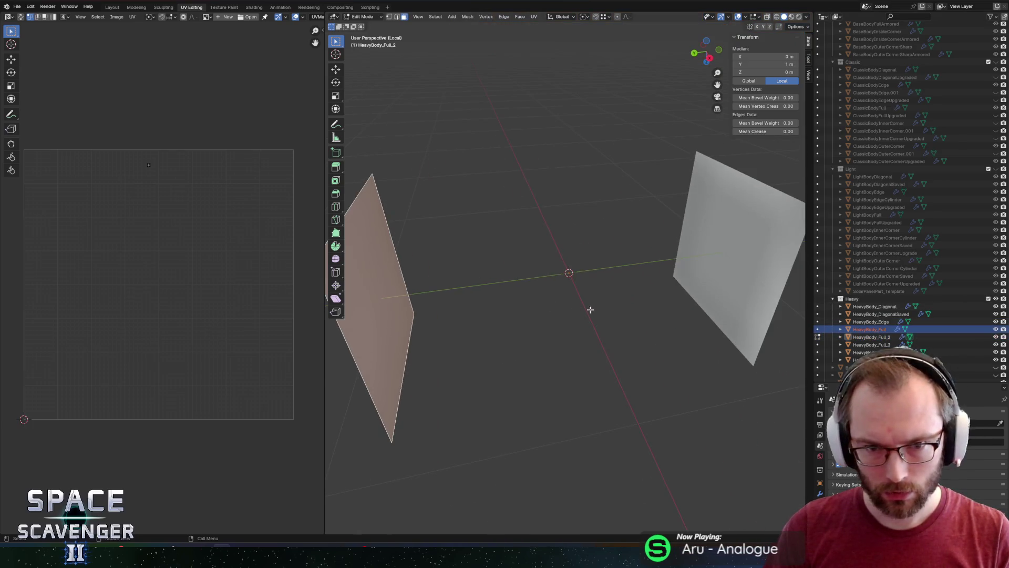
key("Tab")
Enter edit mode on both panels and unhide and select all their geometry
left_click_drag(516, 282, 628, 277)
mouse_move(508, 253)
left_mouse_down()
mouse_move(562, 255)
mouse_move(567, 234)
mouse_move(540, 227)
mouse_move(577, 233)
mouse_move(572, 244)
mouse_move(604, 241)
mouse_move(596, 229)
left_mouse_up()
key("Tab")
key("alt+h")
key("a")
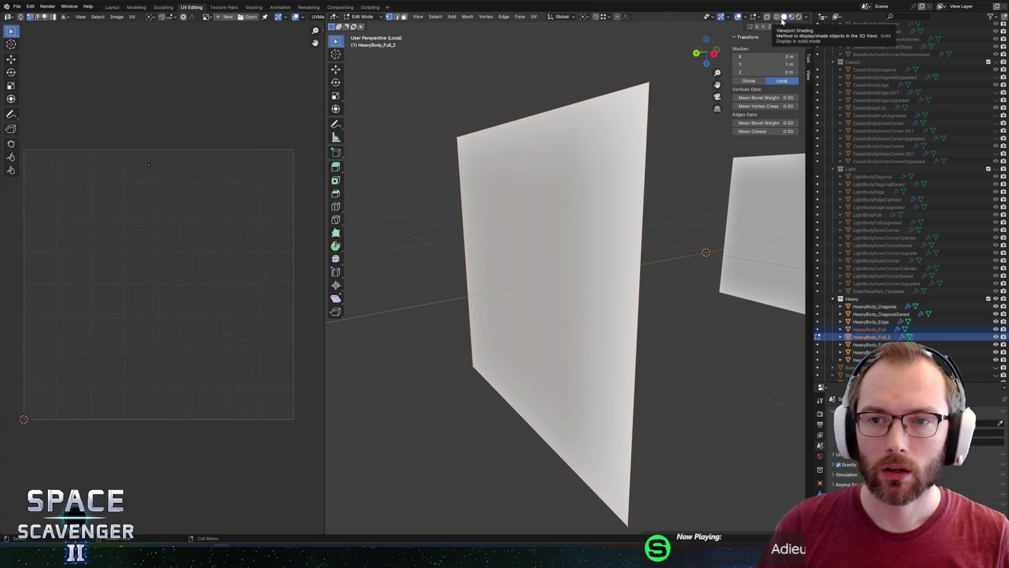
left_click(806, 17)
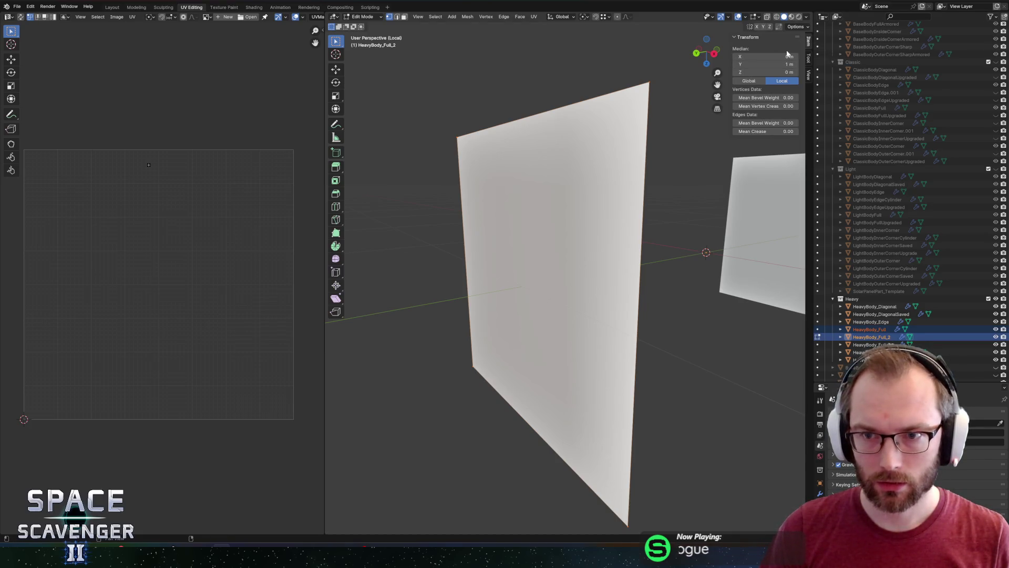
left_click(808, 76)
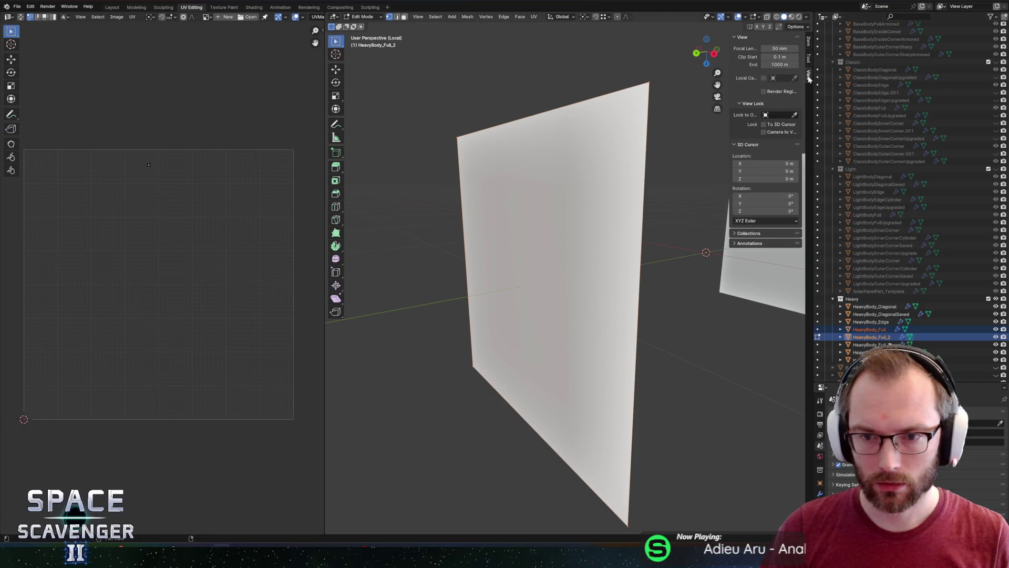
left_click(808, 42)
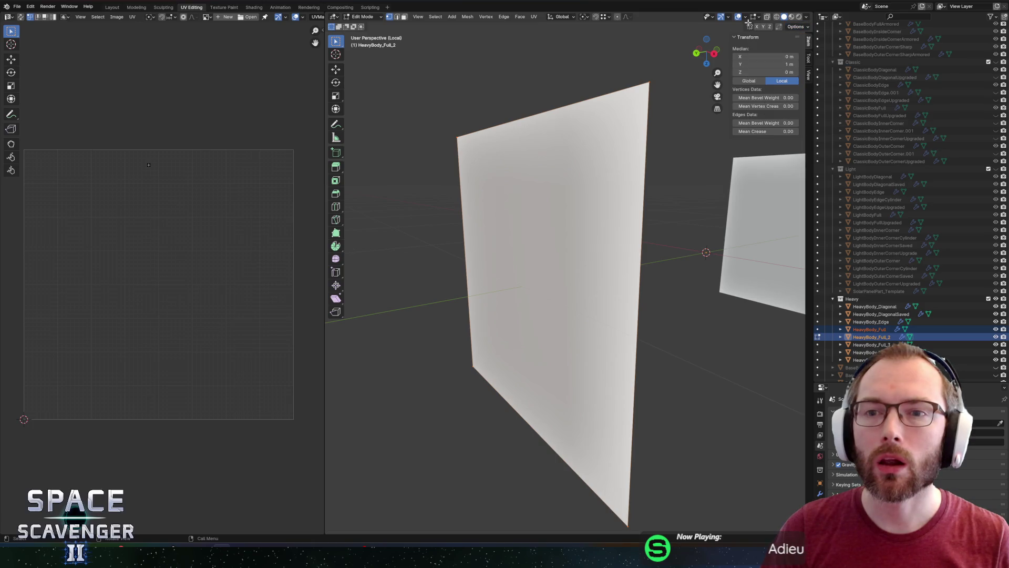
left_click(756, 19)
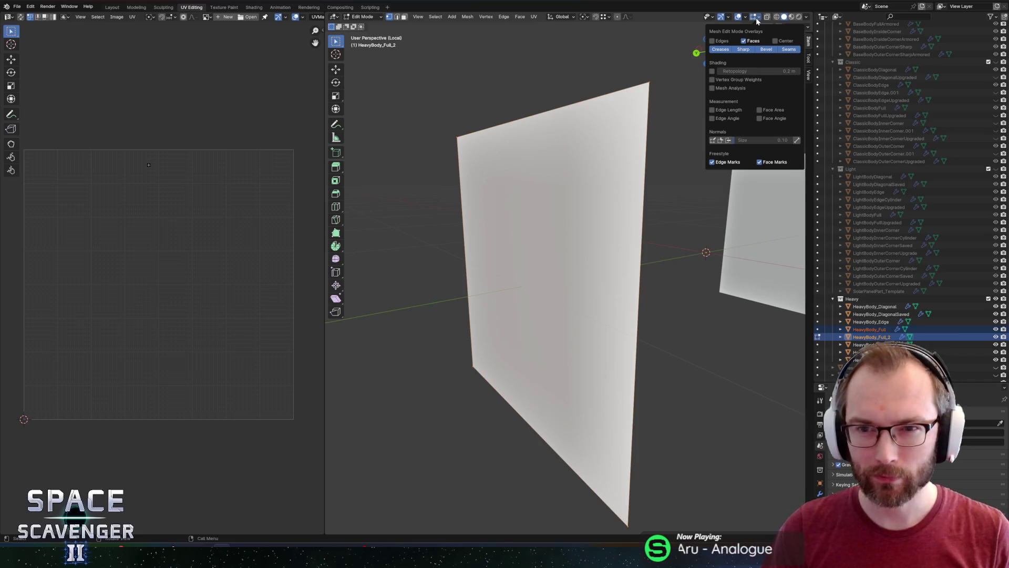
left_click(713, 88)
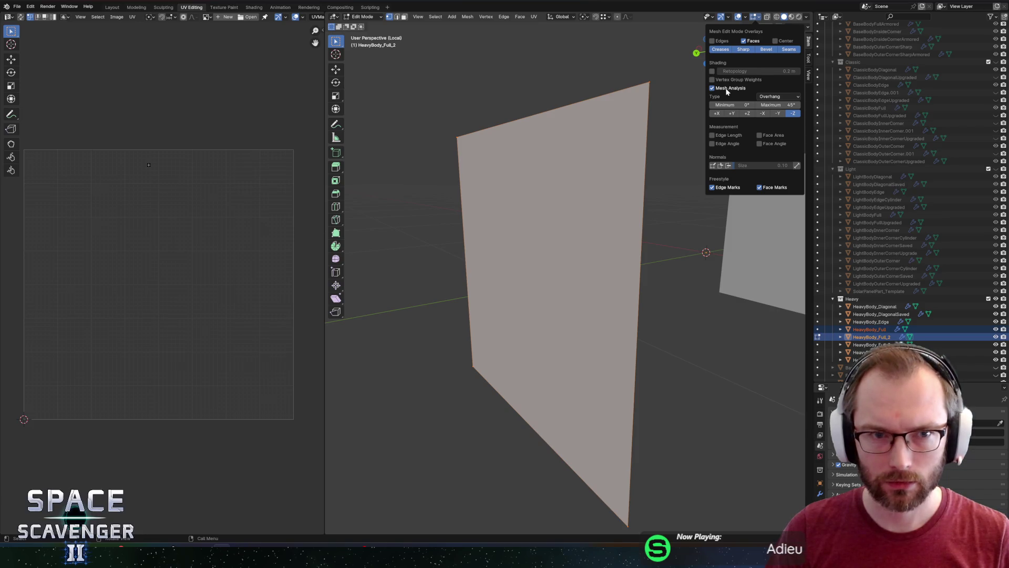
left_click(727, 91)
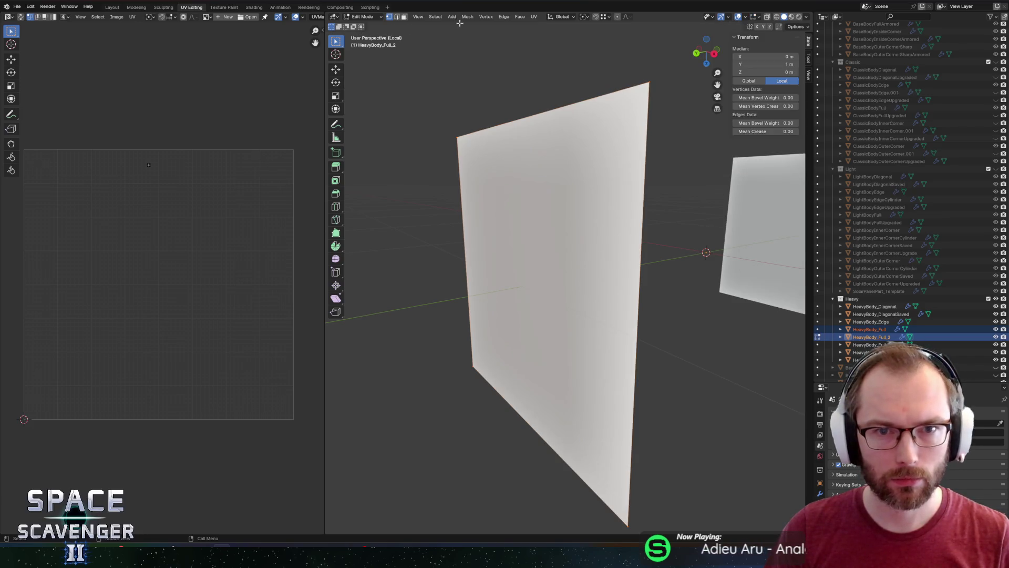
left_click(418, 17)
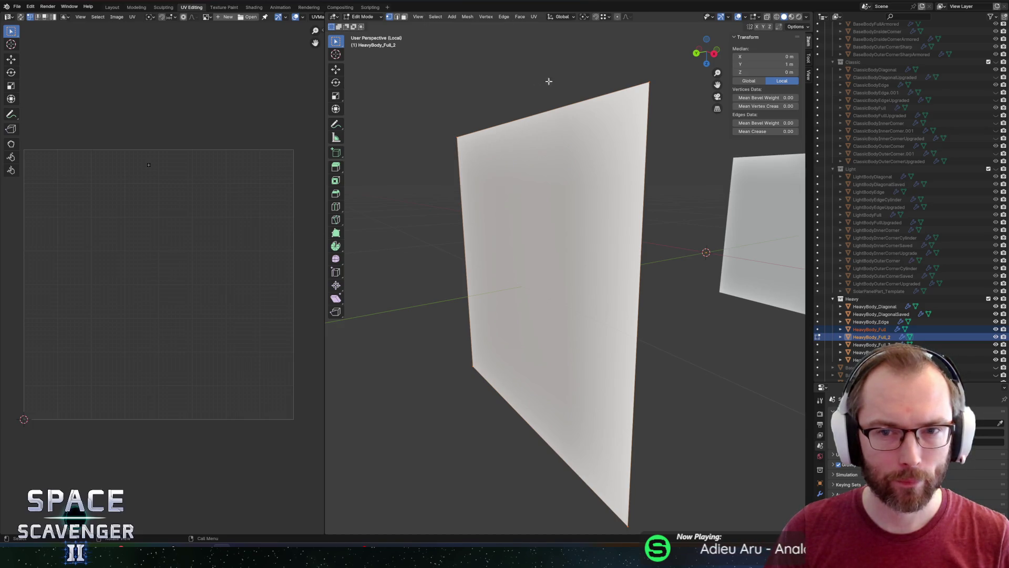
scroll(557, 84, "down", 3)
left_click_drag(575, 90, 602, 144)
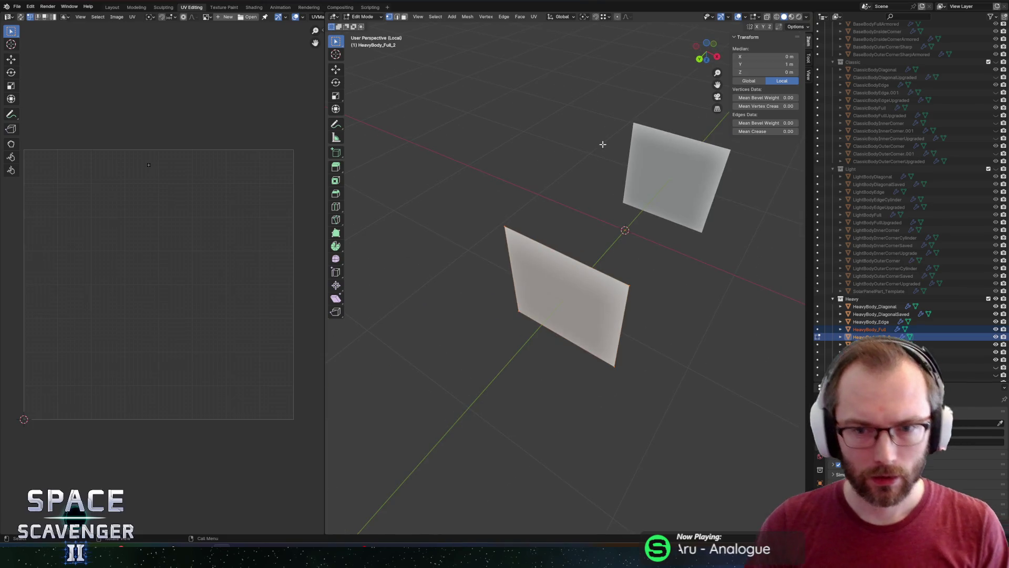
scroll(591, 197, "up", 2)
Return to the full ship, switch to HeavyBody_Full in edit mode and hide two other ship parts
key("Tab")
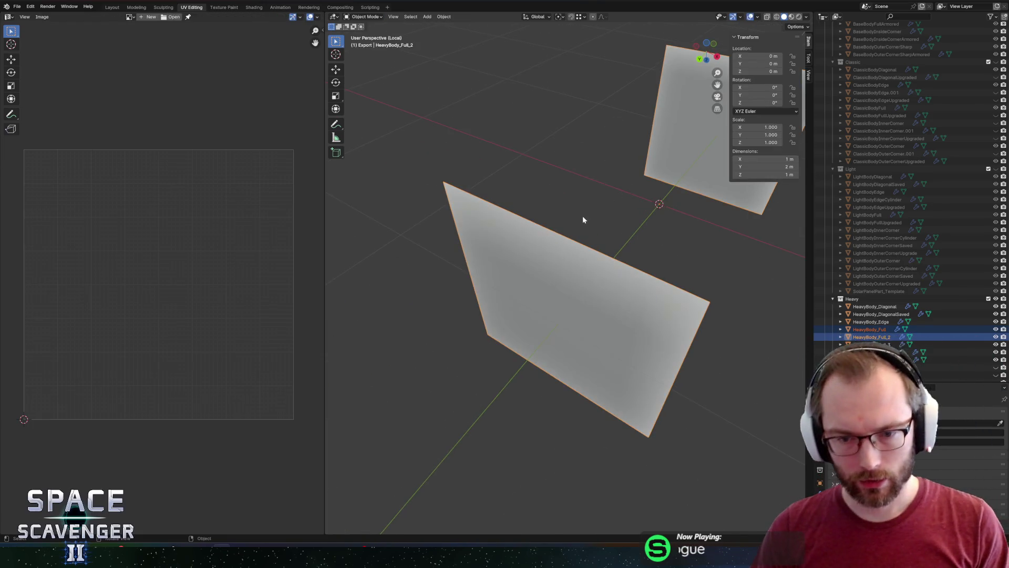
key("KP_Divide")
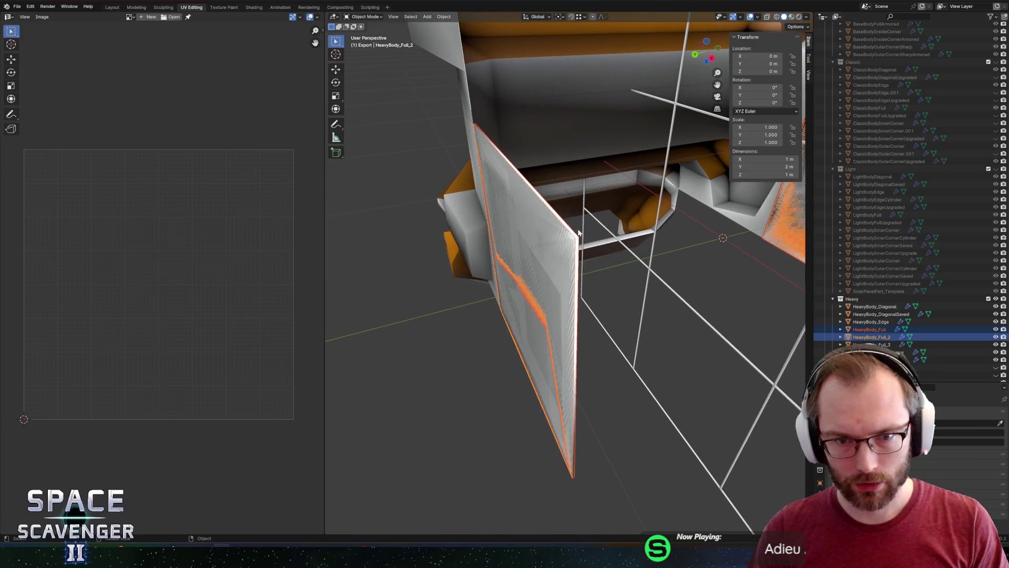
key("Up")
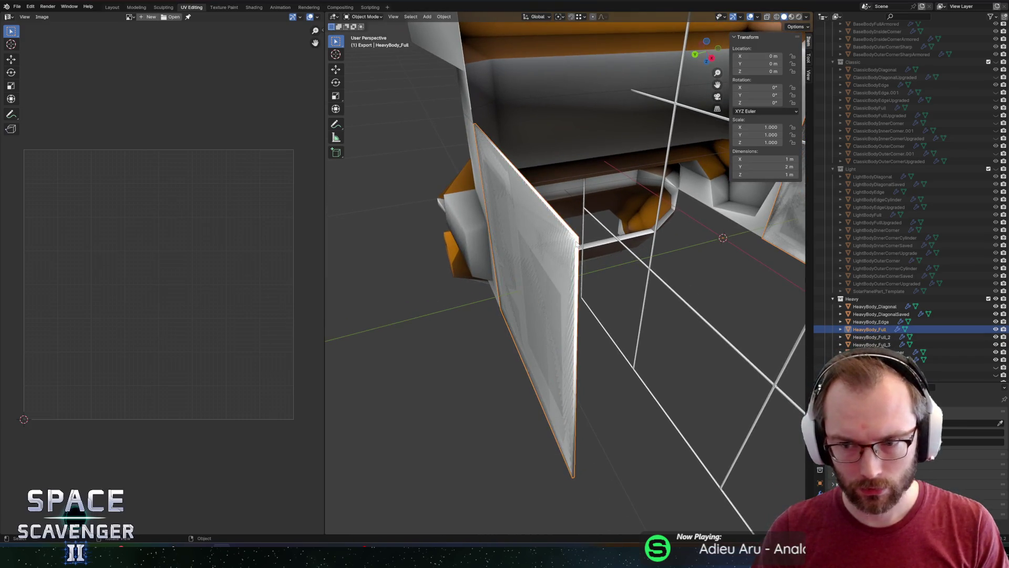
left_click_drag(577, 244, 597, 243)
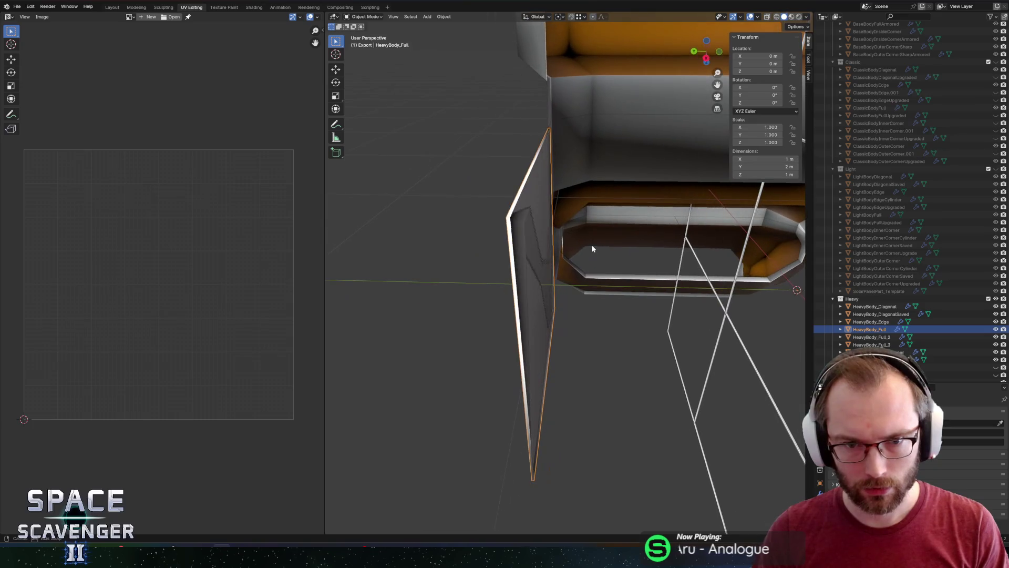
key("Tab")
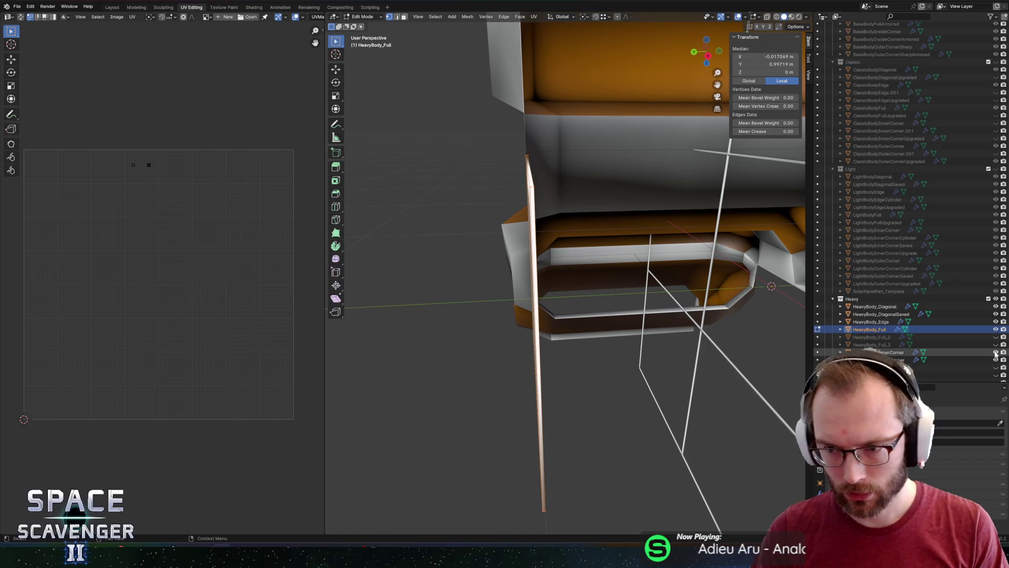
left_click(995, 352)
left_click(995, 321)
Peek at HeavyBody_Full_2's mesh, then isolate HeavyBody_Full alone and edit it edge-on
key("Tab")
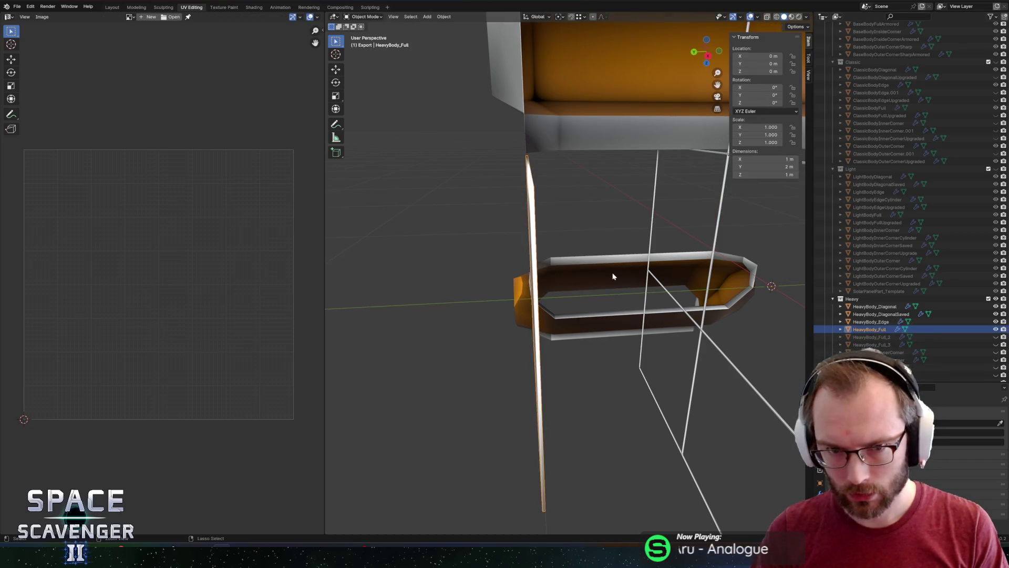
left_click(871, 336)
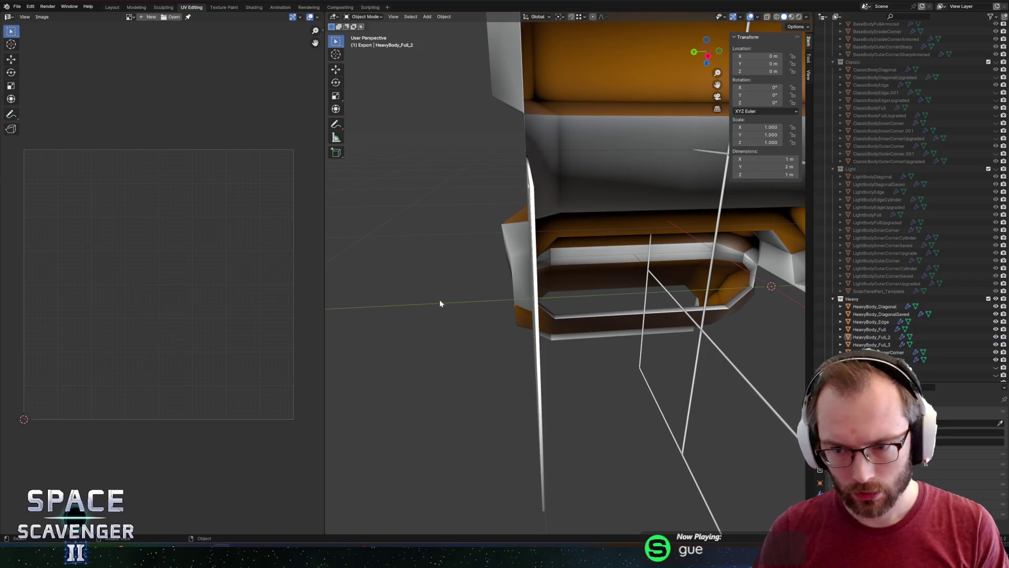
key("Tab")
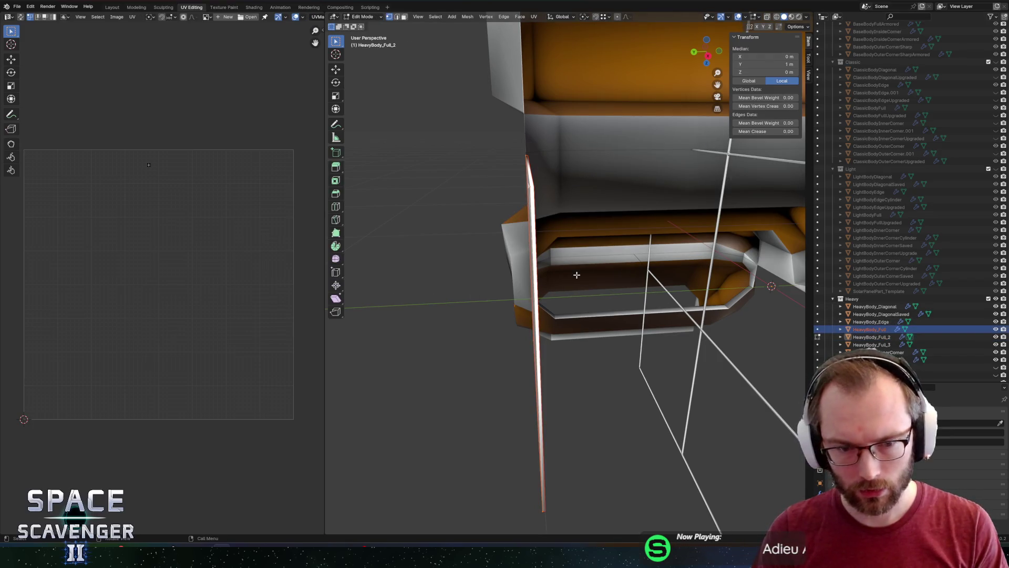
key("Tab")
left_click(868, 329)
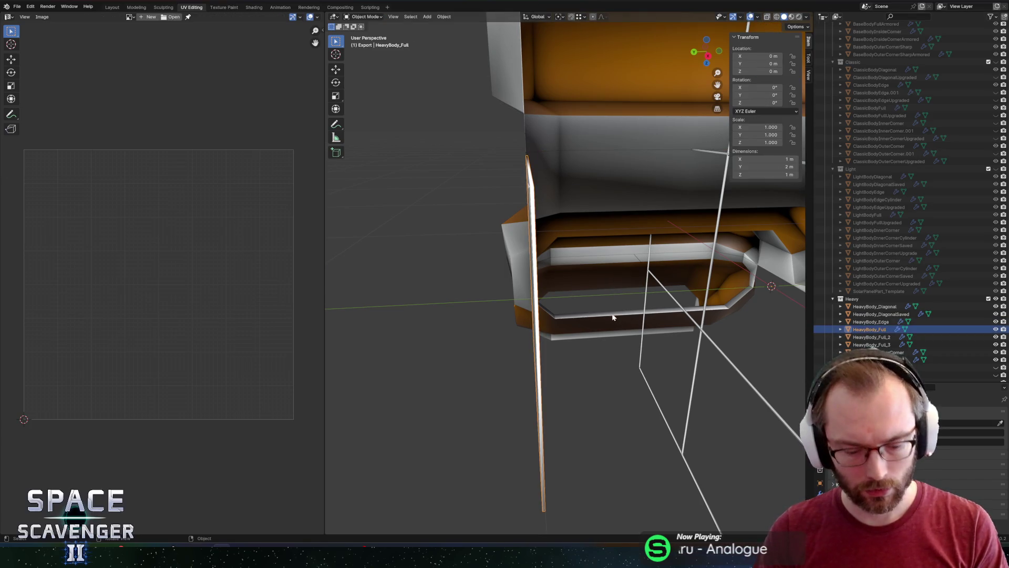
key("KP_Divide")
mouse_move(524, 273)
left_mouse_down()
mouse_move(643, 270)
mouse_move(550, 264)
mouse_move(561, 253)
left_mouse_up()
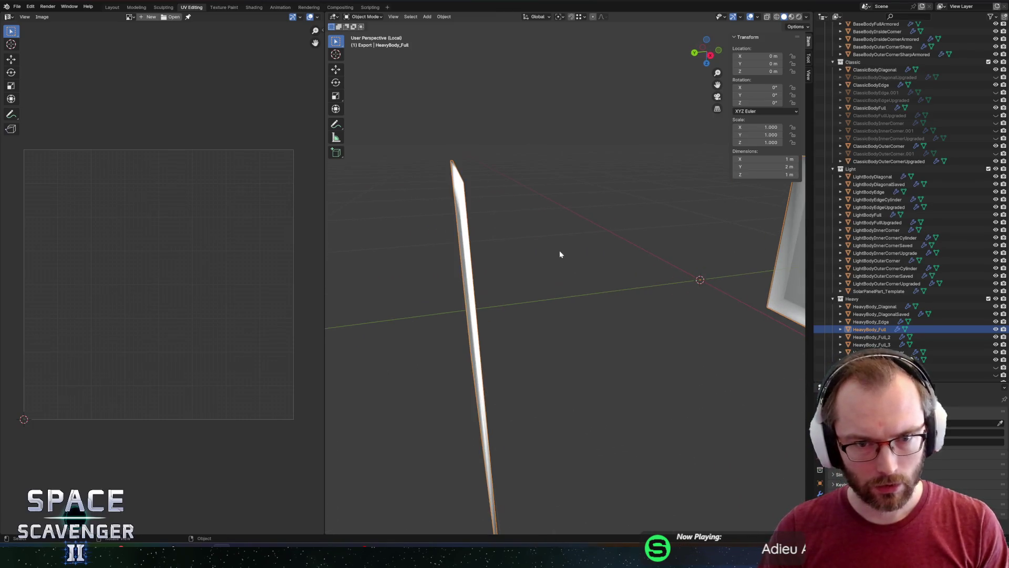
key("Tab")
Delete the panel's faces as a check, undo it, and switch windows toward Unity
key("3")
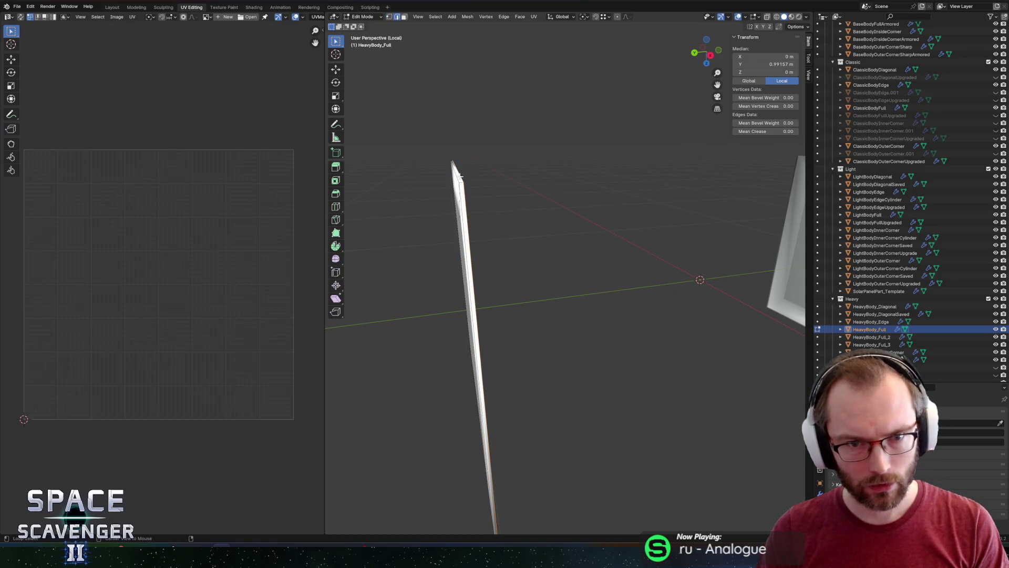
key("x")
left_click(482, 165)
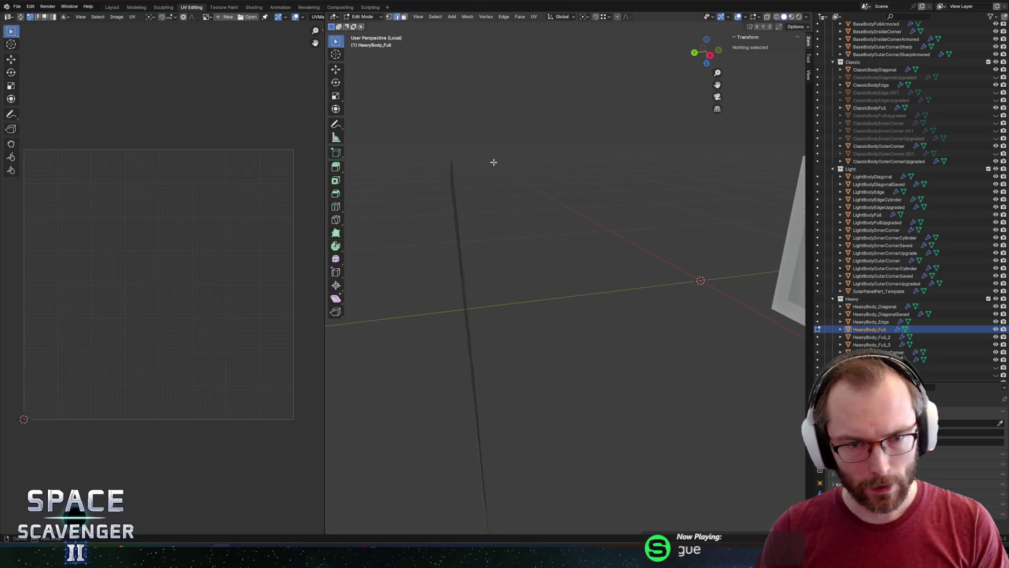
key("ctrl+z")
key("ctrl+z")
key("ctrl+z")
key("ctrl+shift+s")
key("Escape")
key("alt+Tab")
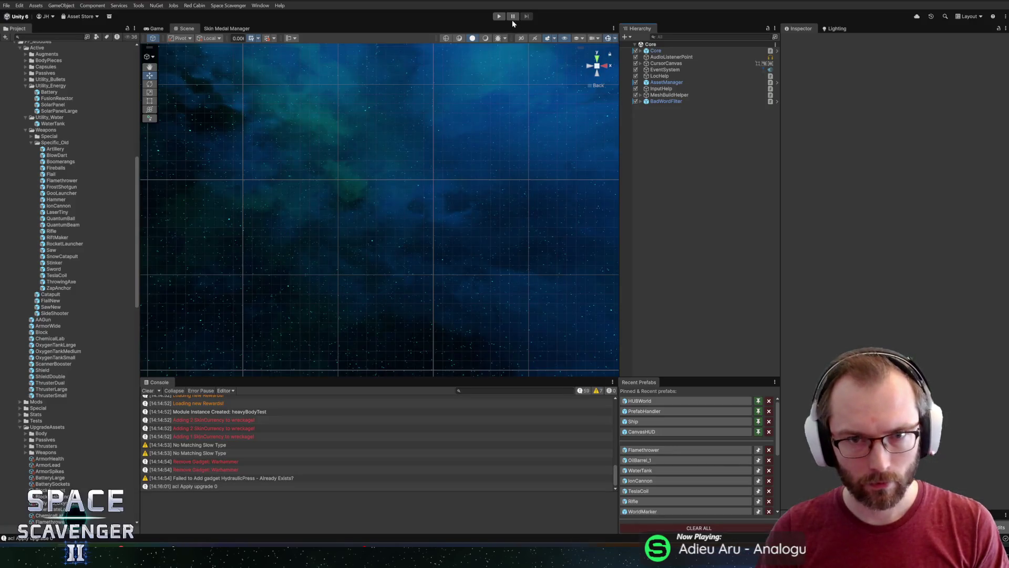
Start the game with a maximized Game view and run 'spawn BodyStandard' in the debug console
left_click(500, 16)
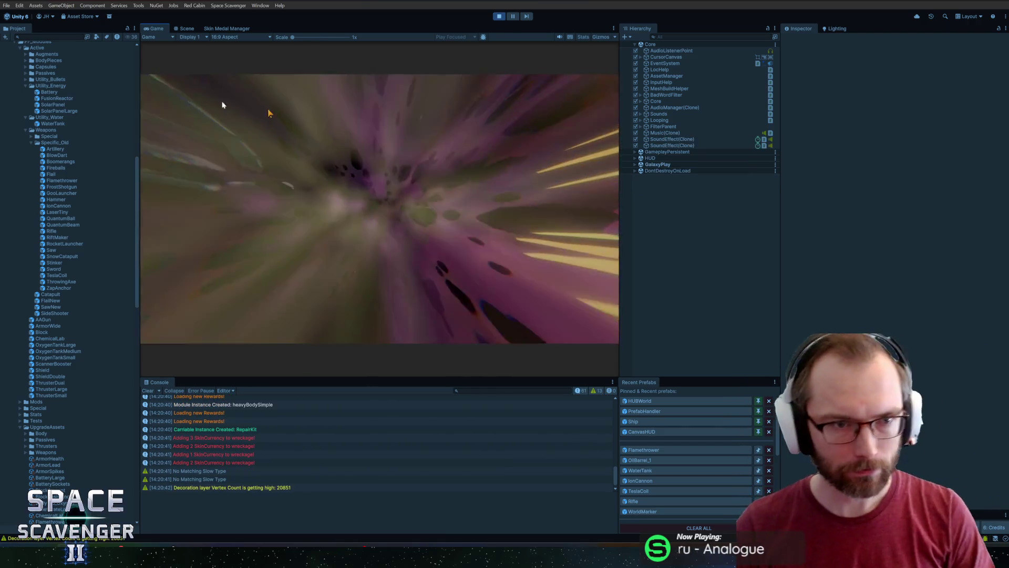
double_click(157, 30)
key("grave")
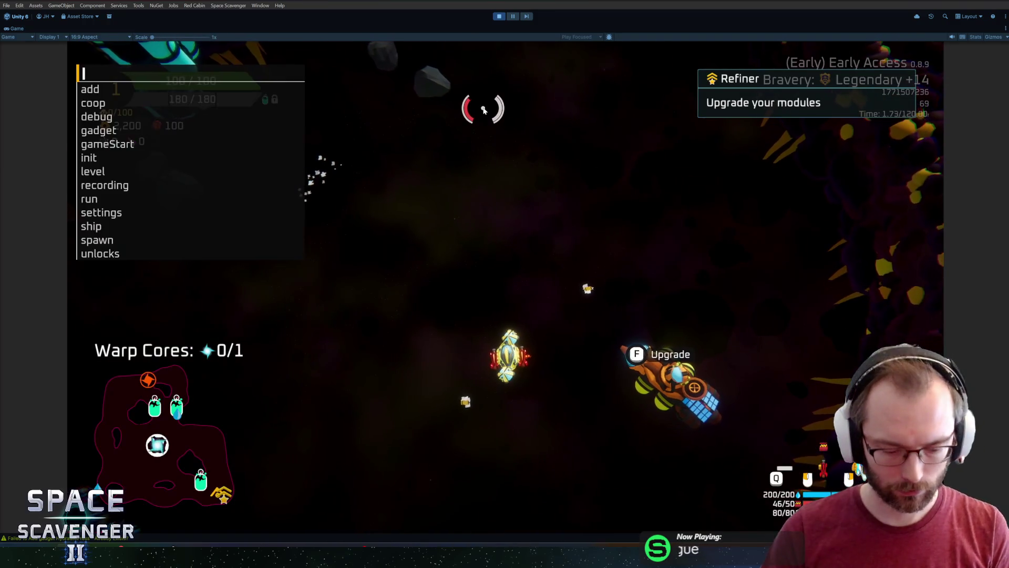
type("spawn bodys")
key("Tab")
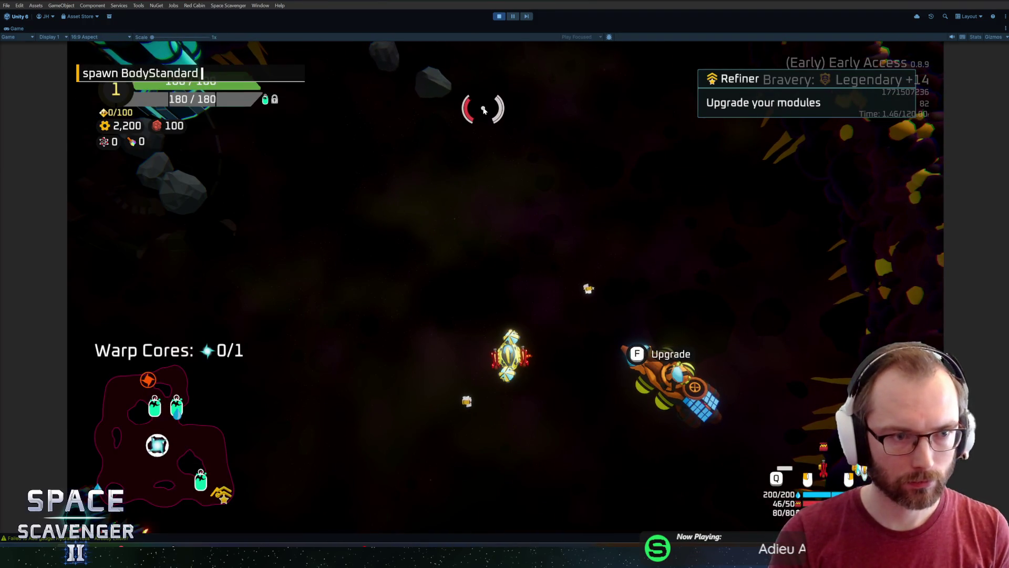
key("Return")
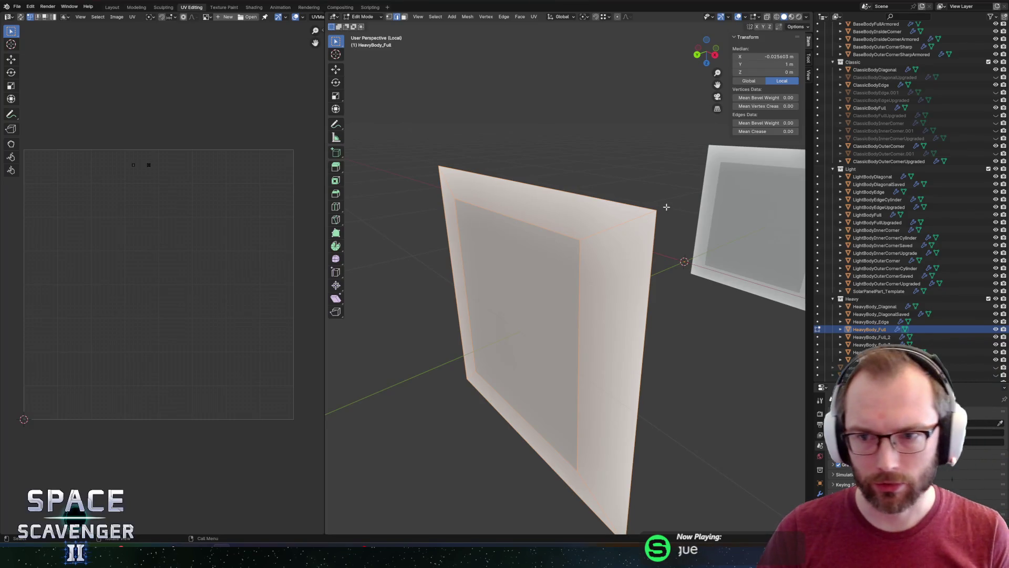
Leave the panel view and isolate the HeavyBody_Edge piece in its own local view
left_click_drag(643, 234, 630, 226)
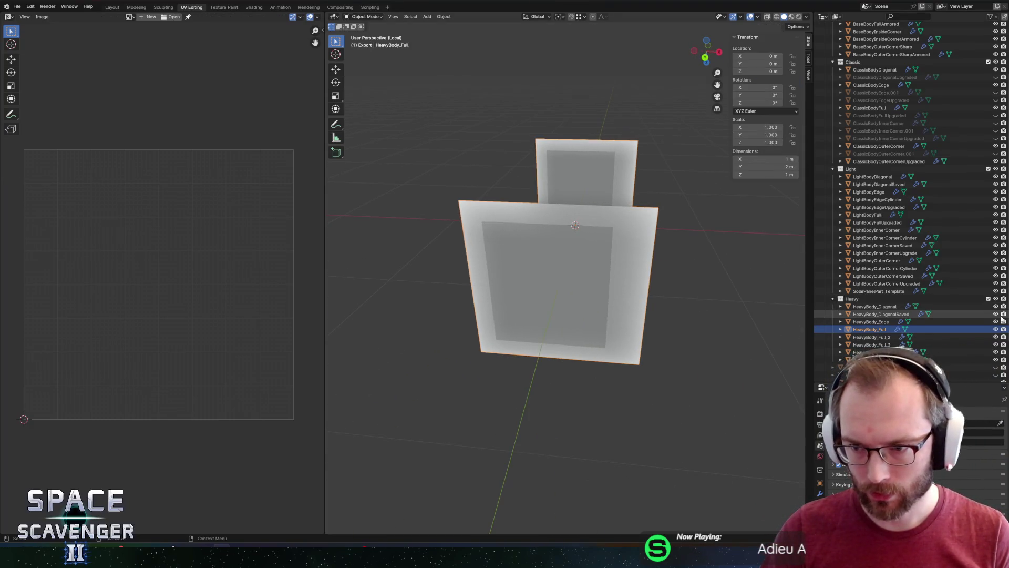
key("Tab")
key("Tab")
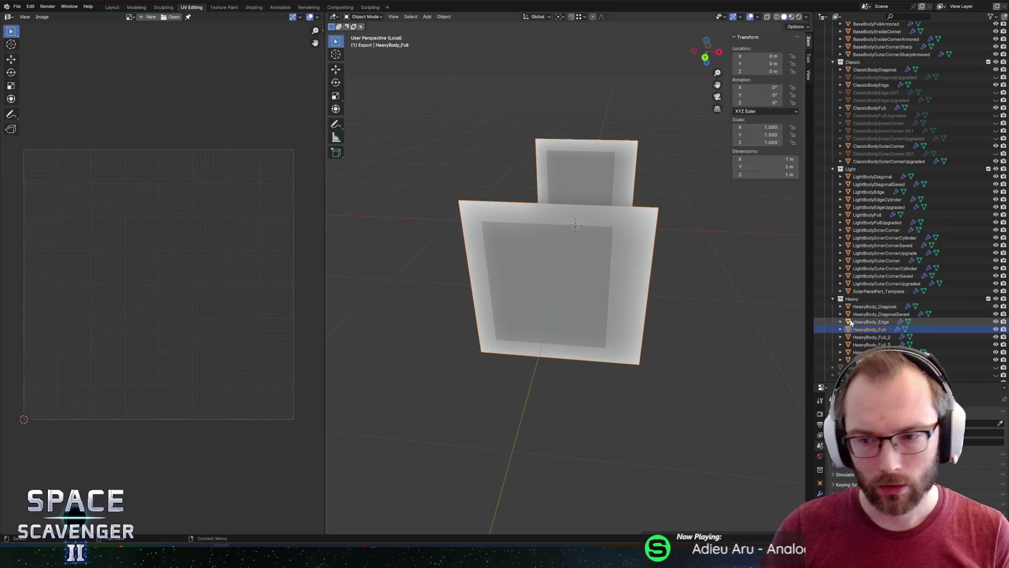
left_click(851, 322)
key("KP_Divide")
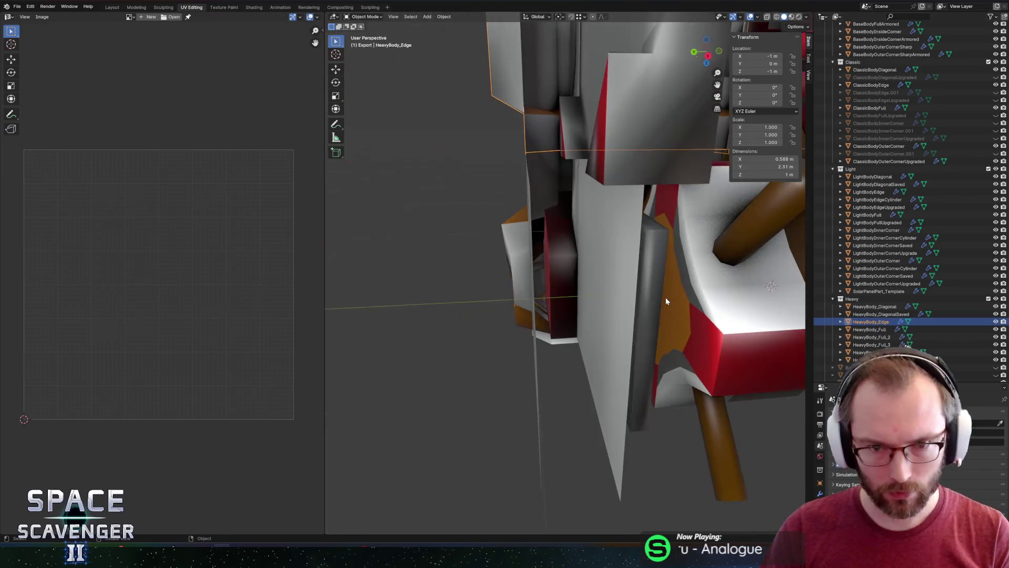
left_click(878, 321)
key("KP_Divide")
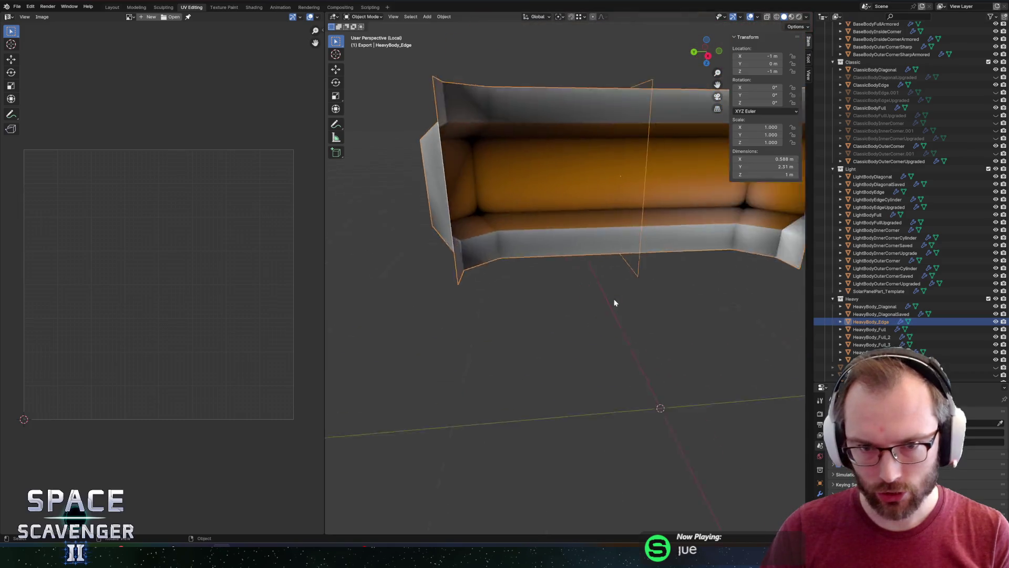
mouse_move(560, 266)
left_mouse_down()
mouse_move(617, 247)
mouse_move(584, 276)
mouse_move(683, 279)
mouse_move(590, 293)
mouse_move(701, 297)
mouse_move(623, 257)
mouse_move(693, 262)
mouse_move(622, 284)
mouse_move(629, 269)
left_mouse_up()
Inspect HeavyBody_Edge's vertices in edit mode from several angles, then return to object mode
key("Tab")
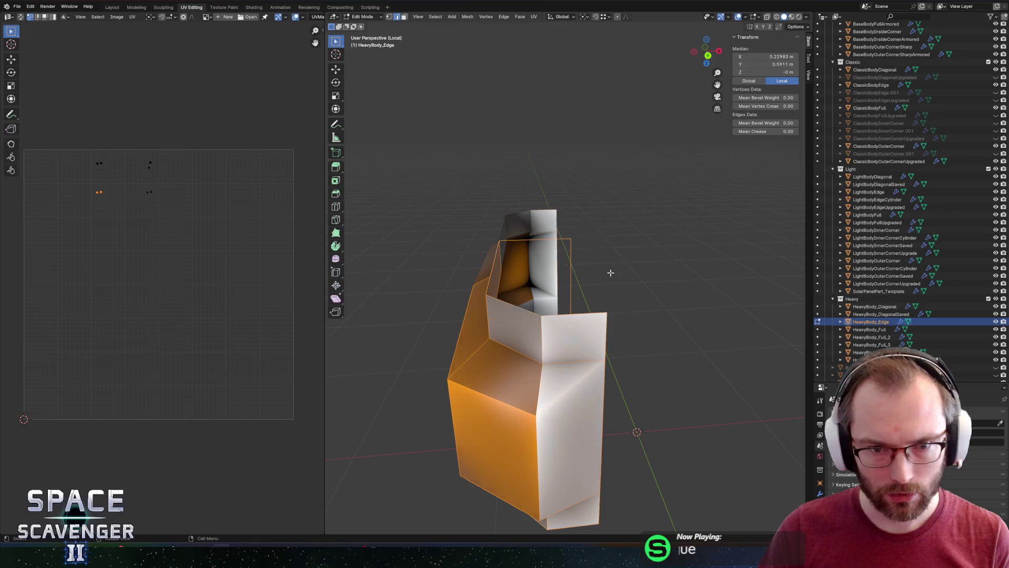
left_click(567, 248)
left_click_drag(567, 247, 574, 276)
left_click(573, 361)
right_click(575, 367)
left_click(581, 320)
mouse_move(581, 320)
left_mouse_down()
mouse_move(558, 308)
mouse_move(661, 311)
mouse_move(610, 286)
left_mouse_up()
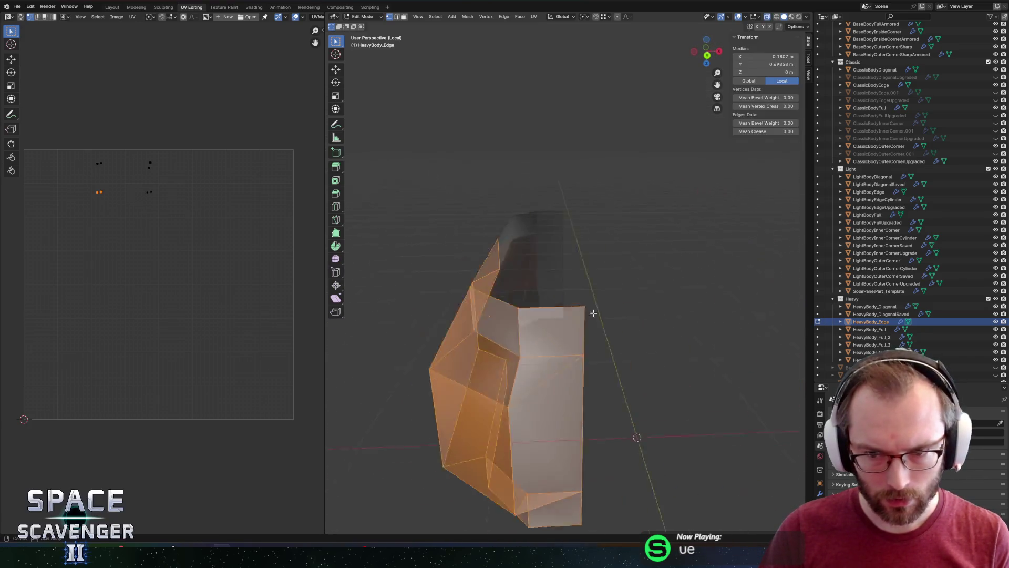
key("Tab")
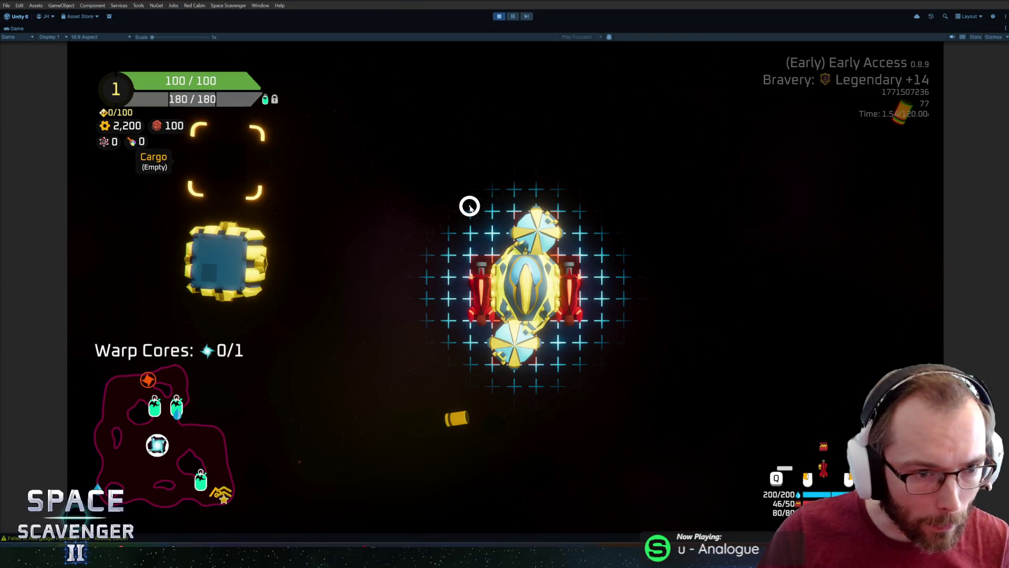
Pick up the Body piece, pull the rifle off the ship, try fitting the Body, then stop the game
left_click(257, 257)
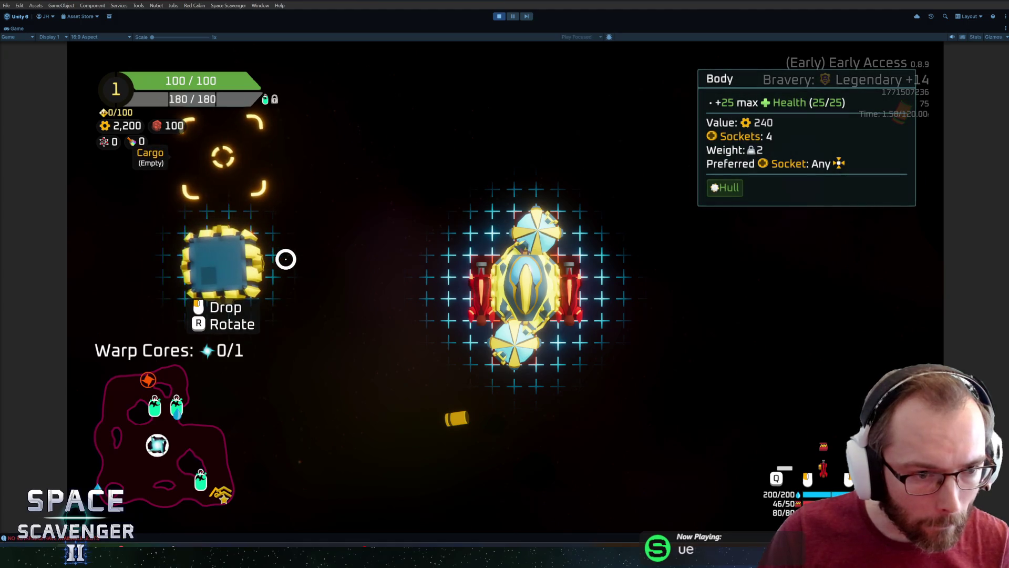
key("grave")
key("grave")
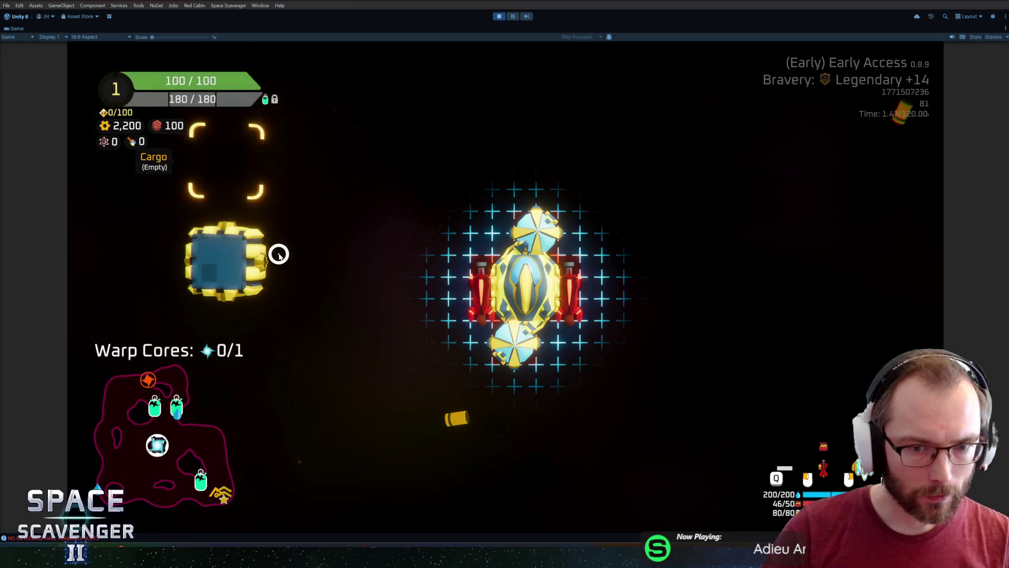
mouse_move(469, 284)
left_mouse_down()
mouse_move(254, 270)
mouse_move(386, 272)
left_mouse_up()
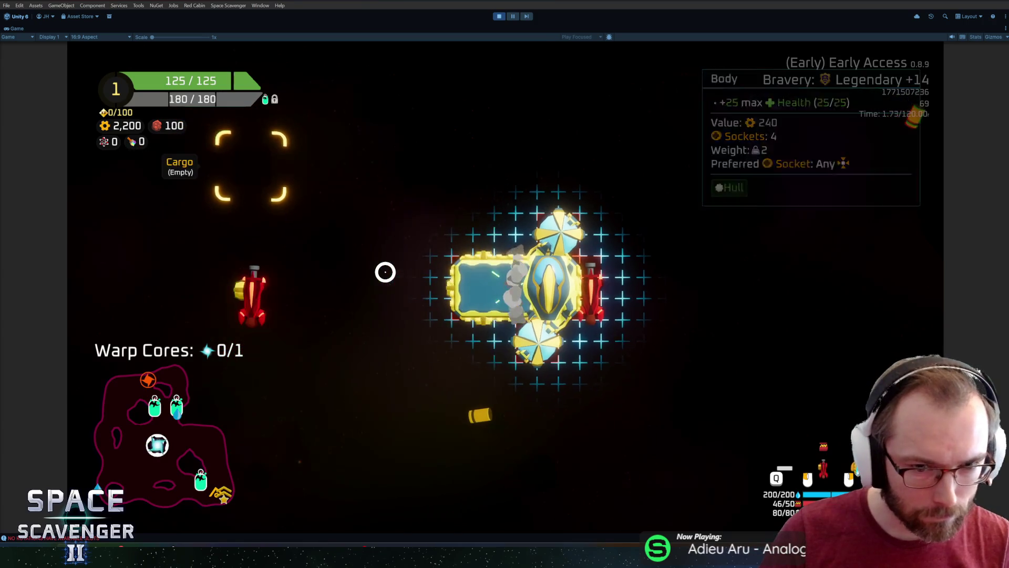
left_click_drag(497, 289, 358, 324)
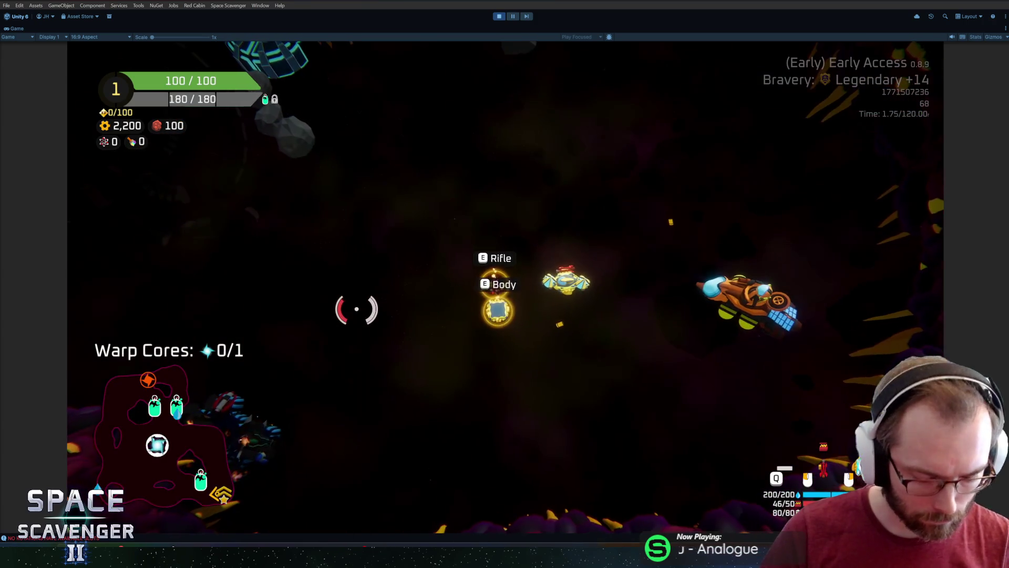
key("ctrl+p")
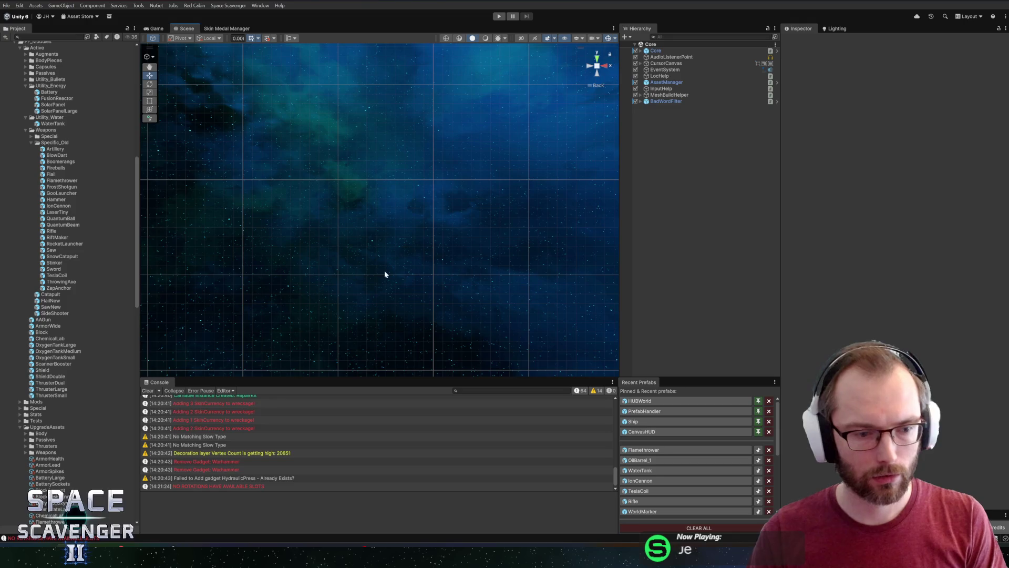
Bring up the Windows Start menu over the stopped Unity editor
key("super")
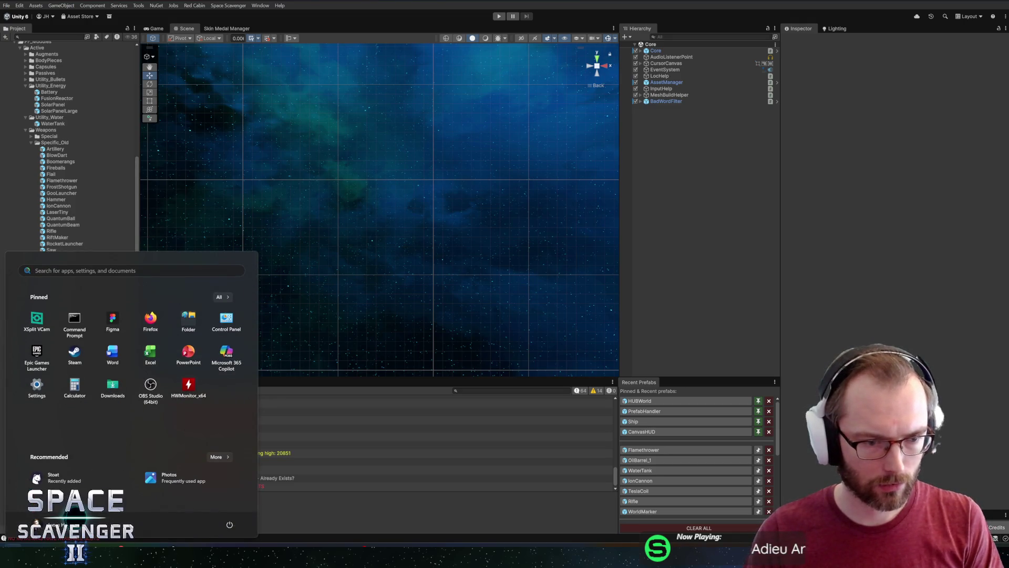
Dismiss the Start menu to show the Unity editor again
key("Escape")
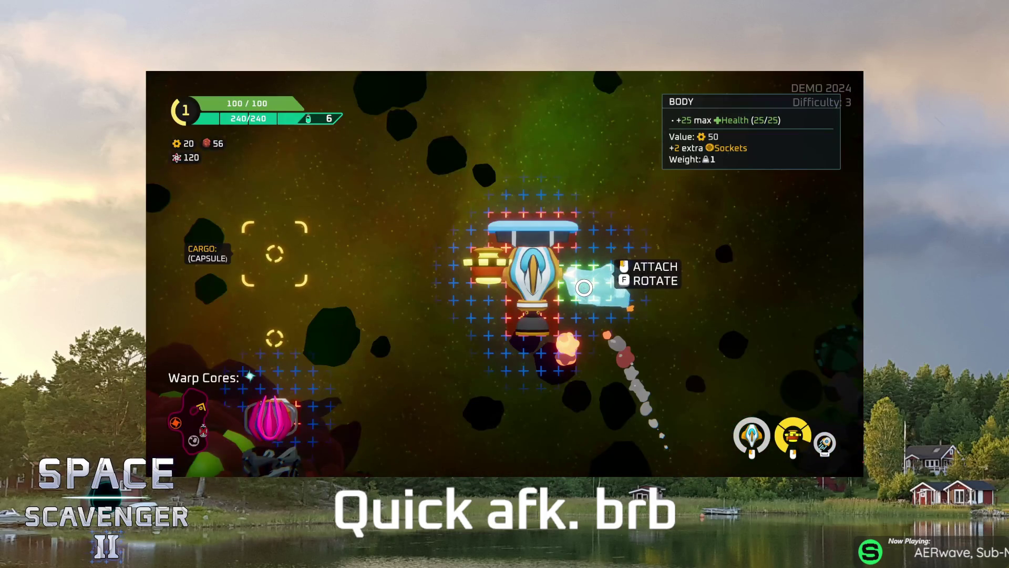
left_click(583, 288)
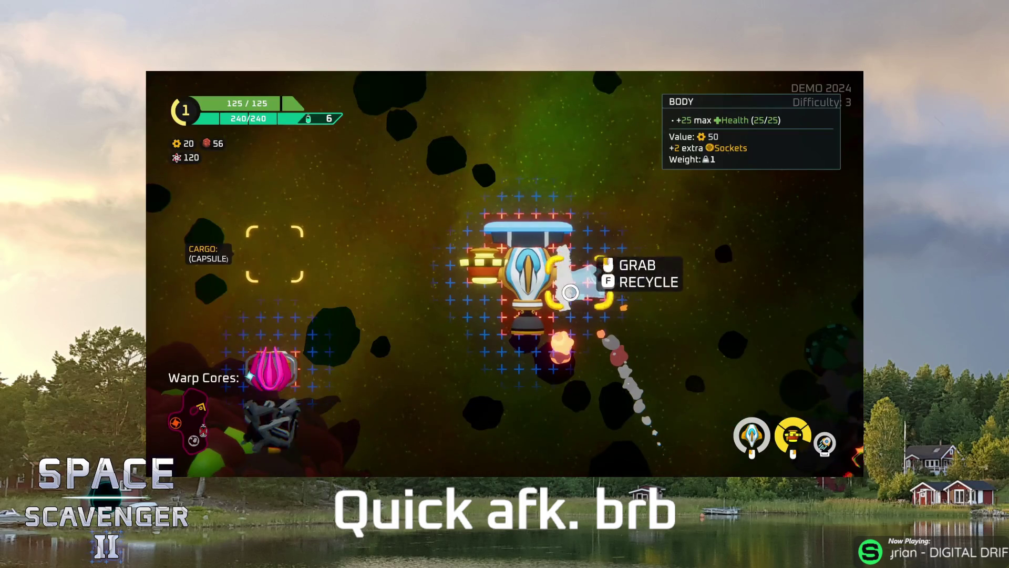
left_click(570, 293)
left_click_drag(272, 371, 261, 337)
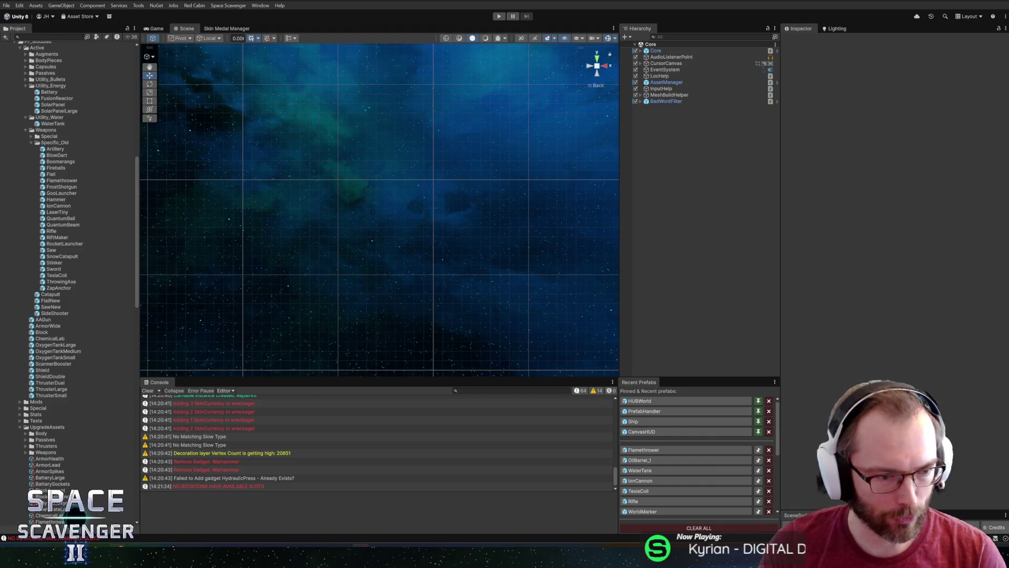
Check GitHub Desktop lists only BodyPieces.fbx changed, then return through Unity to Blender
key("alt+Tab")
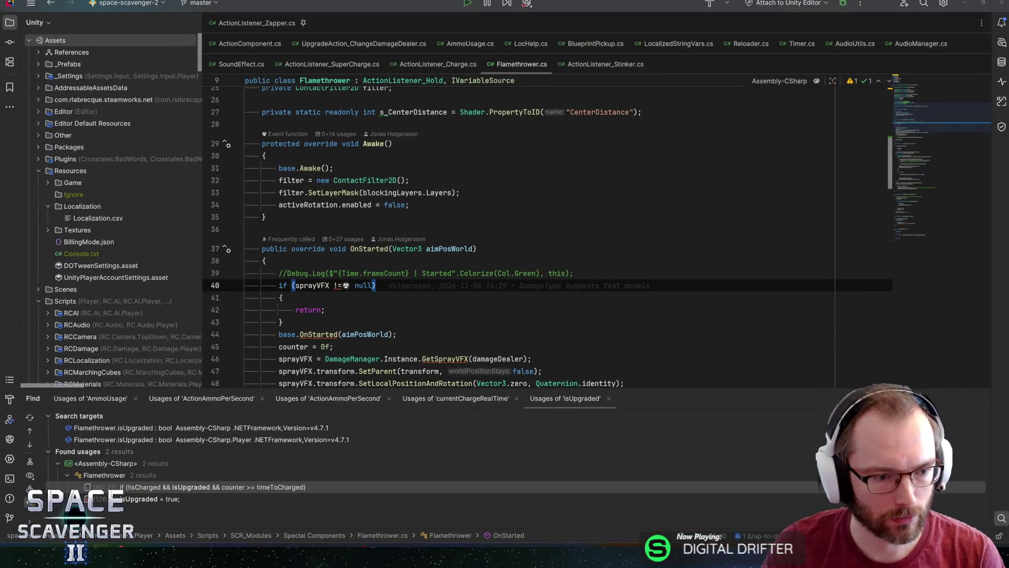
key("alt+Tab")
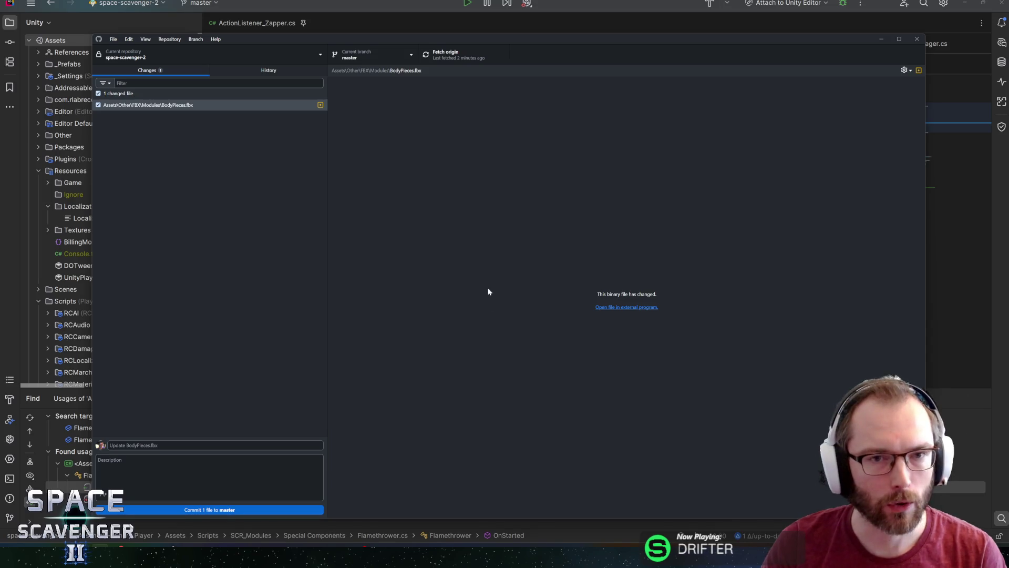
key("alt+Tab")
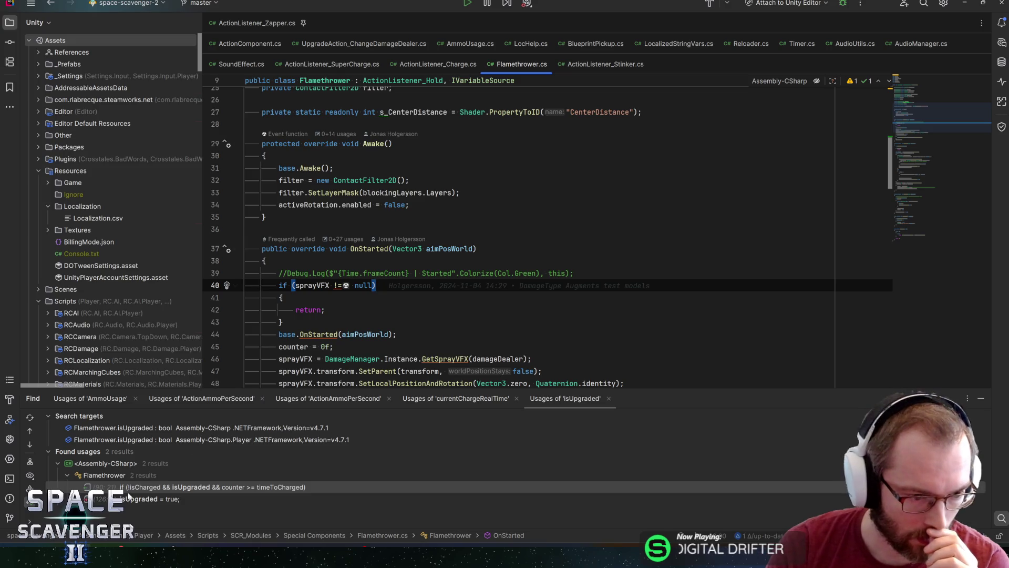
key("alt+Tab")
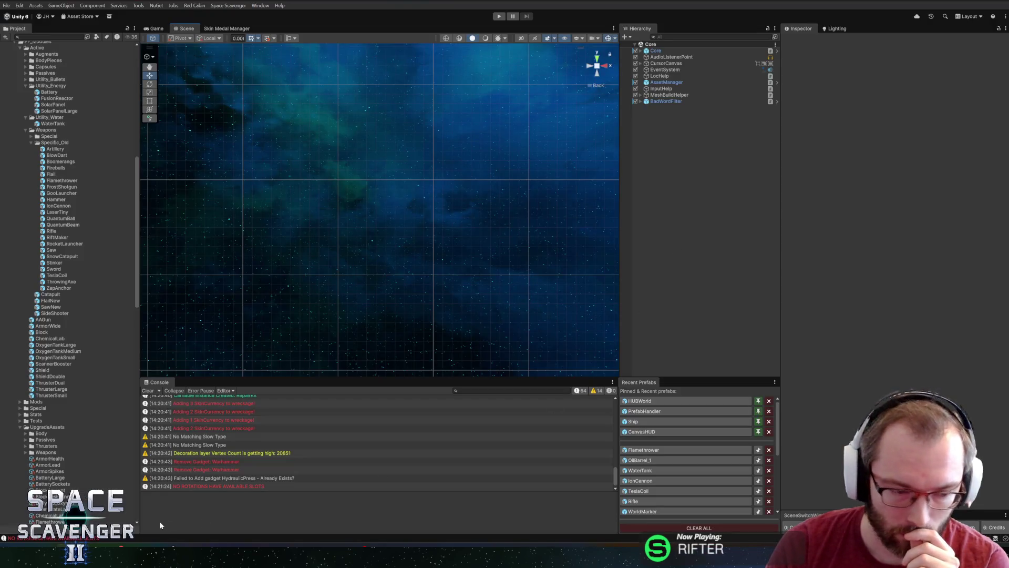
key("alt+Tab")
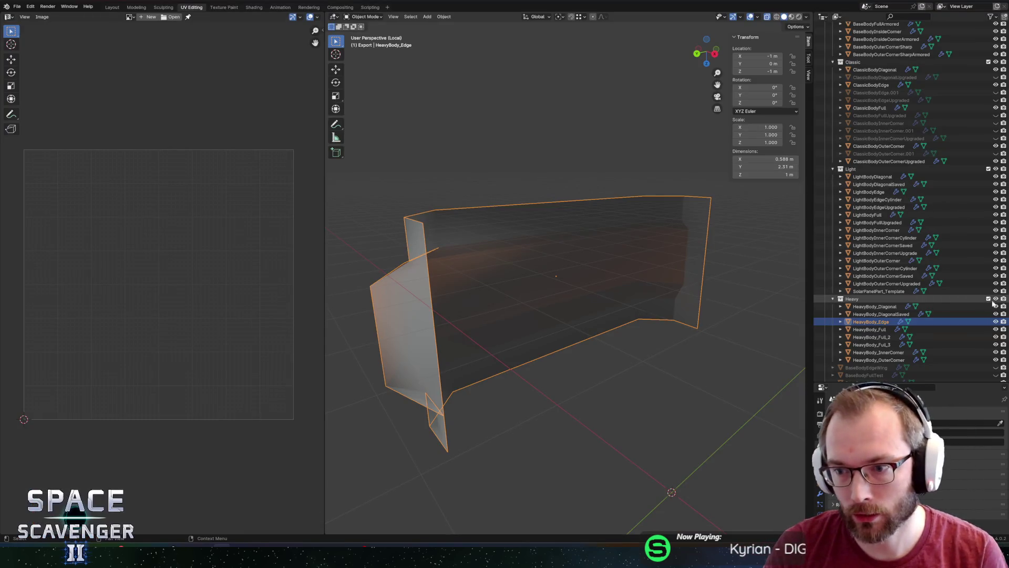
Leave isolation to see the assembled body pieces and look over LightBodyFullUpgraded
key("Tab")
key("Tab")
key("period")
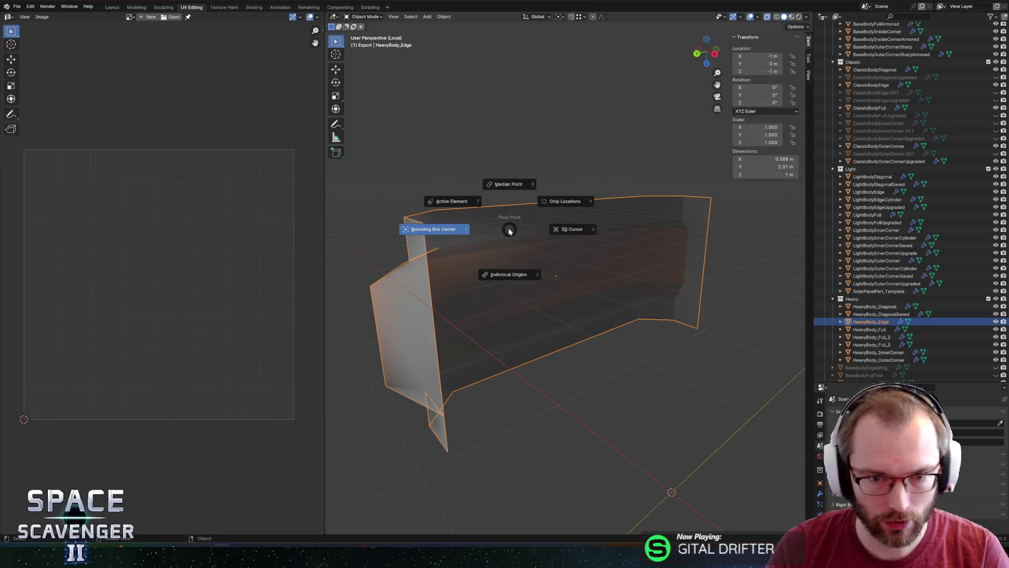
key("Escape")
key("KP_Divide")
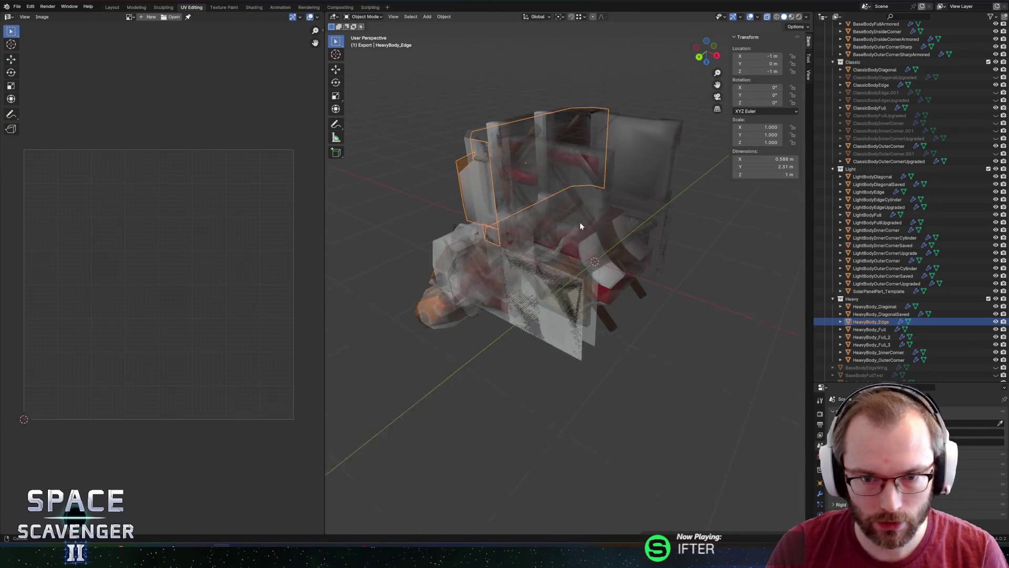
left_click_drag(579, 221, 461, 210)
scroll(465, 214, "up", 5)
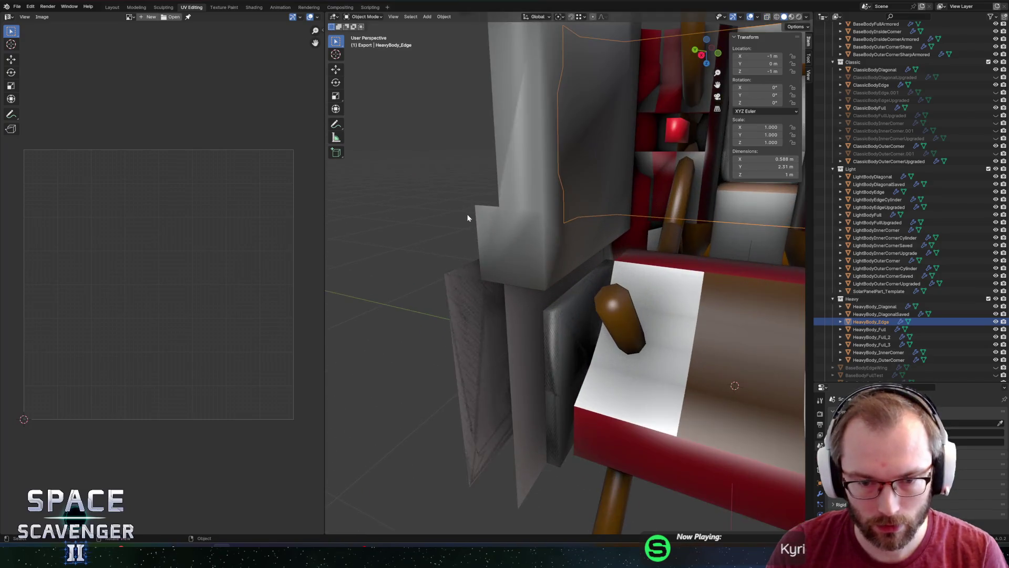
scroll(468, 218, "down", 4)
left_click(577, 315)
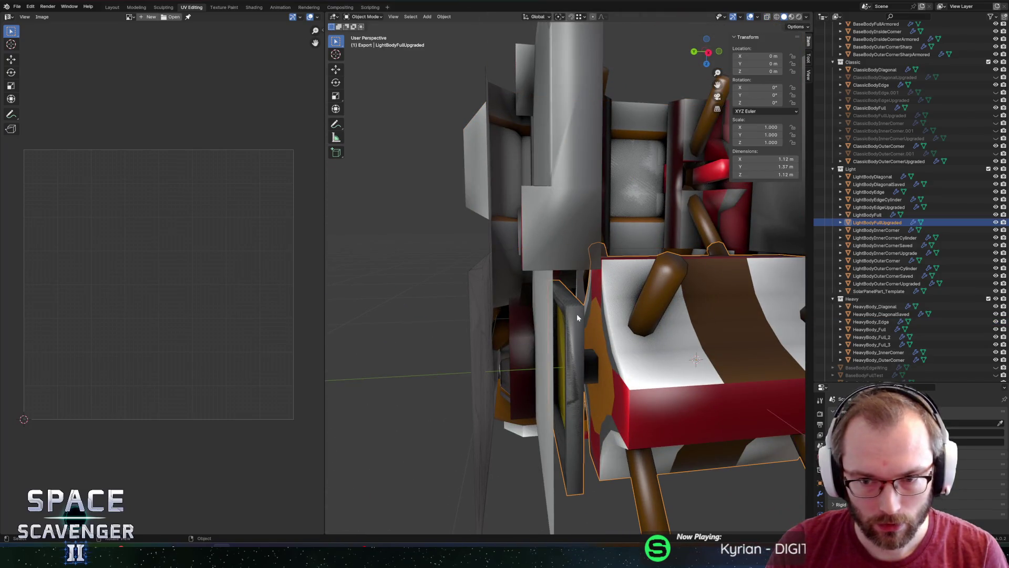
left_click_drag(576, 314, 620, 294)
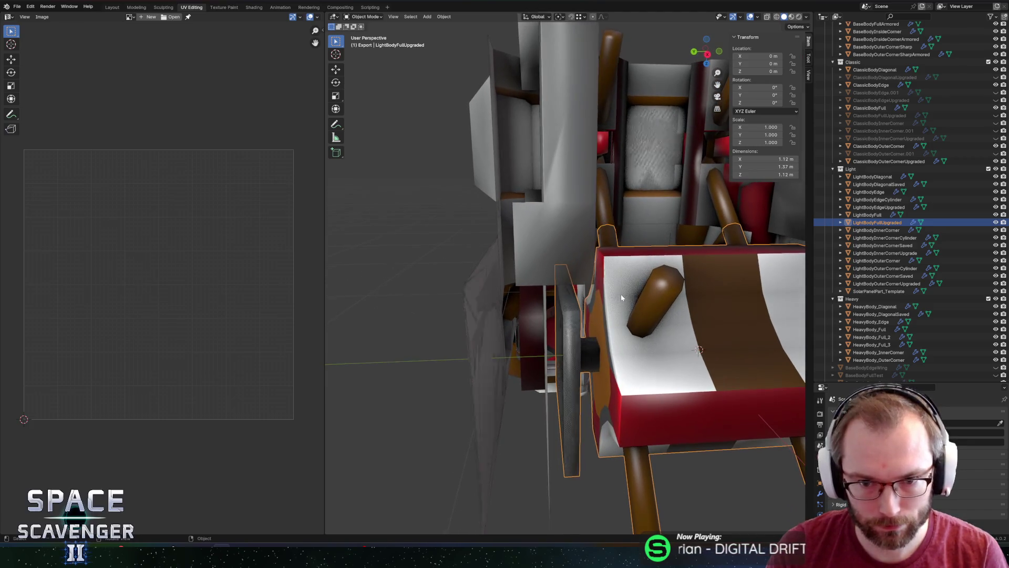
Isolate BaseBodyFullArmored and inspect it from several angles
left_click(576, 263)
key("KP_Divide")
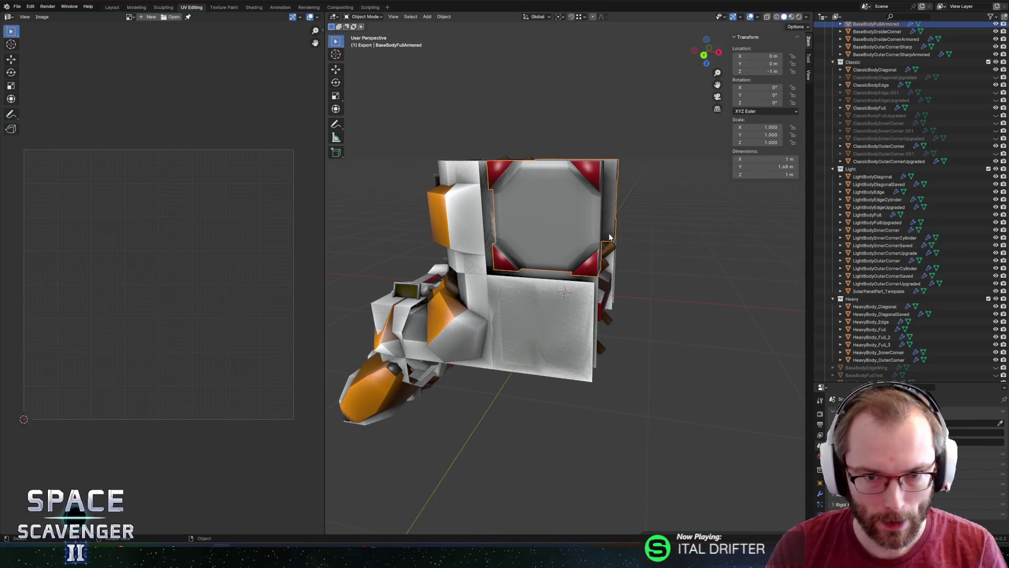
mouse_move(600, 247)
left_mouse_down()
mouse_move(625, 284)
mouse_move(676, 272)
left_mouse_up()
mouse_move(608, 303)
left_mouse_down()
mouse_move(553, 254)
mouse_move(526, 248)
left_mouse_up()
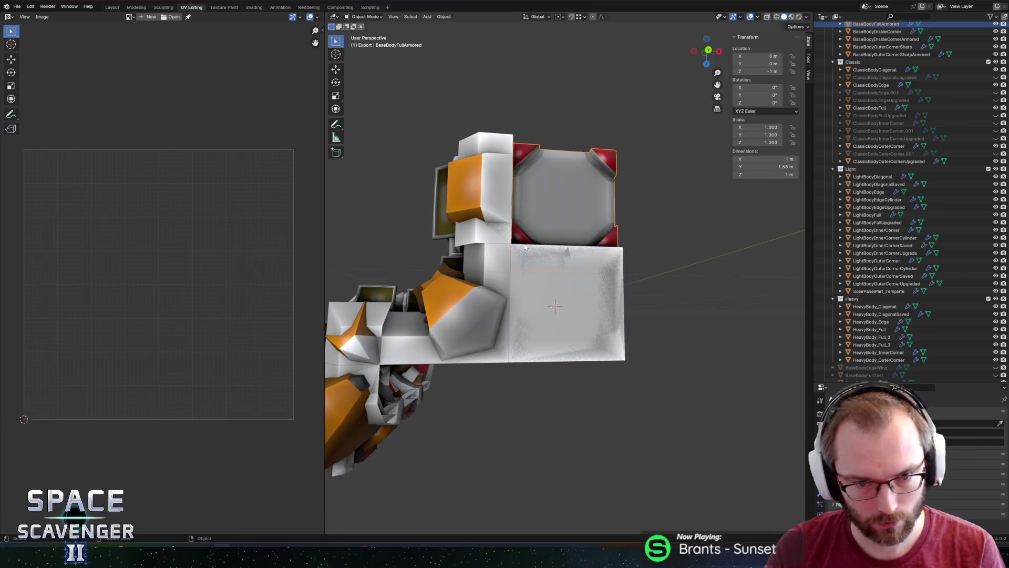
mouse_move(507, 247)
left_mouse_down()
mouse_move(489, 210)
mouse_move(551, 268)
left_mouse_up()
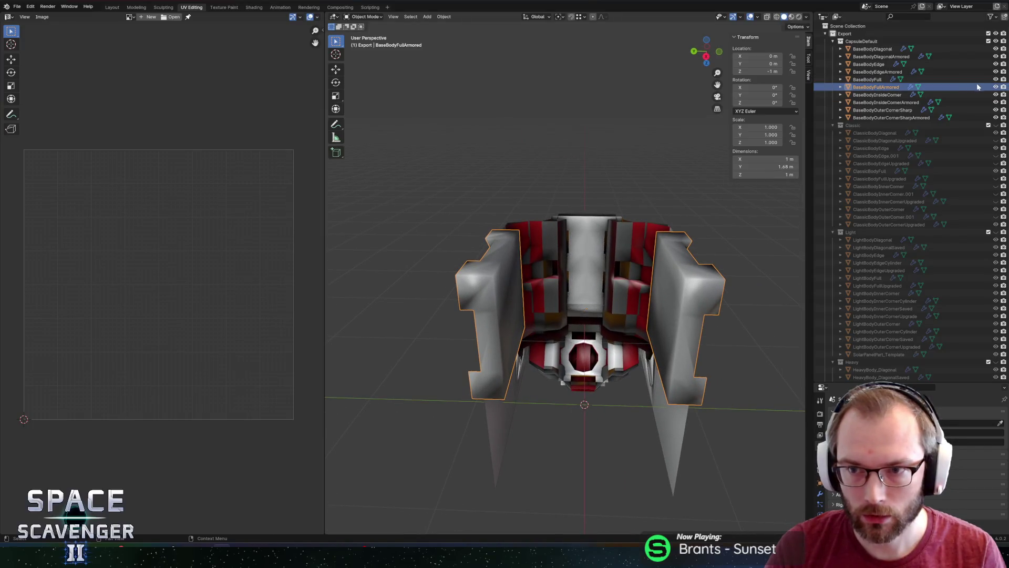
Hide BaseBodyFull, keep BaseBodyFullArmored visible and open its mesh in edit mode
left_click(996, 86)
left_click(996, 79)
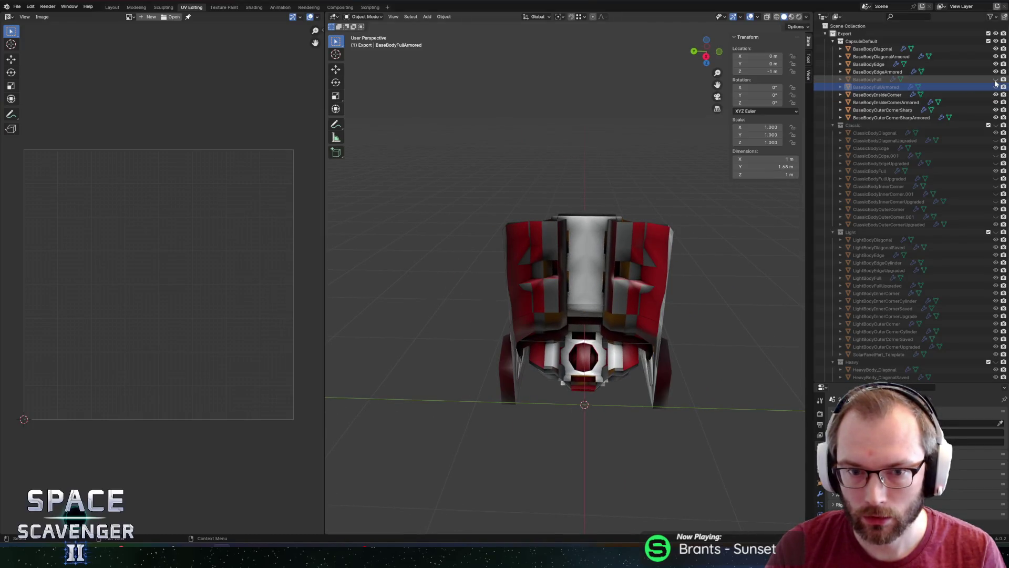
left_click(880, 80)
mouse_move(493, 214)
left_mouse_down()
mouse_move(572, 160)
mouse_move(647, 189)
left_mouse_up()
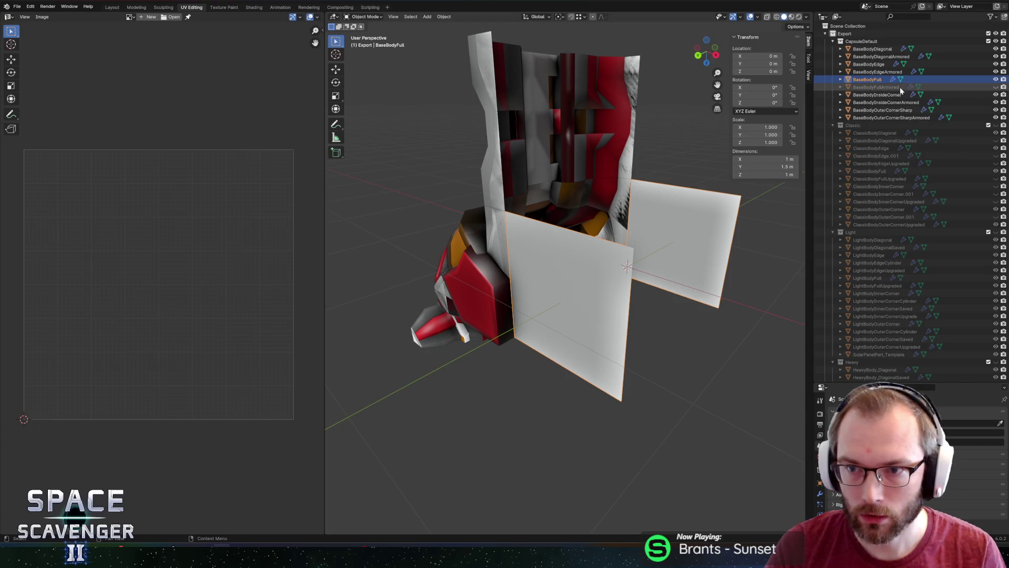
left_click(995, 79)
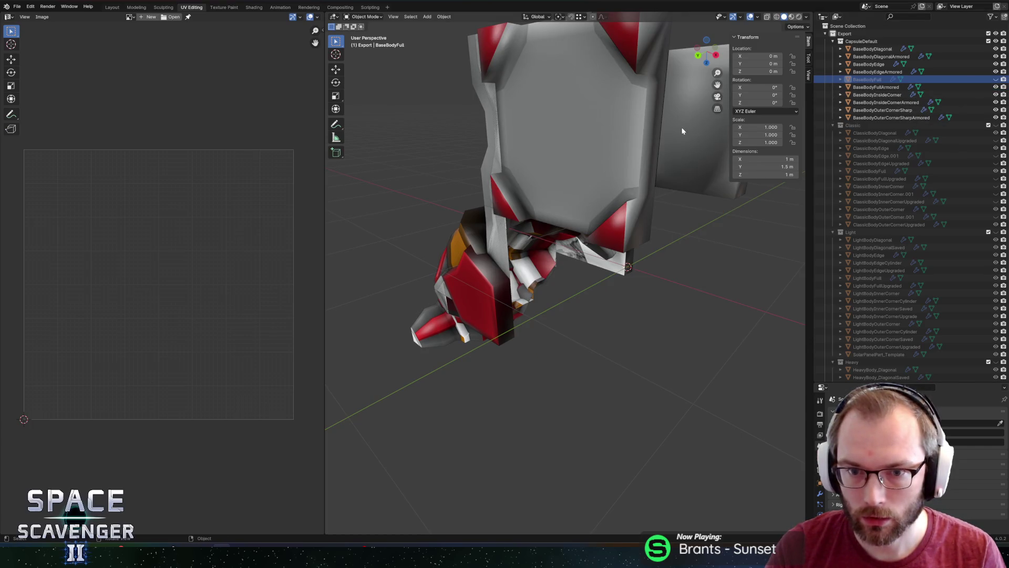
left_click(608, 136)
mouse_move(608, 135)
left_mouse_down()
mouse_move(616, 122)
mouse_move(548, 172)
mouse_move(481, 169)
mouse_move(637, 134)
mouse_move(527, 178)
mouse_move(529, 214)
mouse_move(541, 203)
left_mouse_up()
key("Tab")
Delete the side panel's corner, octagonal and triangle faces and inspect the resulting hole
left_click(492, 200)
left_click(555, 206)
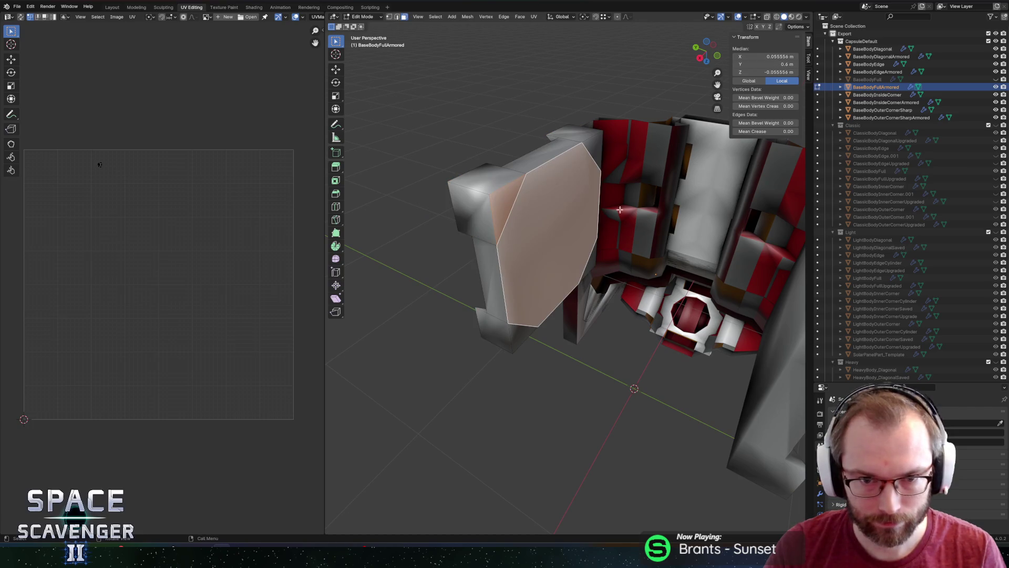
left_click(593, 149, "shift")
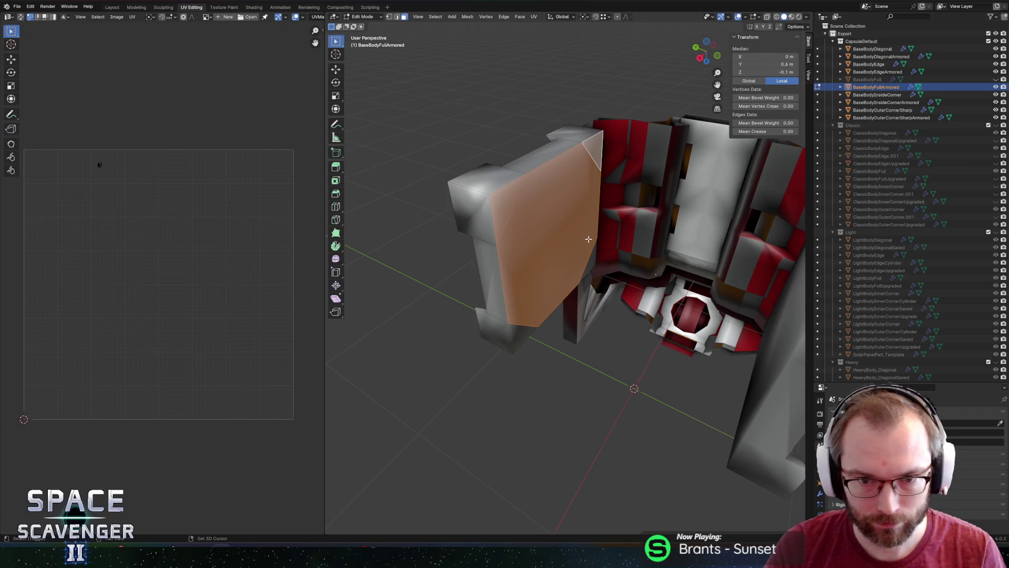
key("x")
left_click(534, 316)
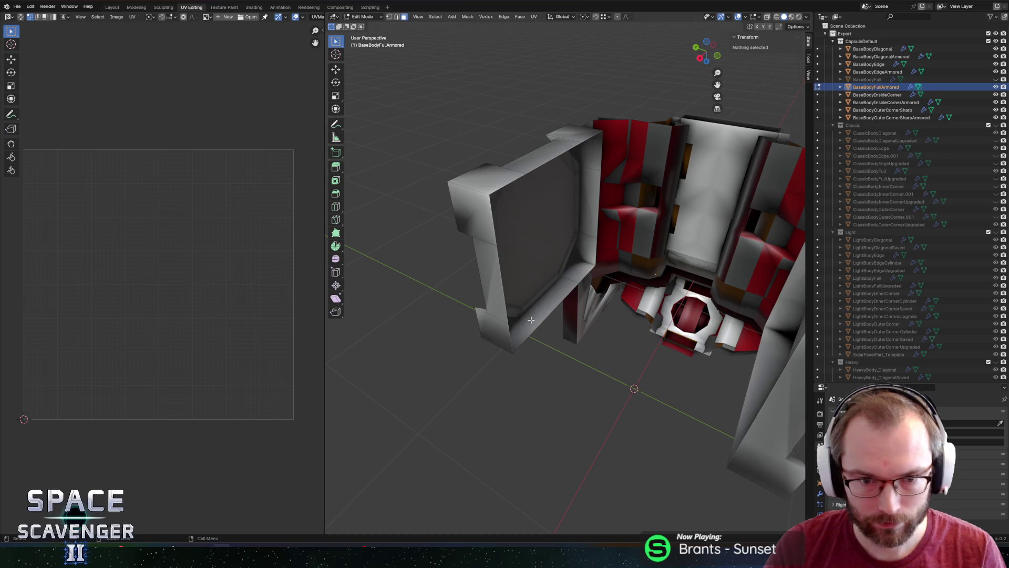
left_click_drag(582, 256, 681, 204)
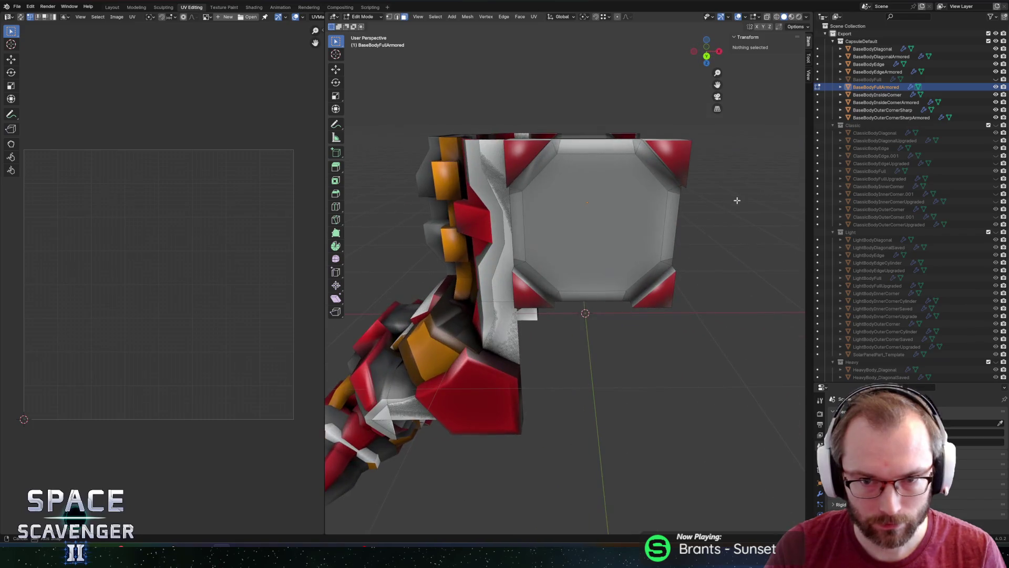
mouse_move(681, 203)
left_mouse_down()
mouse_move(612, 235)
mouse_move(683, 239)
mouse_move(599, 269)
left_mouse_up()
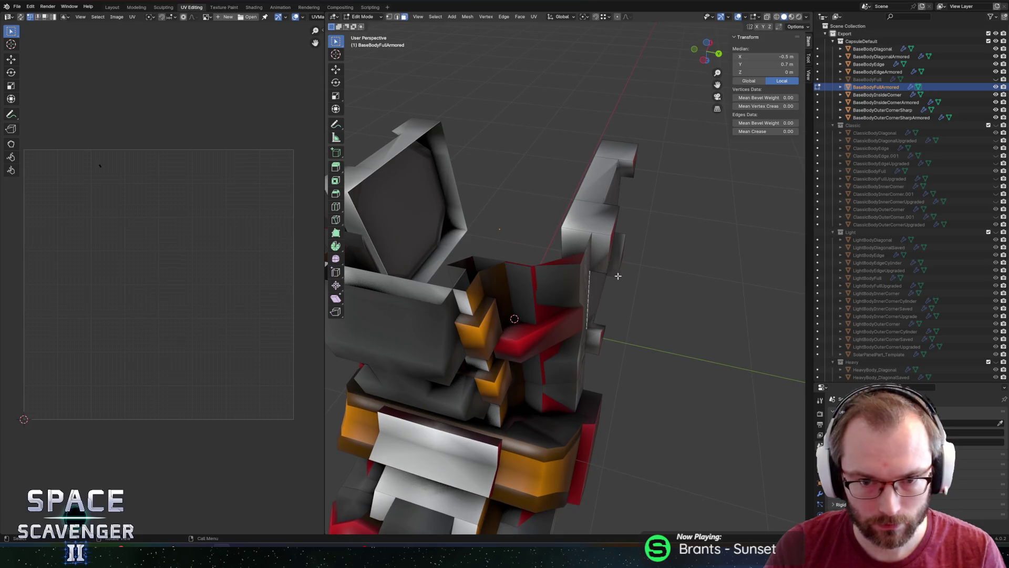
Leave Edit Mode, review BaseBodyEdge and the body pieces, cancel the FBX export and switch to Unity
key("Tab")
left_click(576, 287)
mouse_move(601, 297)
left_mouse_down()
mouse_move(645, 285)
mouse_move(609, 278)
mouse_move(599, 287)
mouse_move(524, 248)
left_mouse_up()
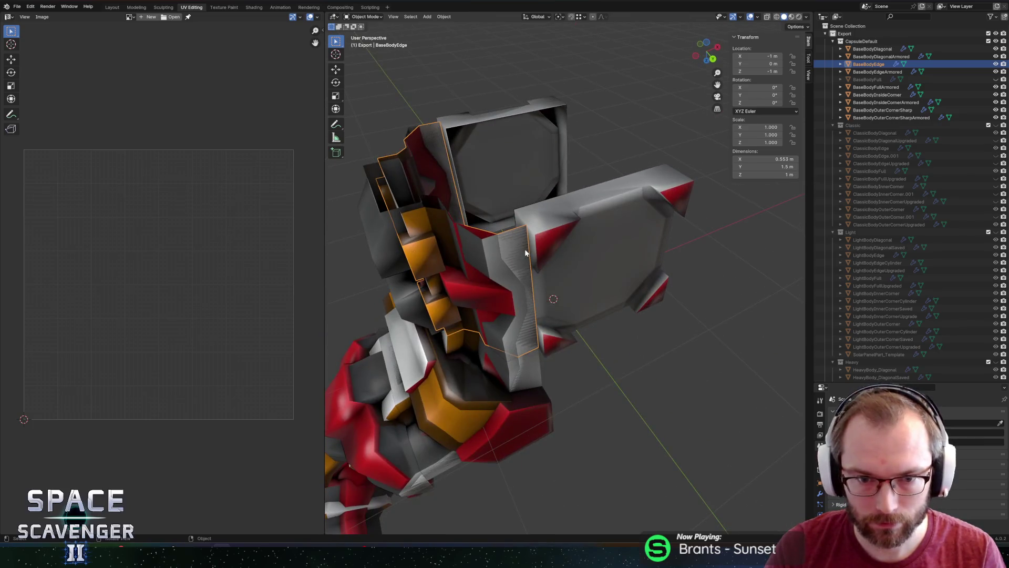
key("ctrl+e")
left_click(756, 482)
key("alt+Tab")
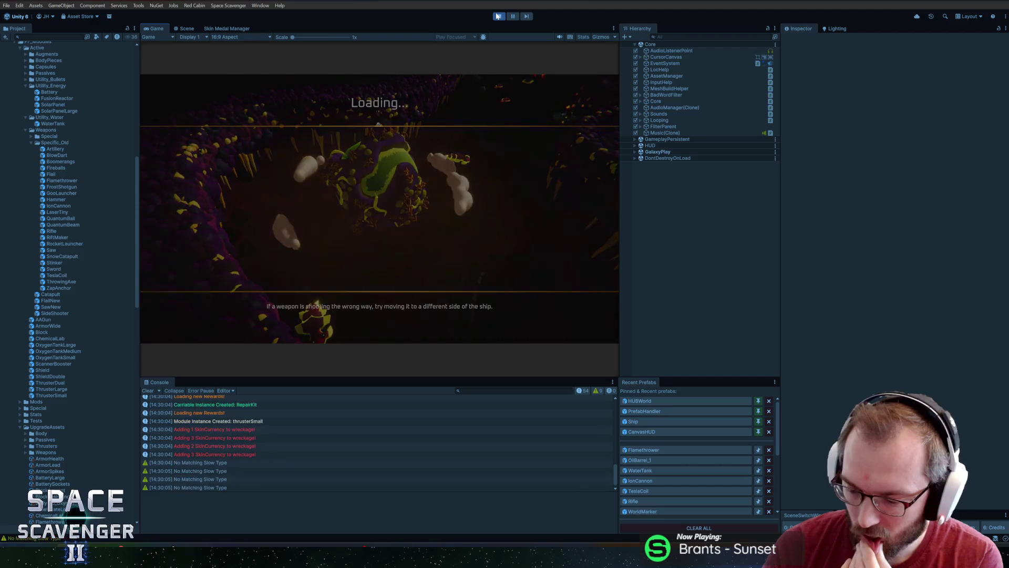
Spawn a bodyStandard piece from the debug console, maximize the Game view and bring up the build grid
key("grave")
type("spawn bod")
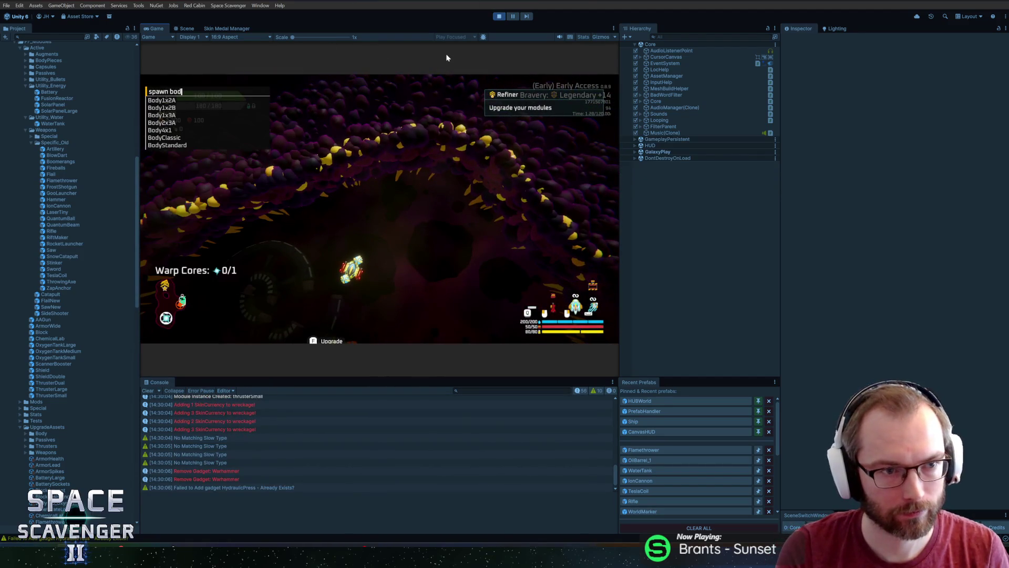
type("yst")
key("Tab")
key("Return")
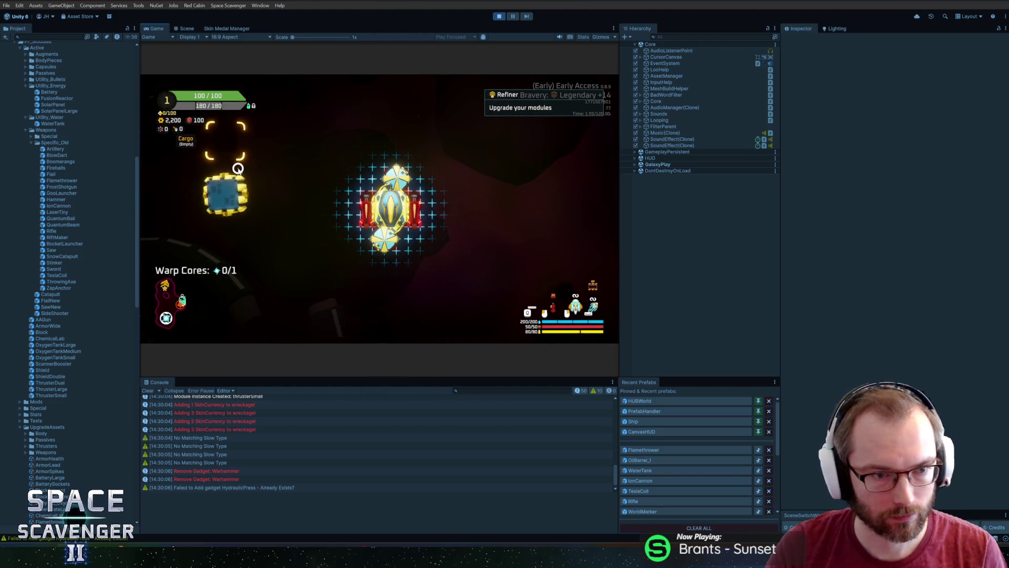
double_click(165, 28)
key("f")
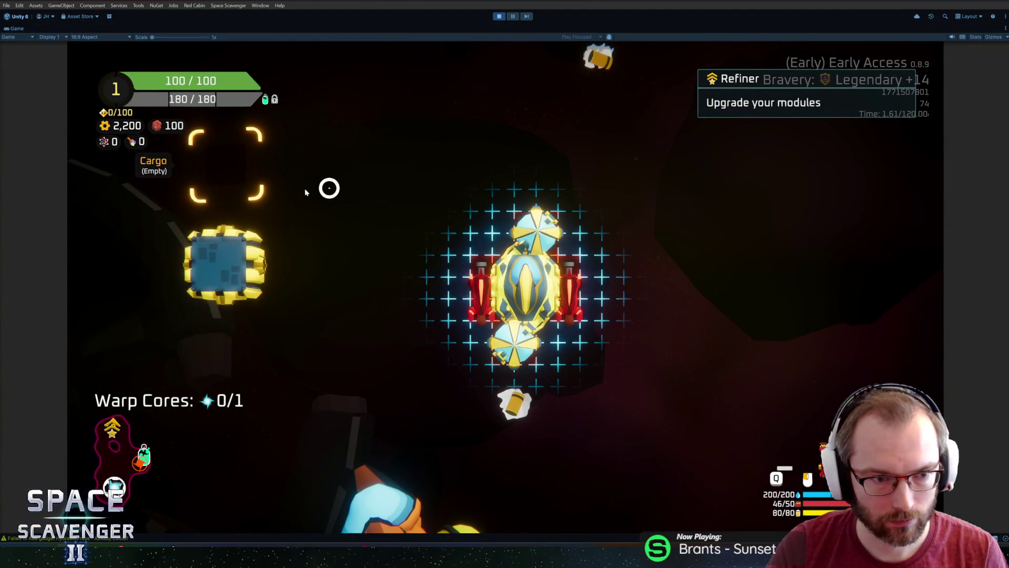
Attach the blue body module to the ship's bottom and water tanks to its left and right sides, then resume flying
left_click(224, 262)
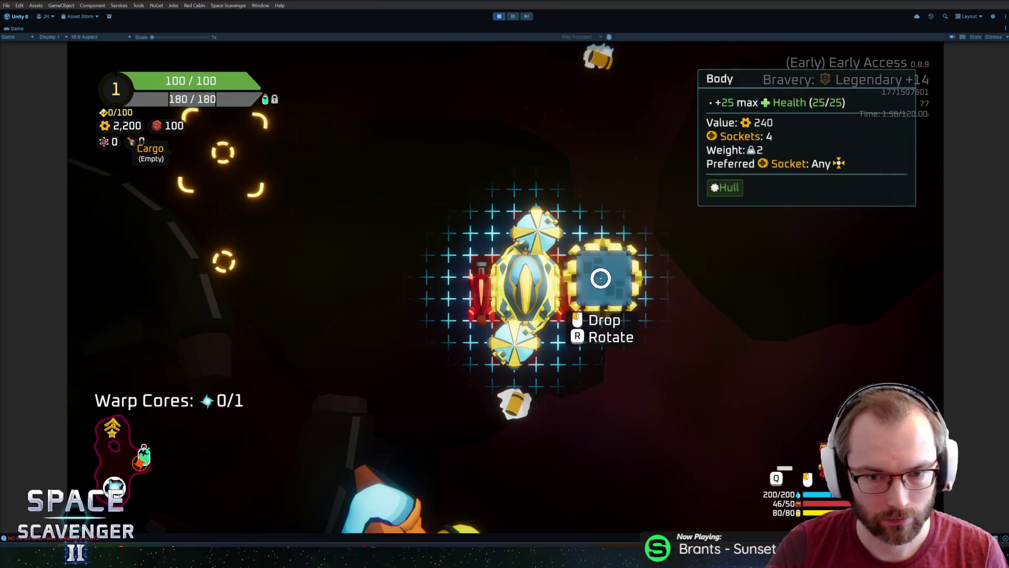
left_click(229, 264)
left_click_drag(514, 356, 302, 347)
left_click(240, 306)
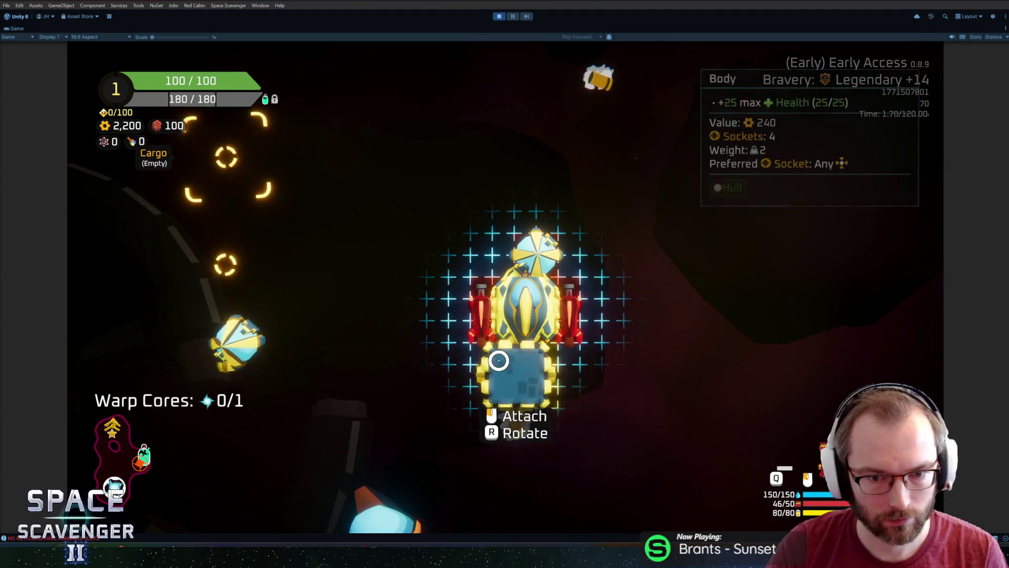
left_click(504, 359)
left_click(237, 250)
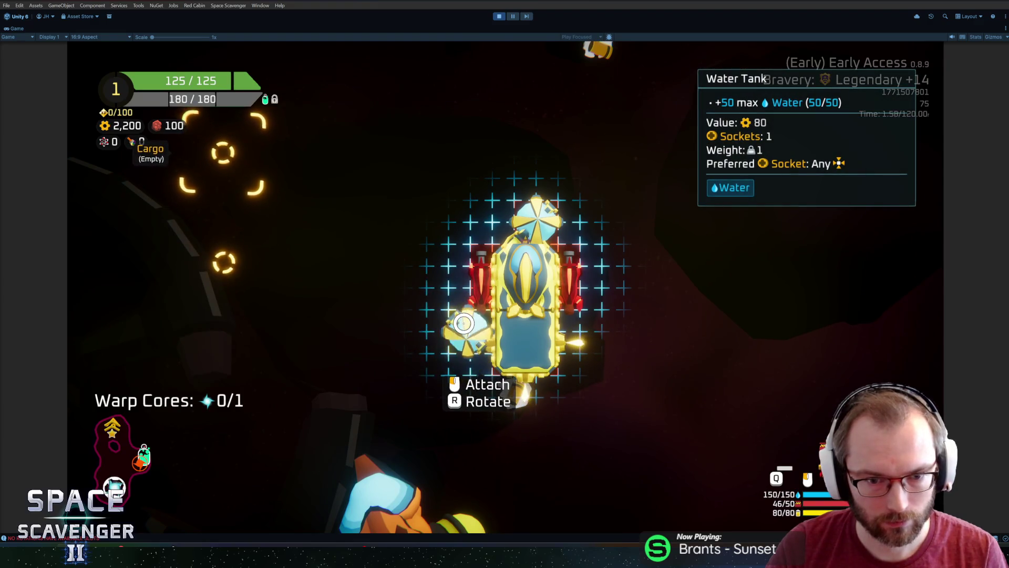
left_click(465, 323)
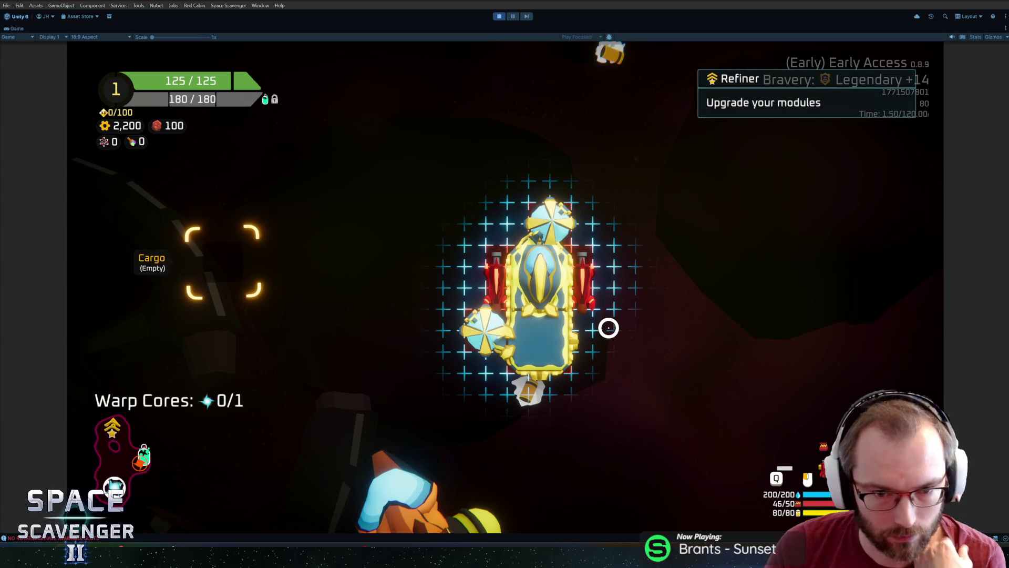
mouse_move(483, 330)
left_click(493, 337)
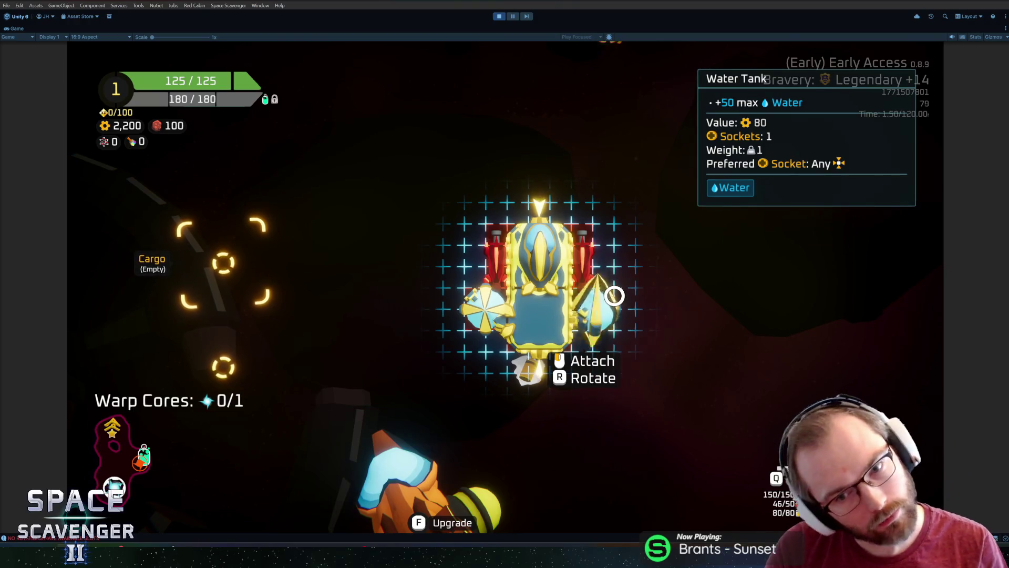
left_click(613, 293)
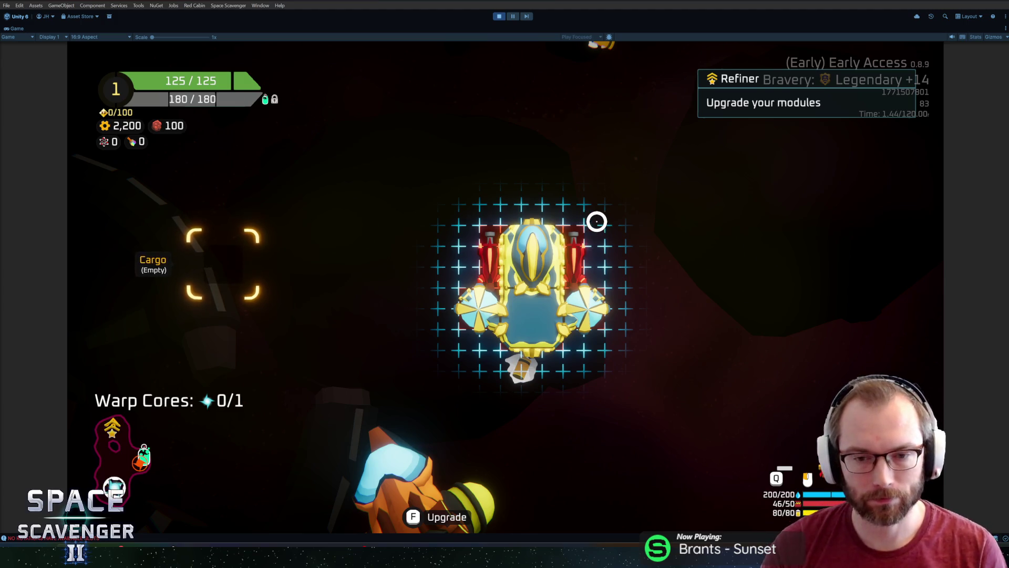
key("Escape")
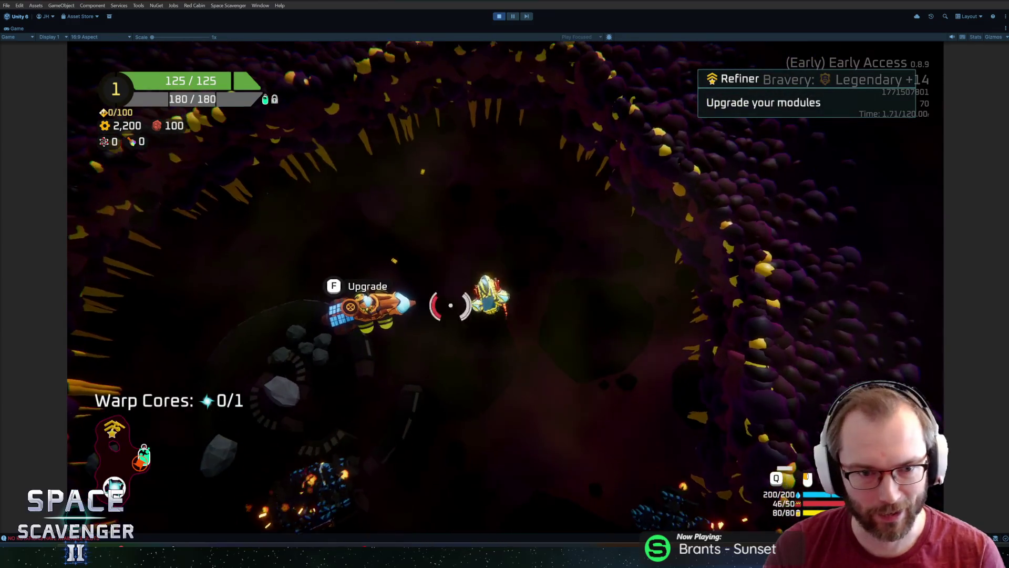
Fly through the cave shooting enemies, attach a collected body part underneath, then pause the game
left_click_drag(529, 238, 318, 249)
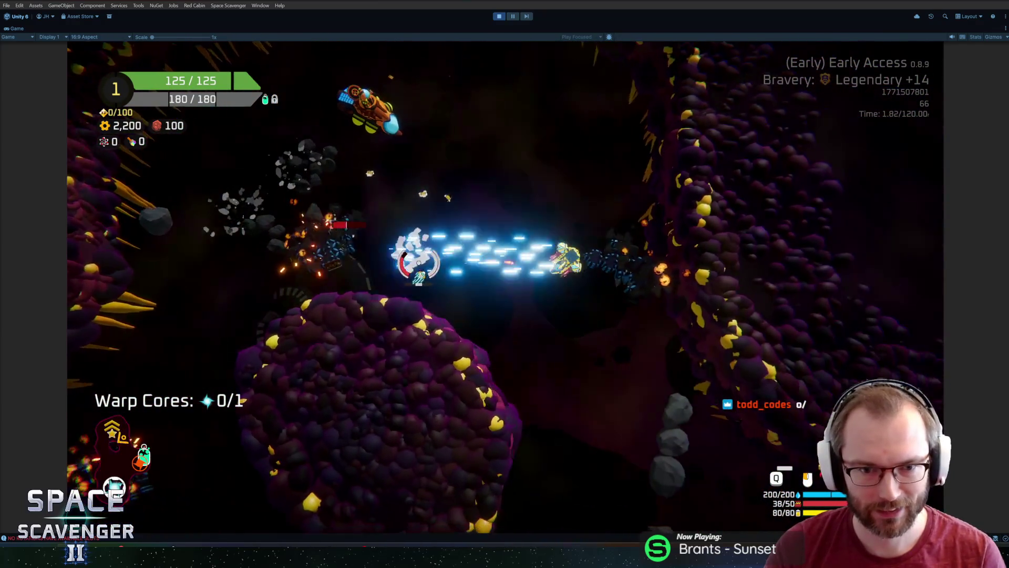
mouse_move(318, 249)
left_mouse_down()
mouse_move(560, 200)
mouse_move(601, 310)
mouse_move(662, 334)
mouse_move(558, 415)
mouse_move(394, 414)
mouse_move(461, 208)
left_mouse_up()
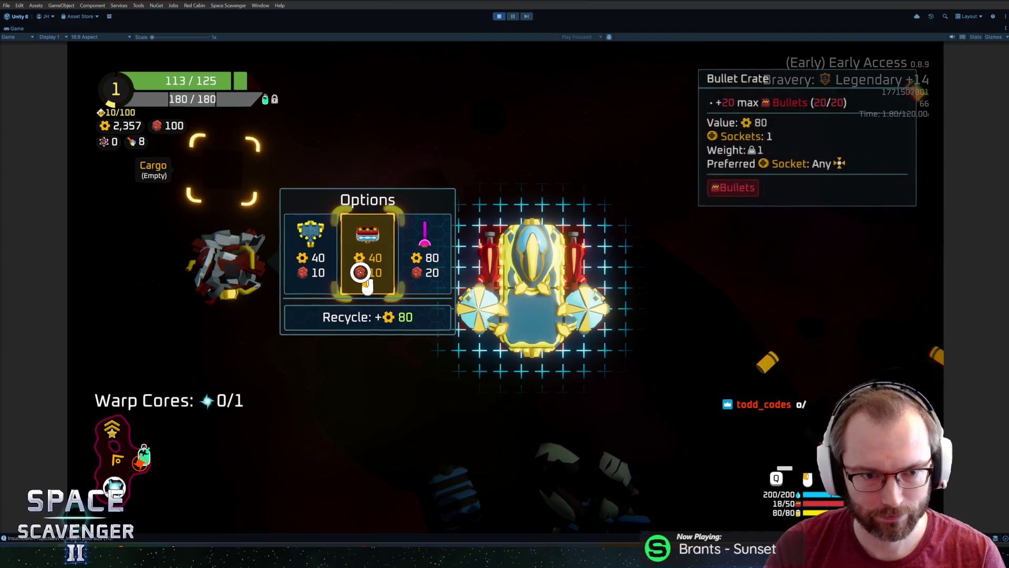
left_click_drag(210, 314, 507, 395)
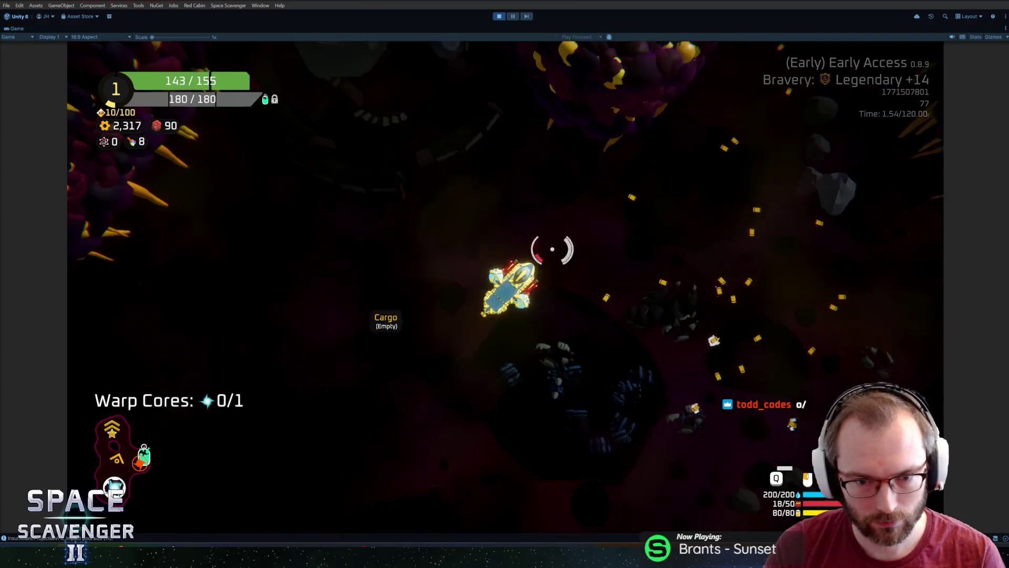
mouse_move(628, 384)
left_mouse_down()
mouse_move(454, 162)
mouse_move(676, 220)
left_mouse_up()
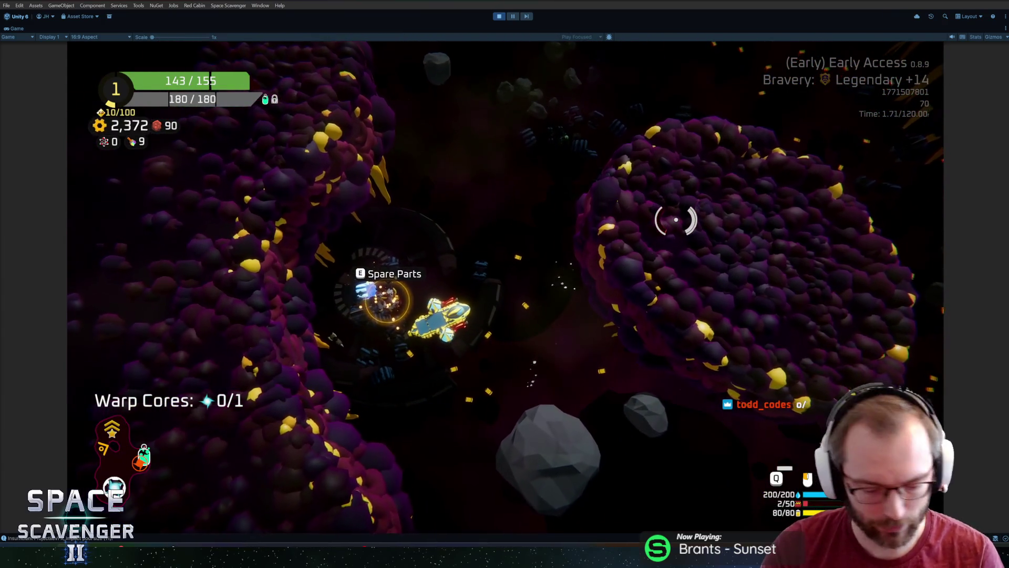
key("Tab")
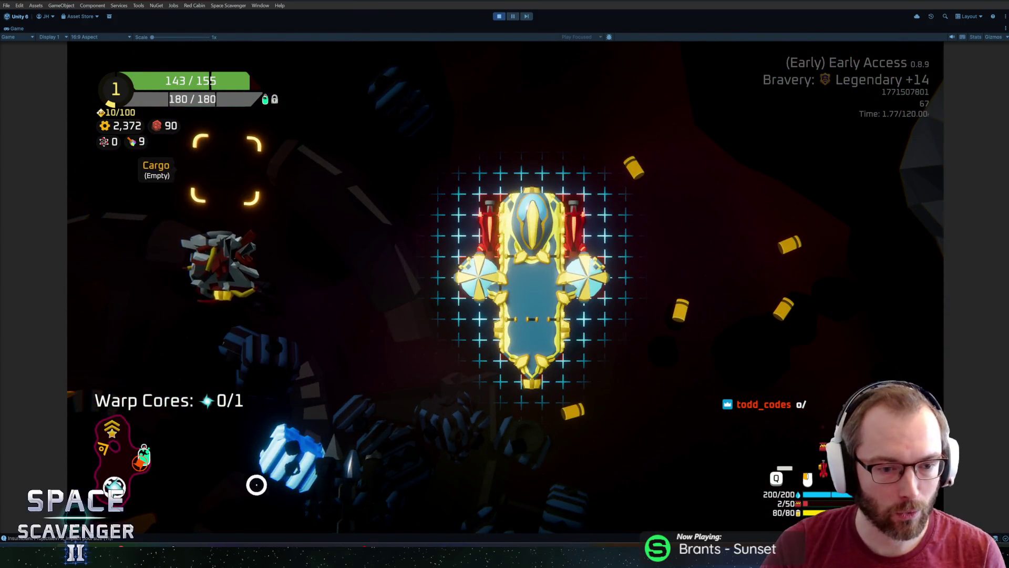
key("Tab")
key("Tab")
key("Tab")
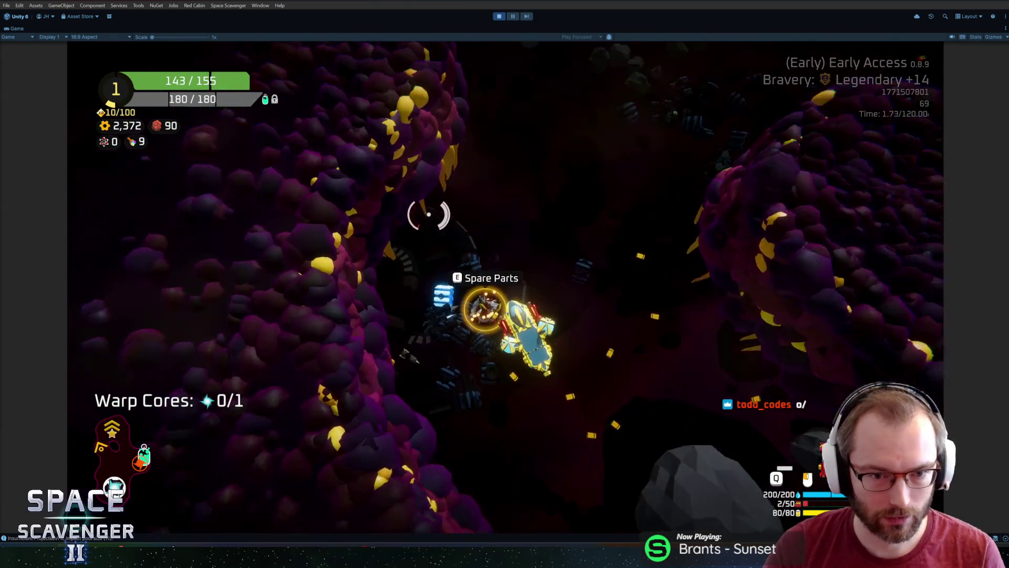
left_click(514, 17)
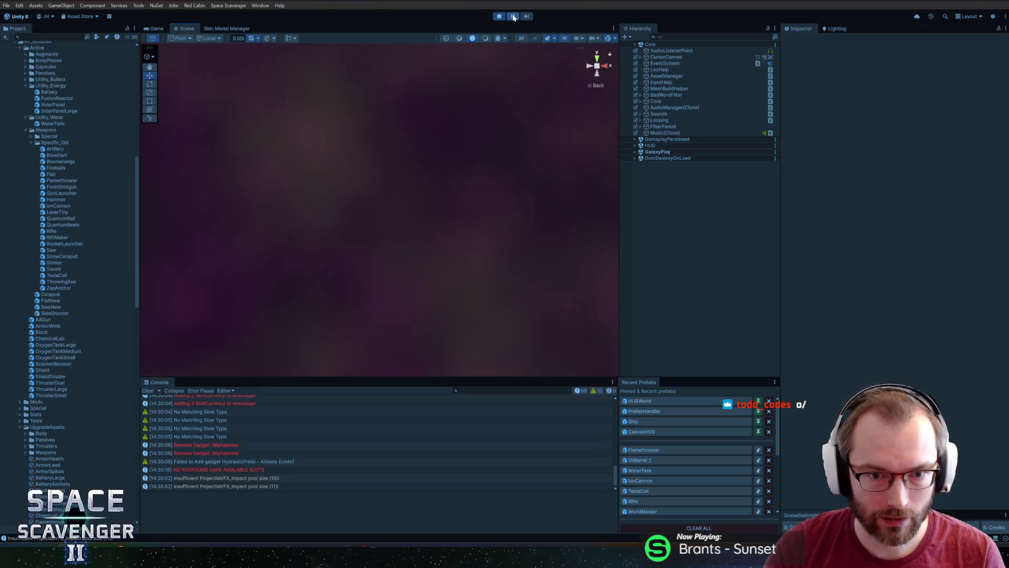
In the Scene view, pick the blue module's SolidMesh from the overlapping-object list to show it in the Inspector
left_click(513, 16)
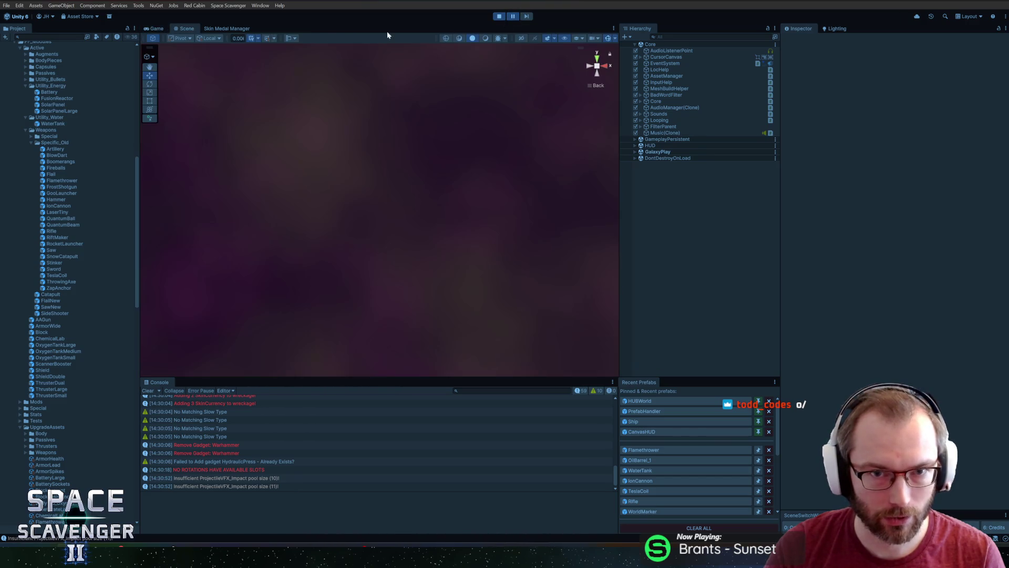
key("f")
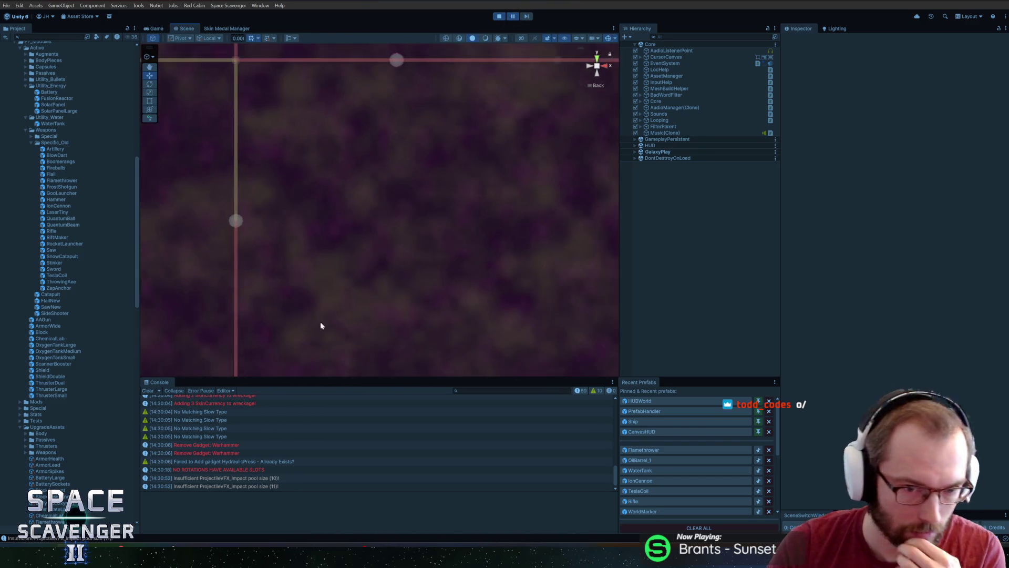
scroll(395, 193, "down", 5)
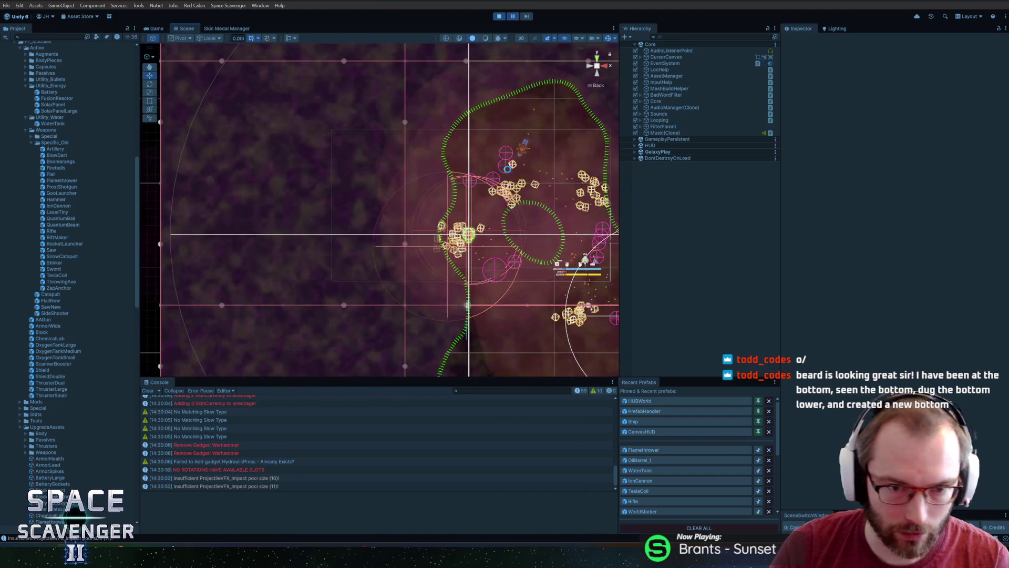
left_click(457, 237)
scroll(306, 215, "up", 5)
scroll(306, 215, "down", 3)
scroll(326, 206, "up", 2)
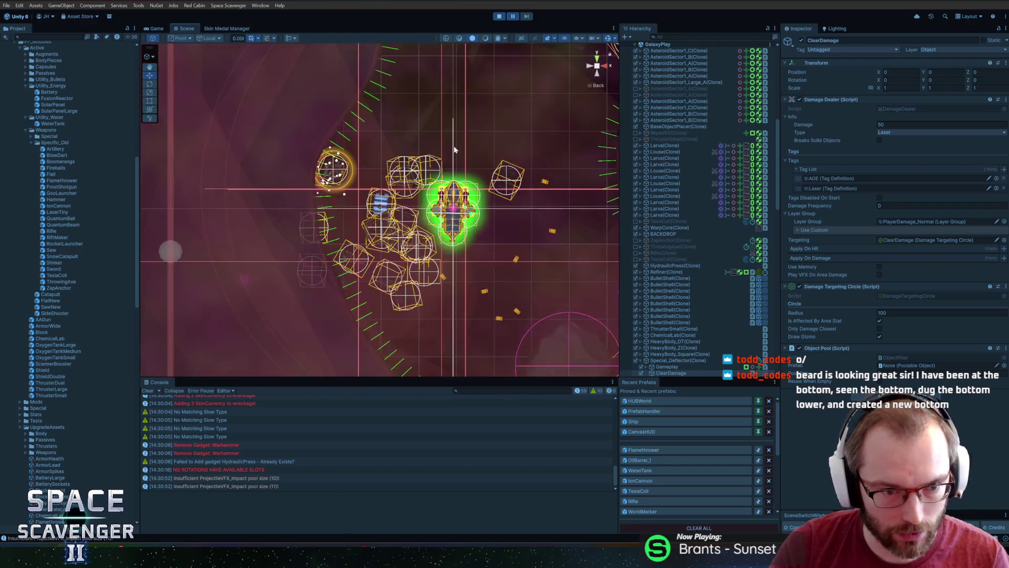
scroll(378, 201, "up", 2)
scroll(396, 198, "up", 2)
scroll(394, 198, "up", 2)
scroll(386, 194, "up", 2)
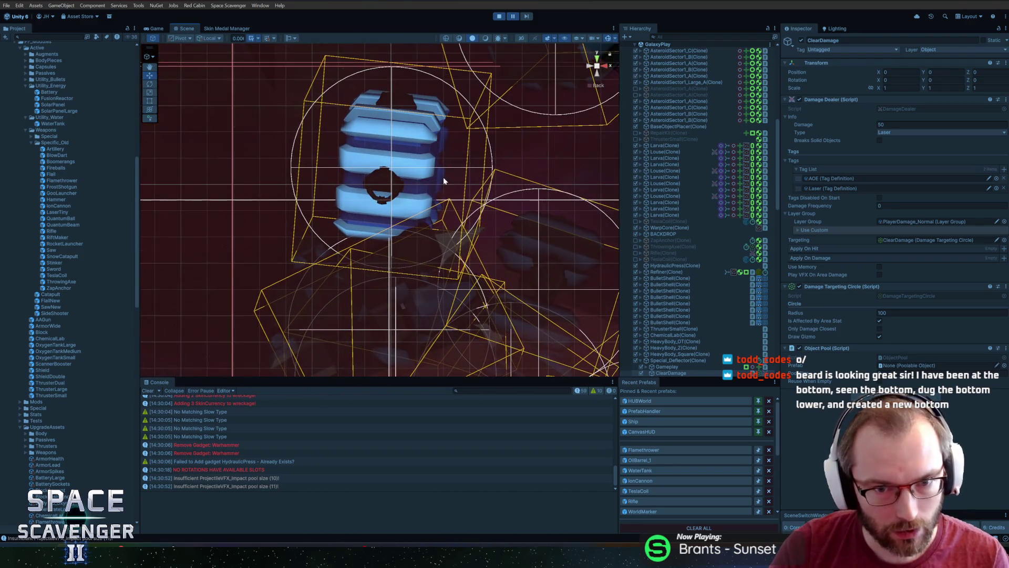
scroll(400, 243, "up", 2)
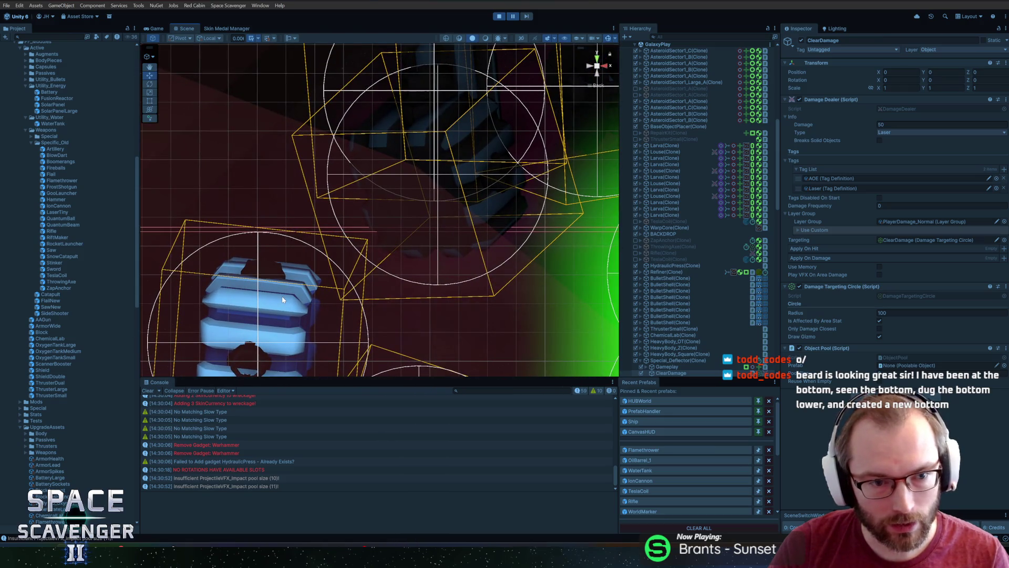
right_click(281, 301)
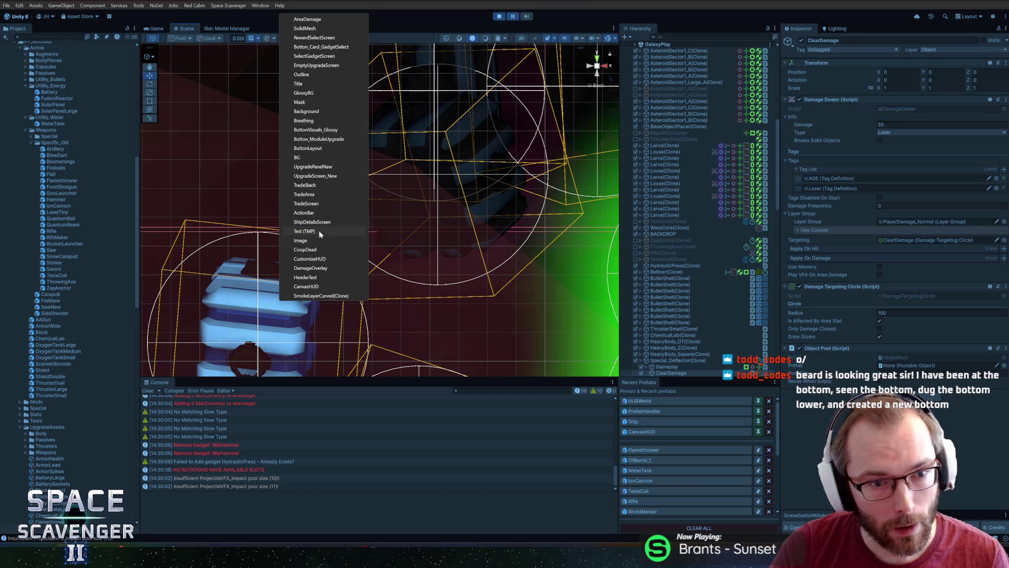
left_click(317, 29)
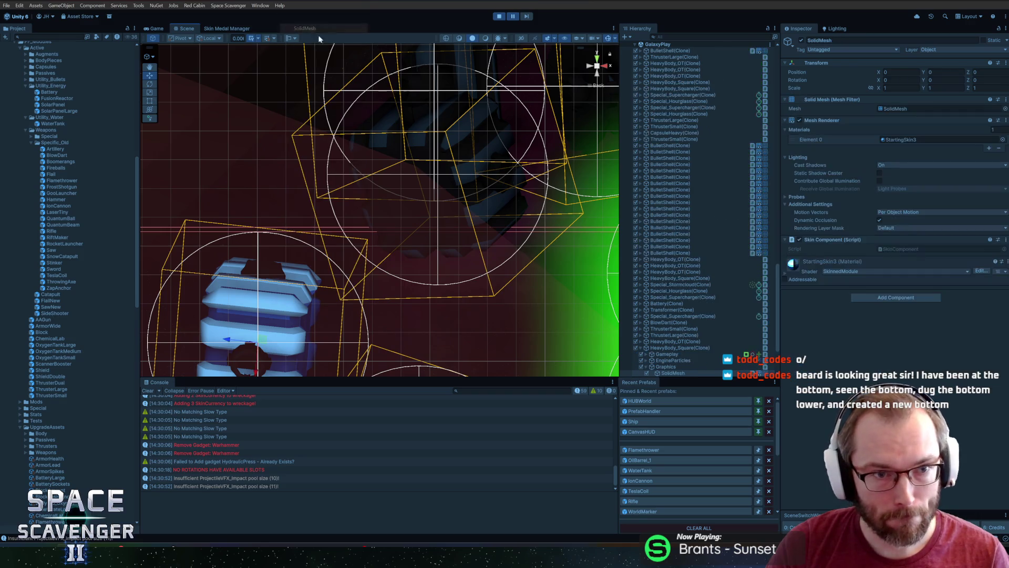
Frame SolidMesh and swap its Element 0 material to StartingSkin3Broken, then select an object under Graphics
key("f")
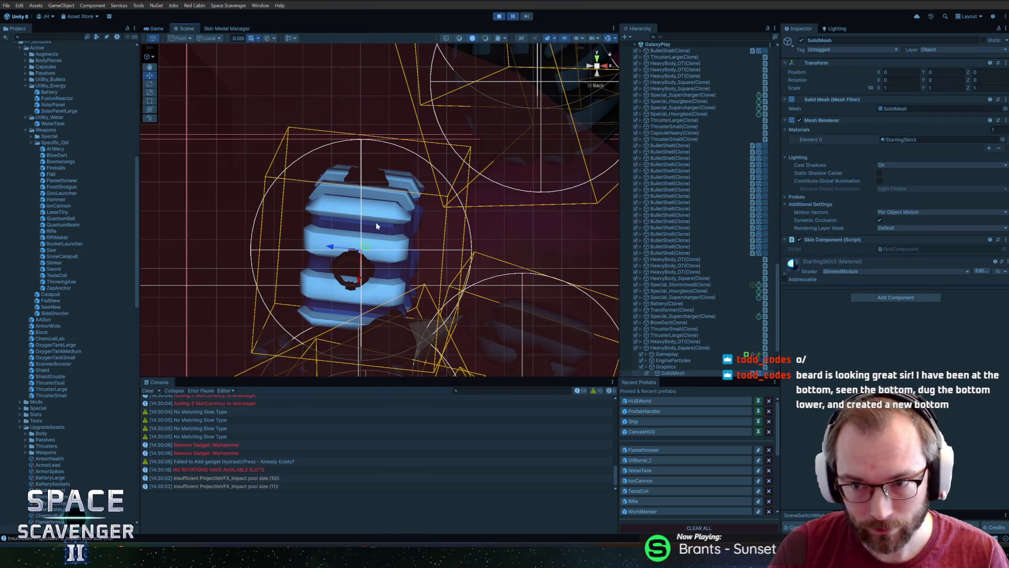
left_click(1001, 140)
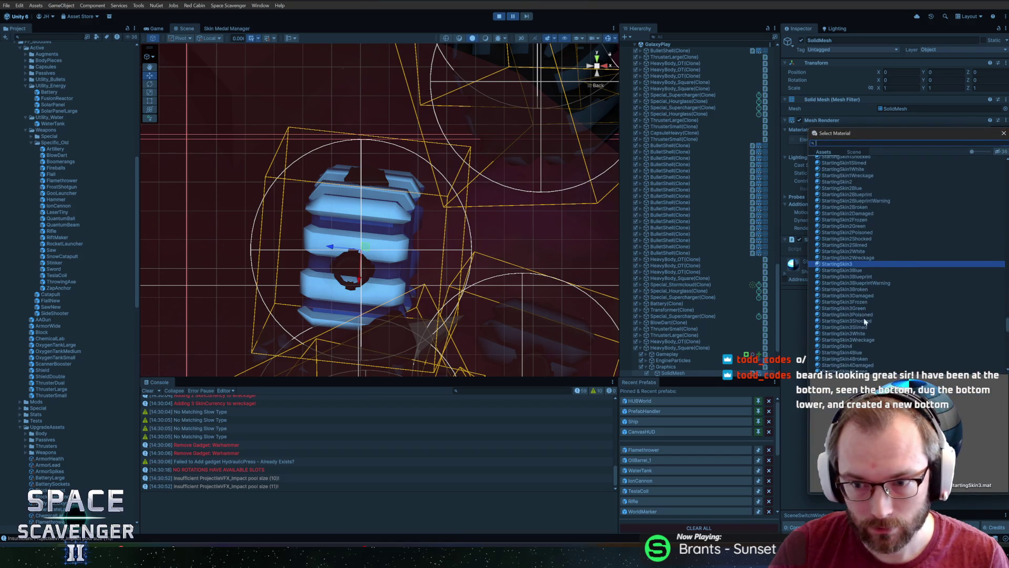
left_click(861, 289)
double_click(863, 291)
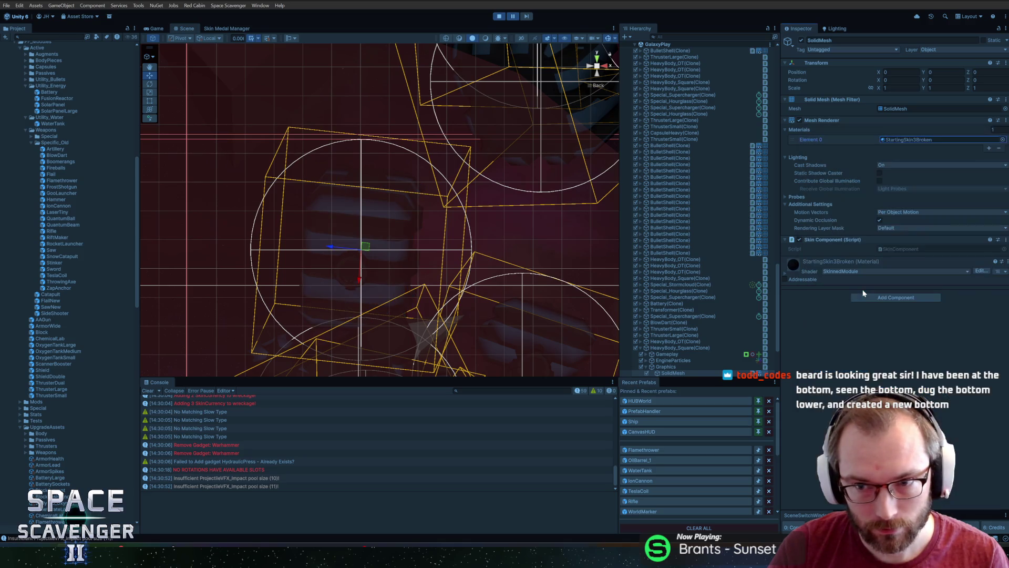
scroll(685, 367, "down", 3)
scroll(668, 302, "down", 2)
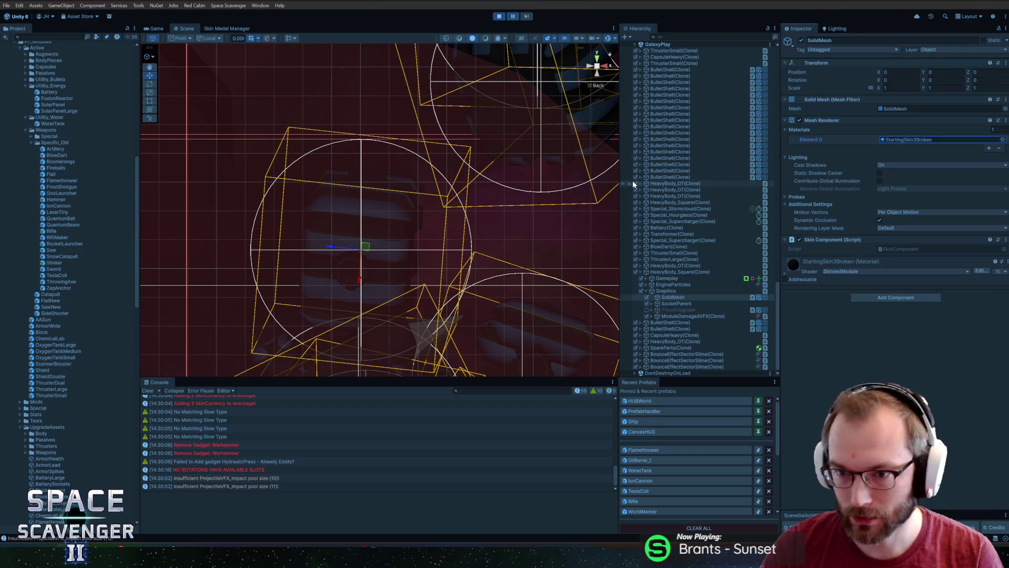
left_click(685, 296)
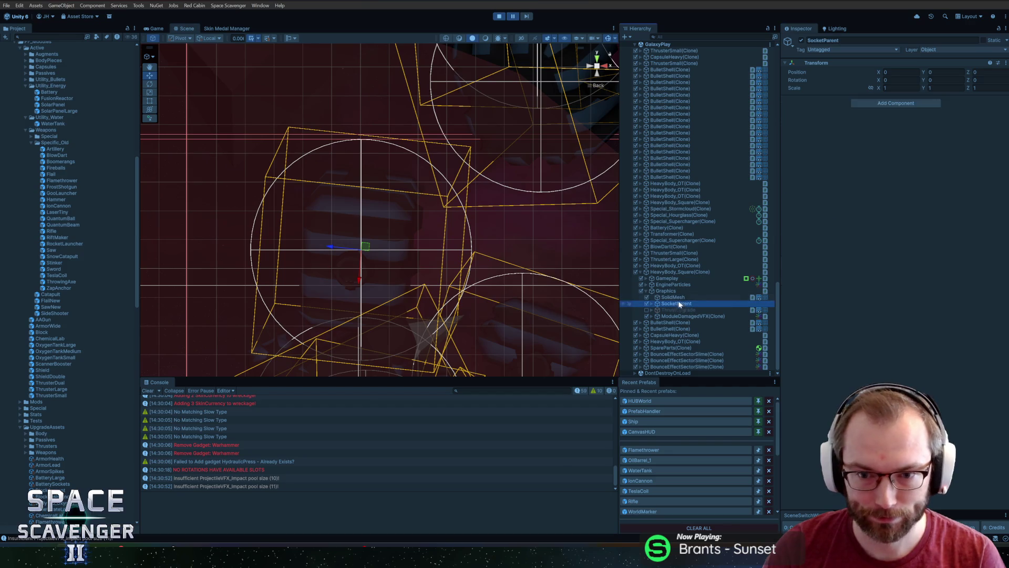
Frame the selected SolidMesh in the scene and return to the running Game view
key("f")
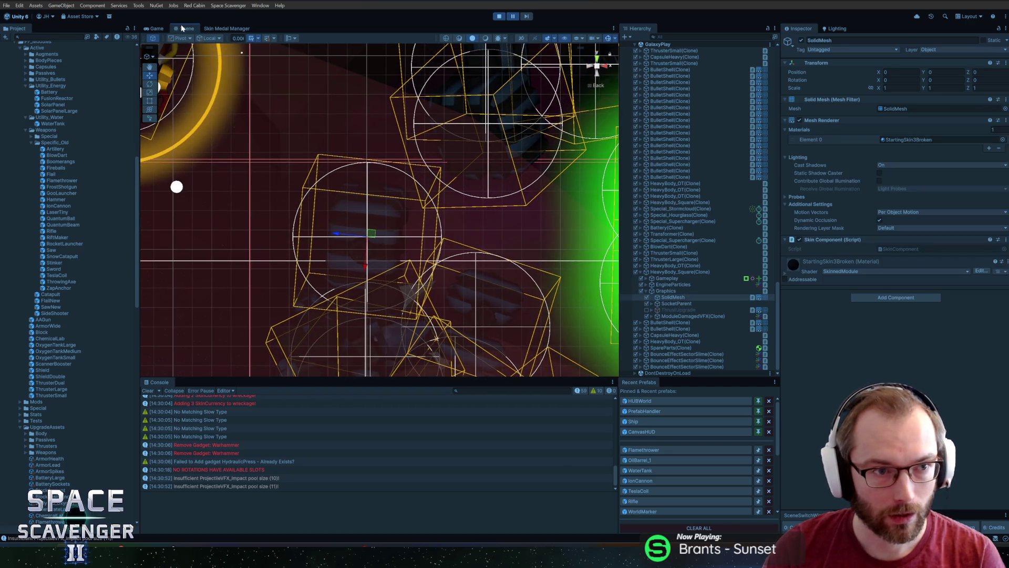
left_click(665, 298)
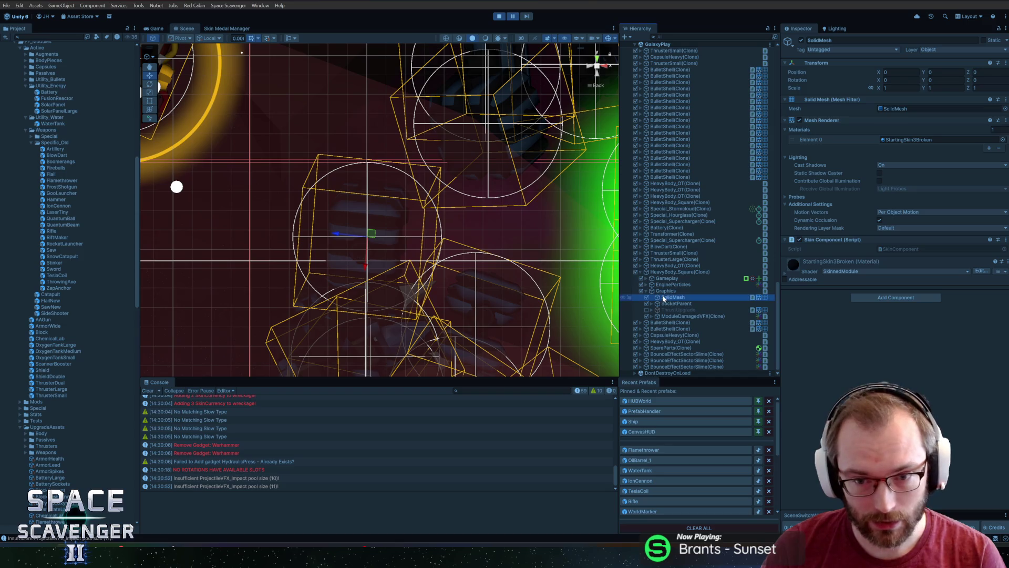
left_click(161, 29)
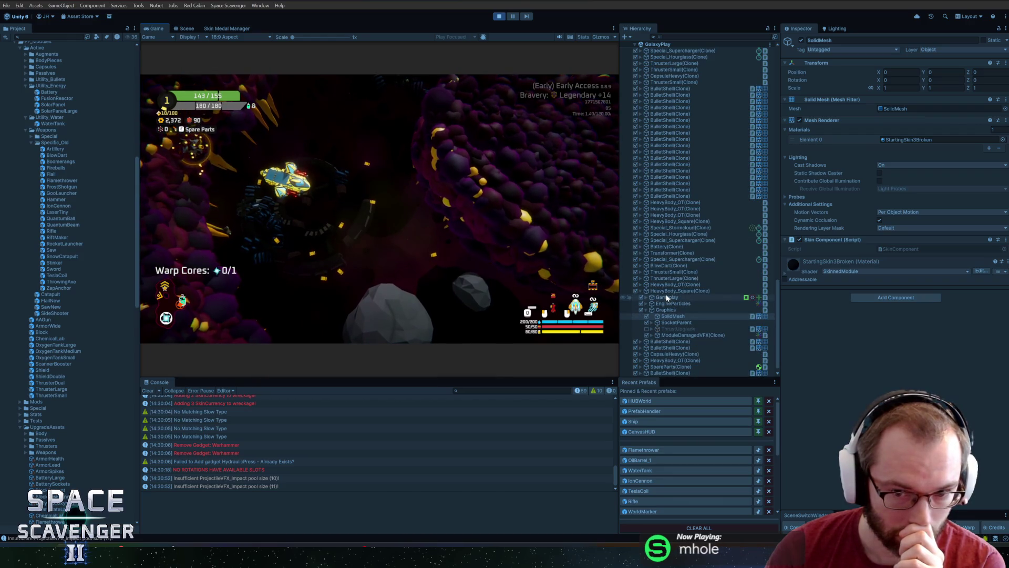
Inspect HeavyBody_Square(Clone)'s Module component, then stop play mode
left_click(667, 291)
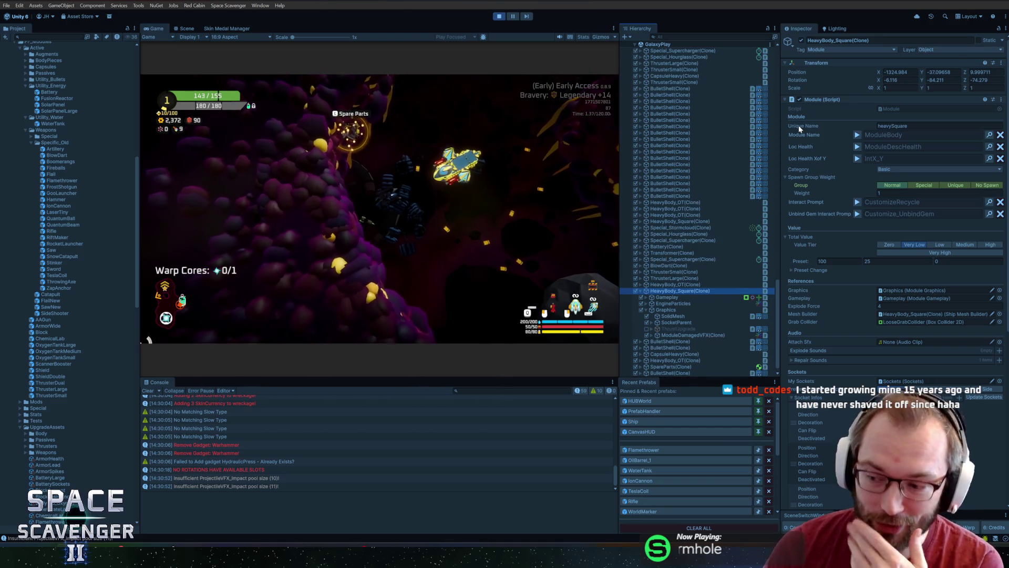
left_click(498, 16)
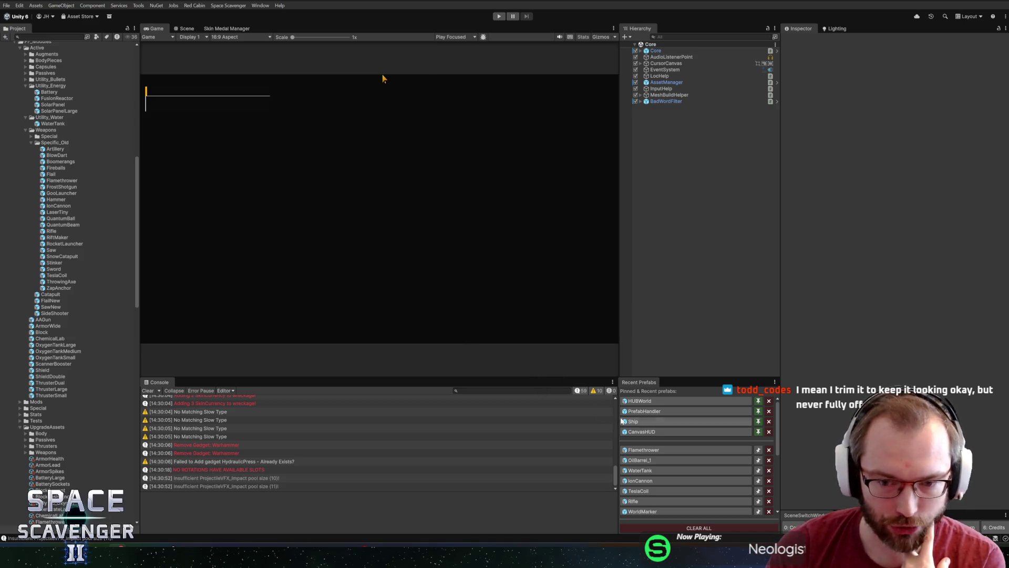
left_click(633, 448)
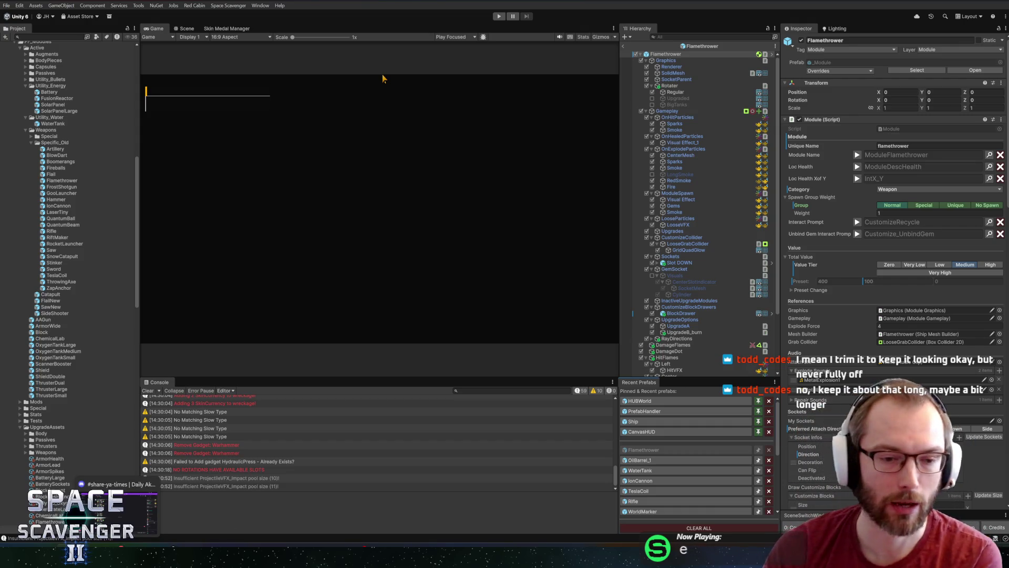
left_click(630, 47)
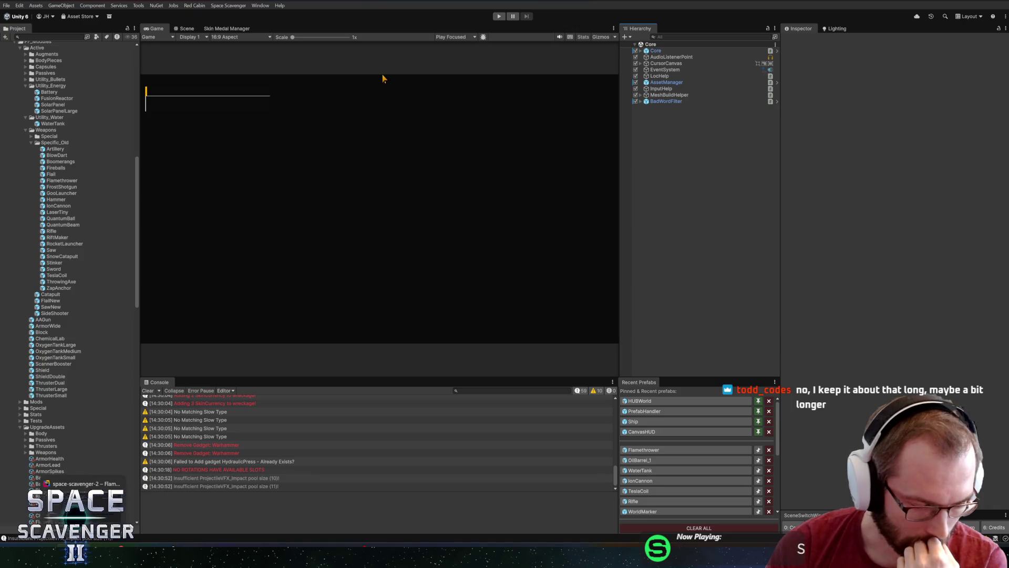
left_click(80, 483)
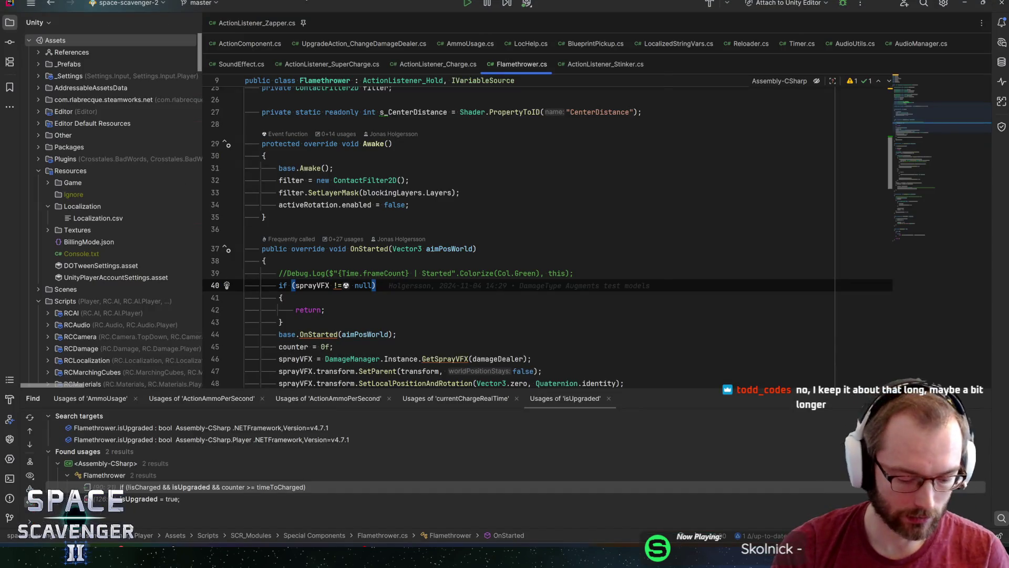
Open Wreckage.cs by class search and jump to where explodeDuration is used
key("ctrl+n")
type("wreckage")
key("Return")
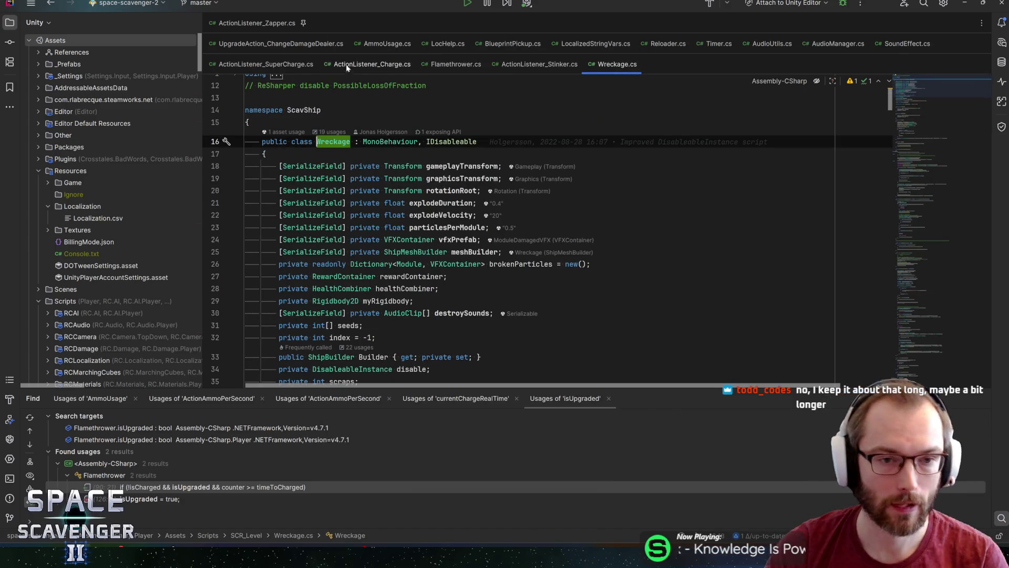
left_click(286, 166)
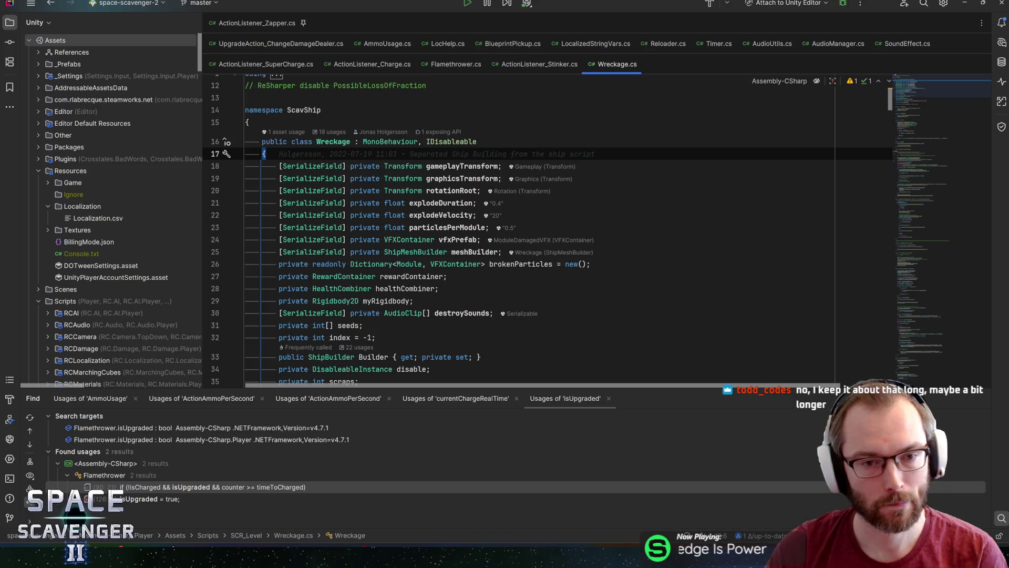
key("ctrl+f")
type("explode")
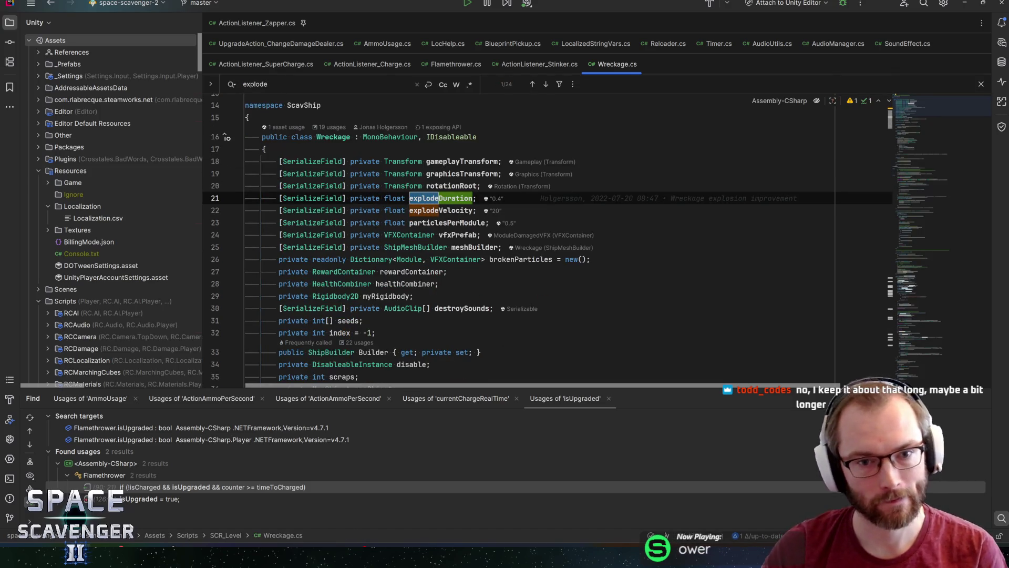
double_click(431, 197)
key("ctrl+f")
key("Return")
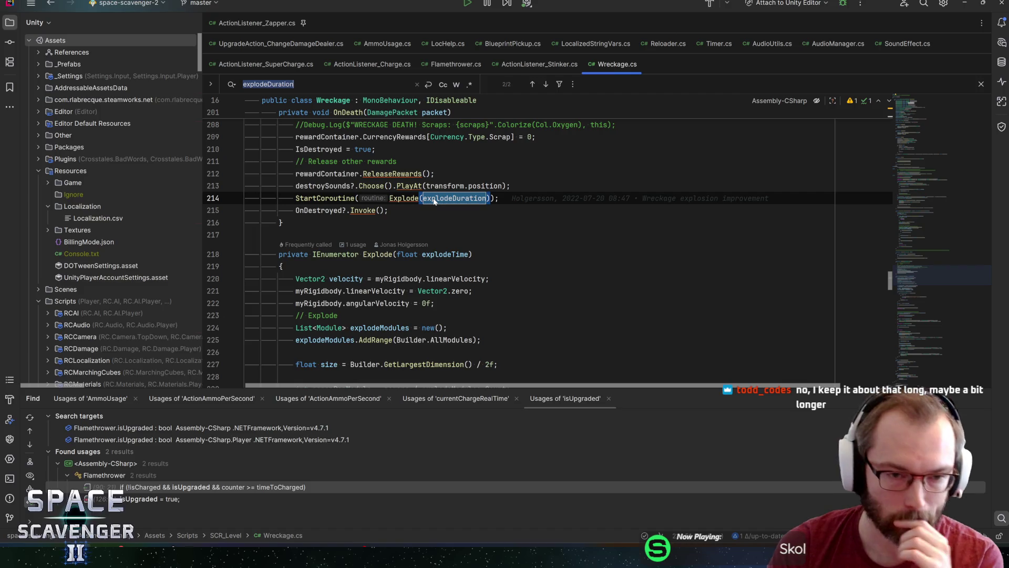
Go to the Explode coroutine, review explodeModules usages and line history, then jump to ExplodeModule's declaration
left_click(404, 198)
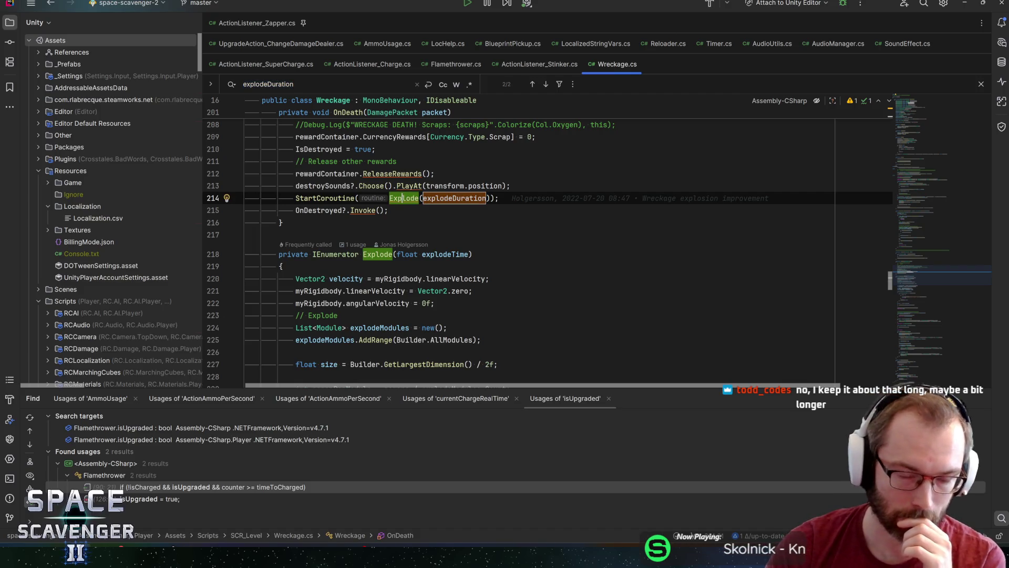
key("ctrl+b")
scroll(520, 237, "down", 2)
scroll(521, 237, "down", 3)
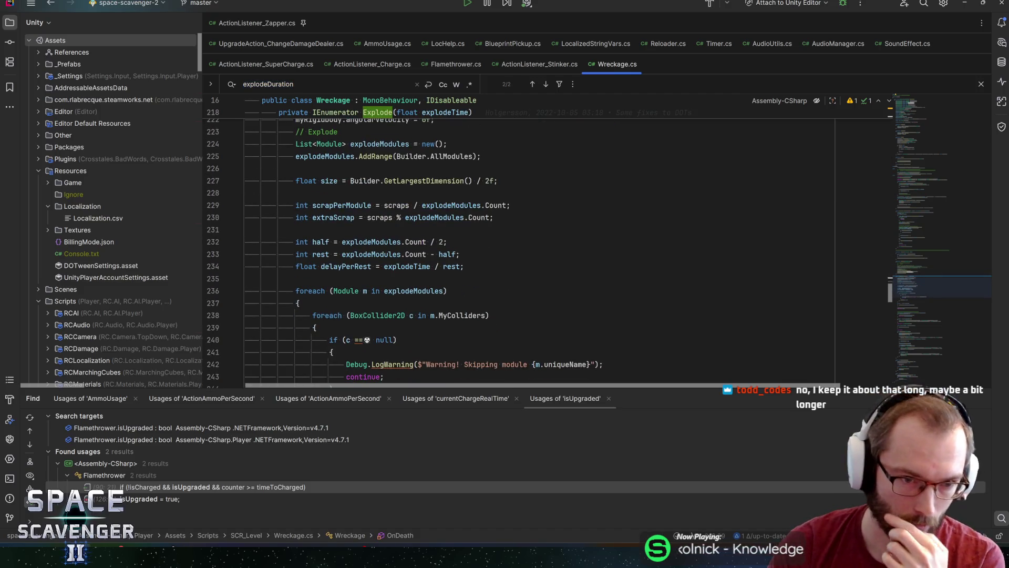
scroll(466, 169, "down", 1)
scroll(465, 168, "down", 3)
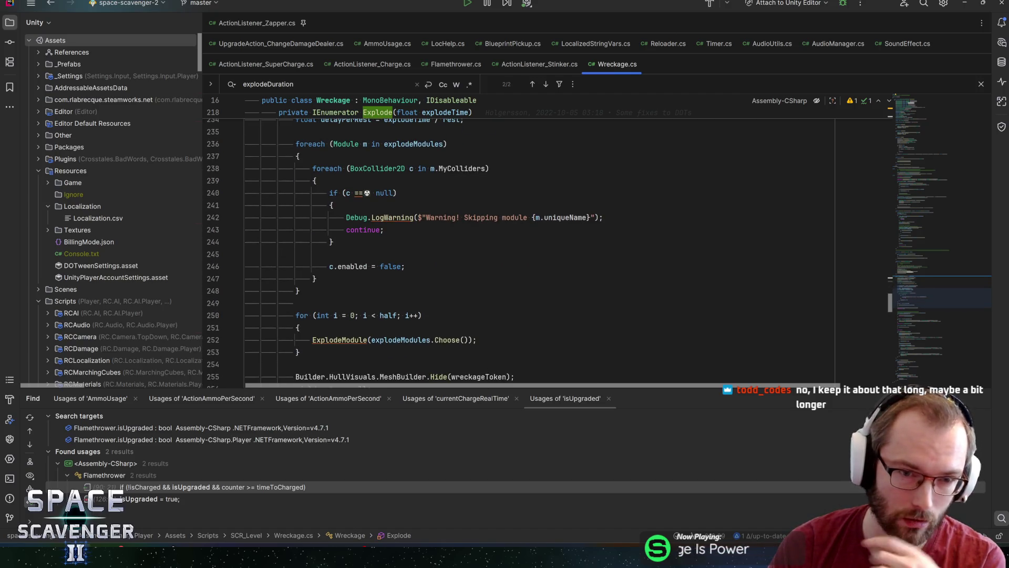
left_click(411, 144)
scroll(411, 237, "up", 5)
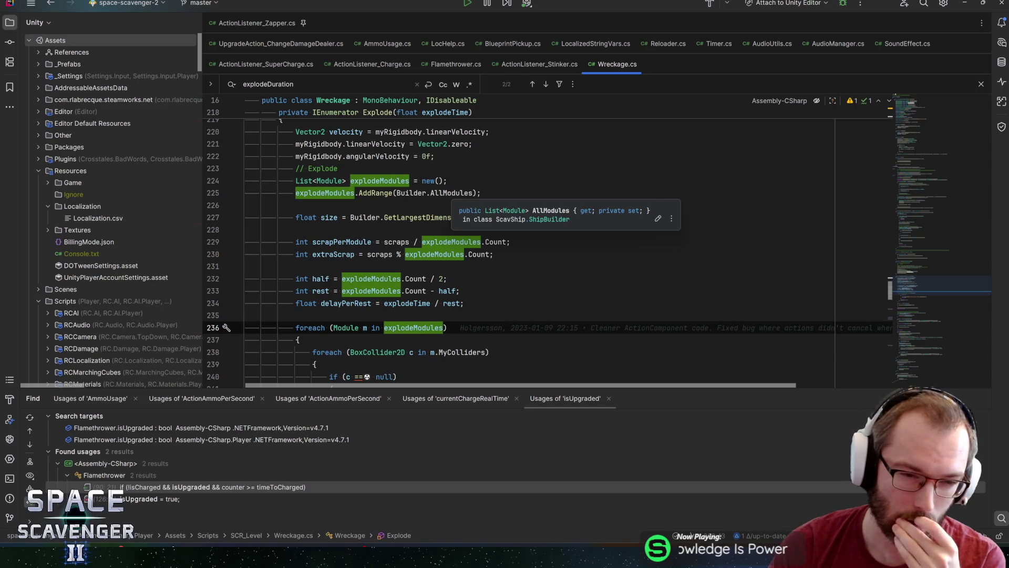
scroll(459, 214, "down", 4)
scroll(459, 214, "down", 1)
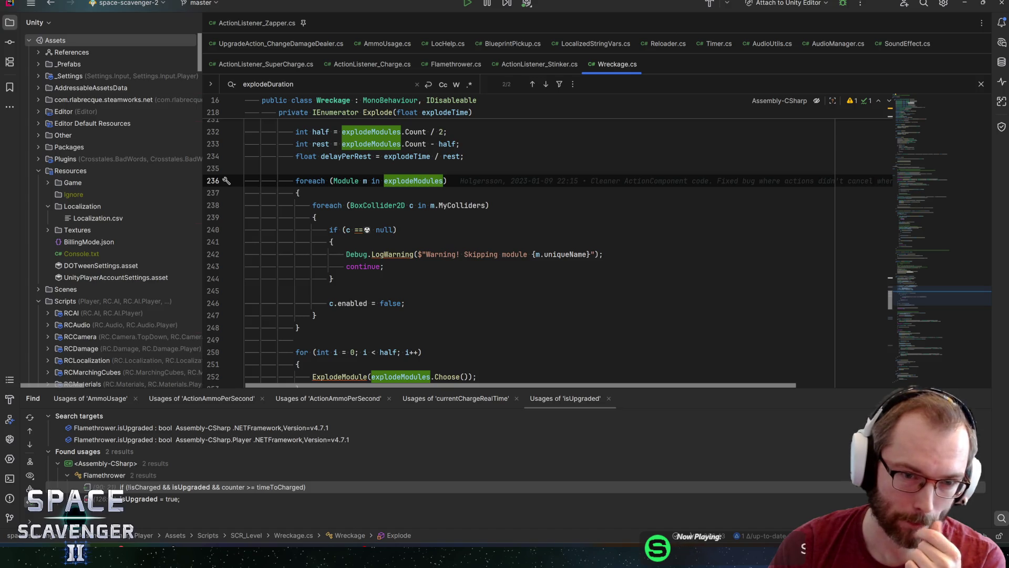
scroll(460, 214, "down", 4)
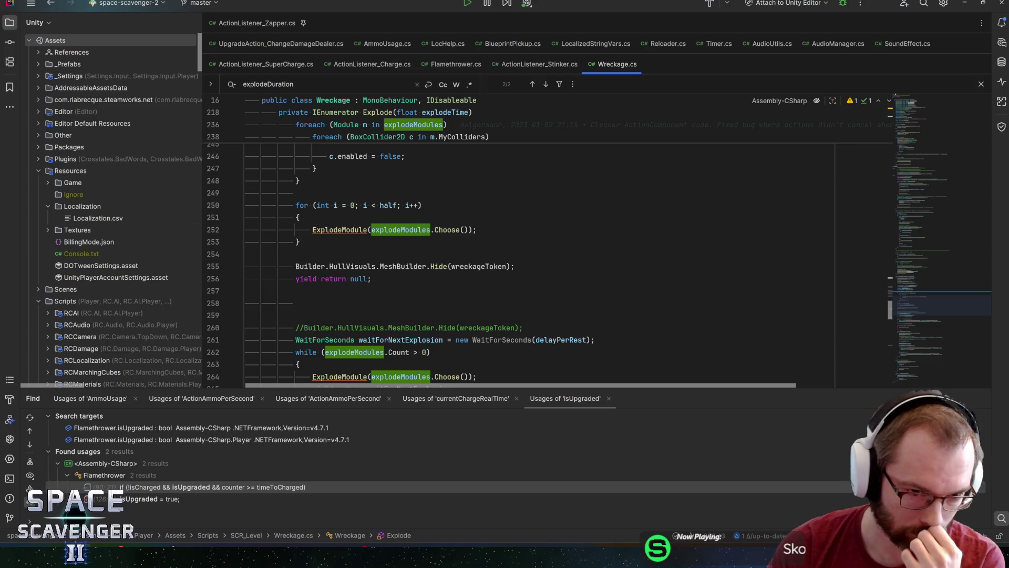
left_click(371, 279)
scroll(551, 260, "down", 1)
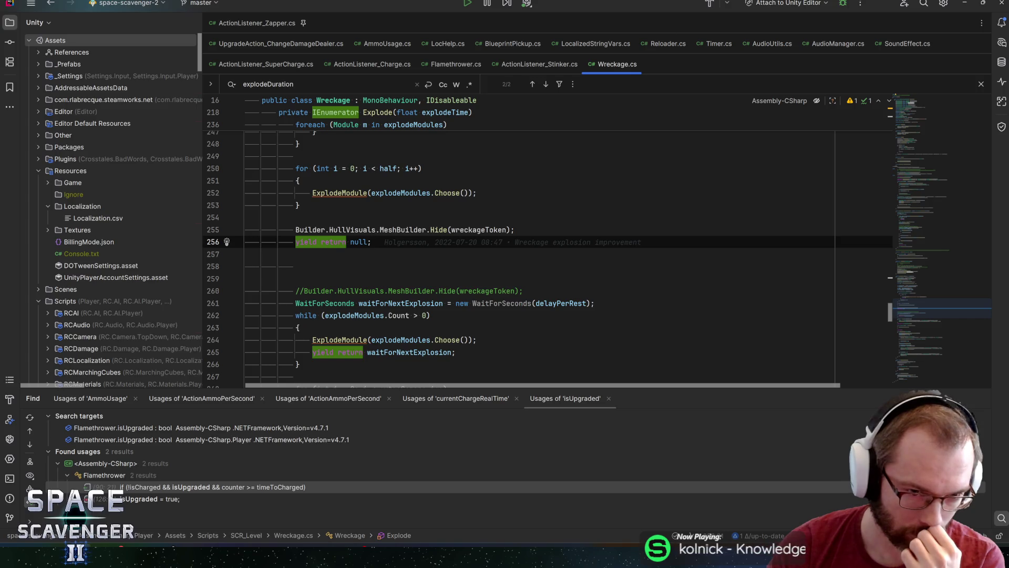
scroll(551, 253, "down", 1)
scroll(552, 253, "down", 1)
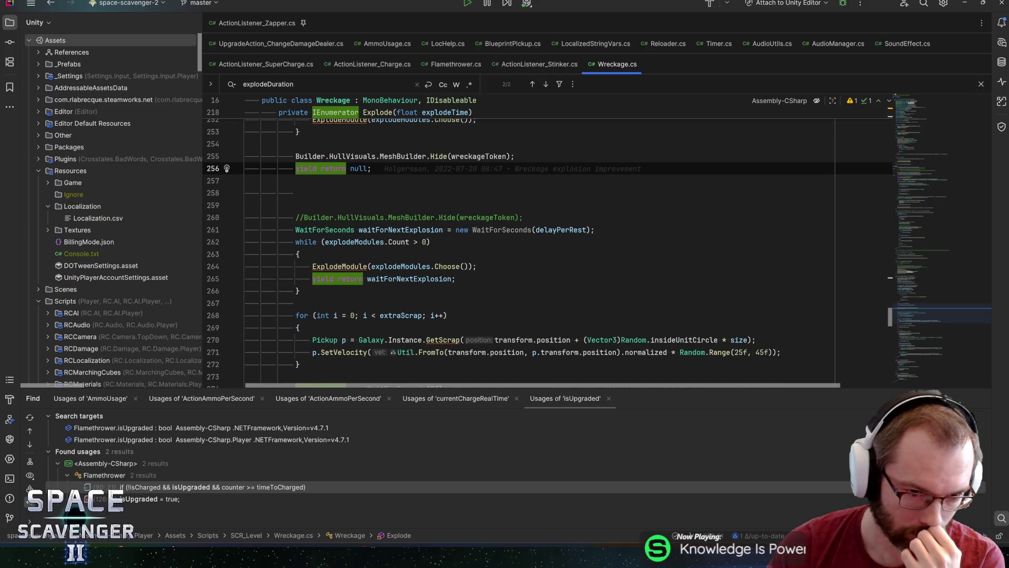
scroll(552, 253, "up", 1)
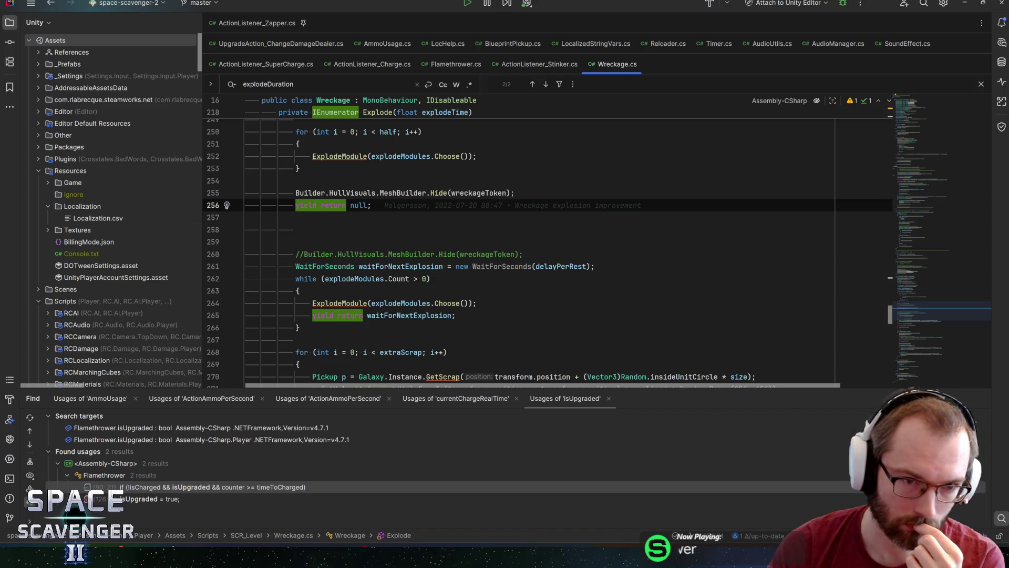
scroll(552, 252, "up", 2)
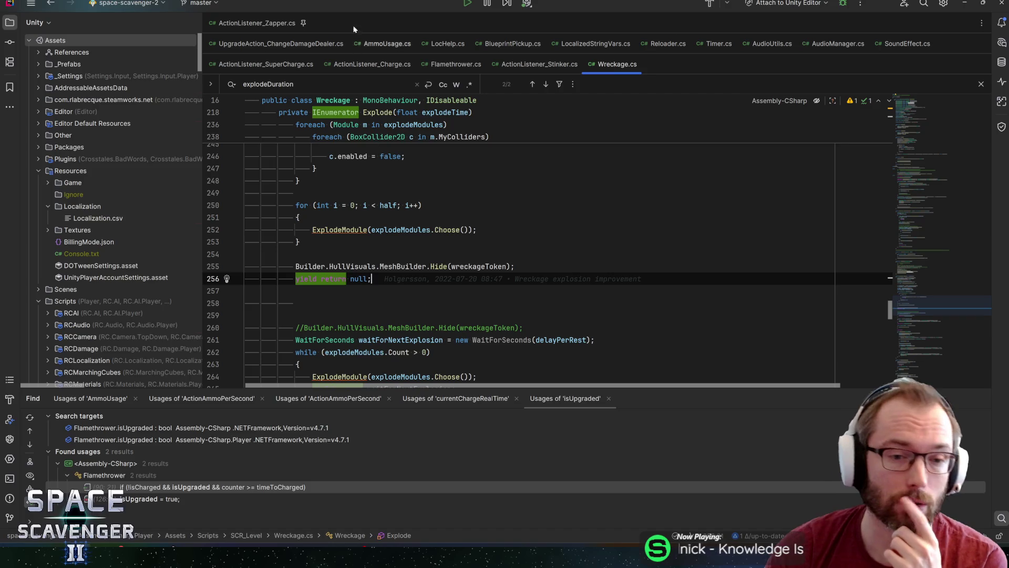
scroll(521, 237, "down", 2)
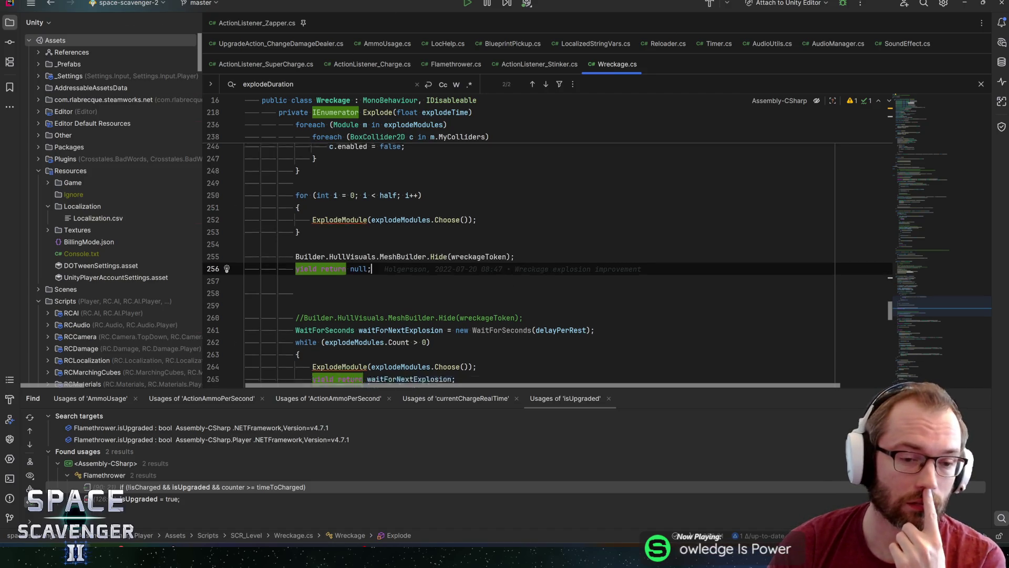
key("Down")
key("Down")
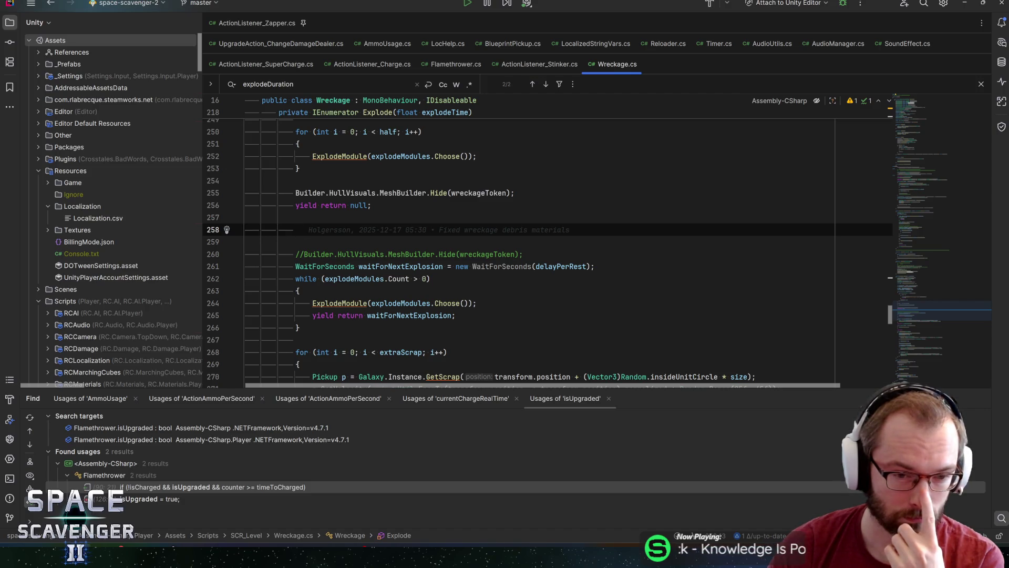
left_click(352, 156)
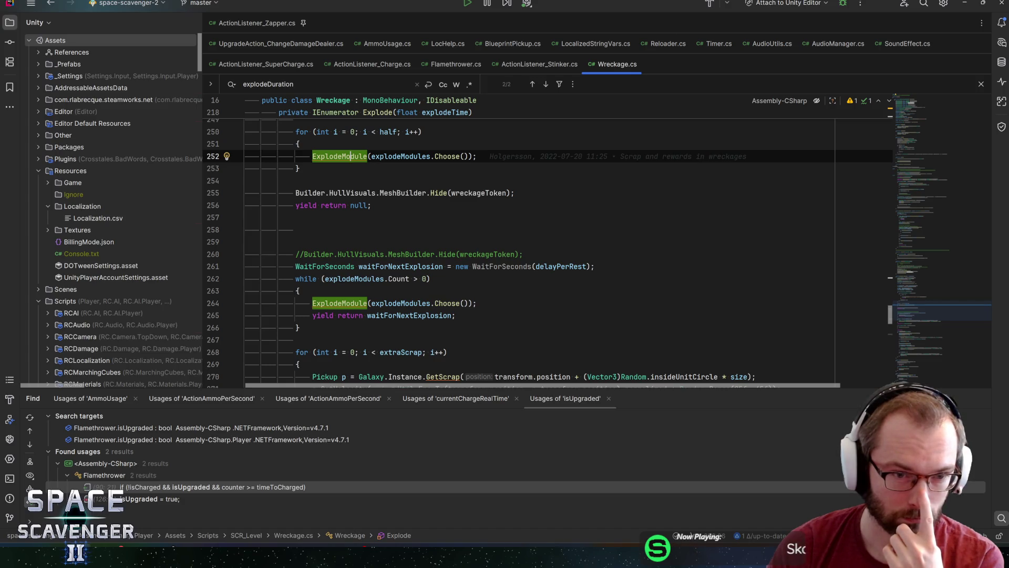
scroll(352, 157, "up", 2)
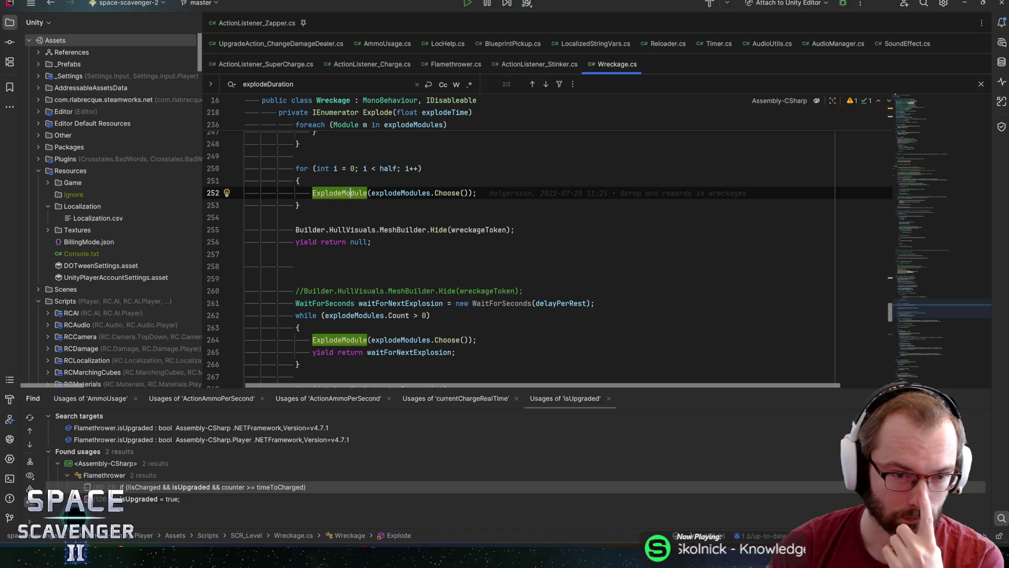
scroll(547, 250, "down", 2)
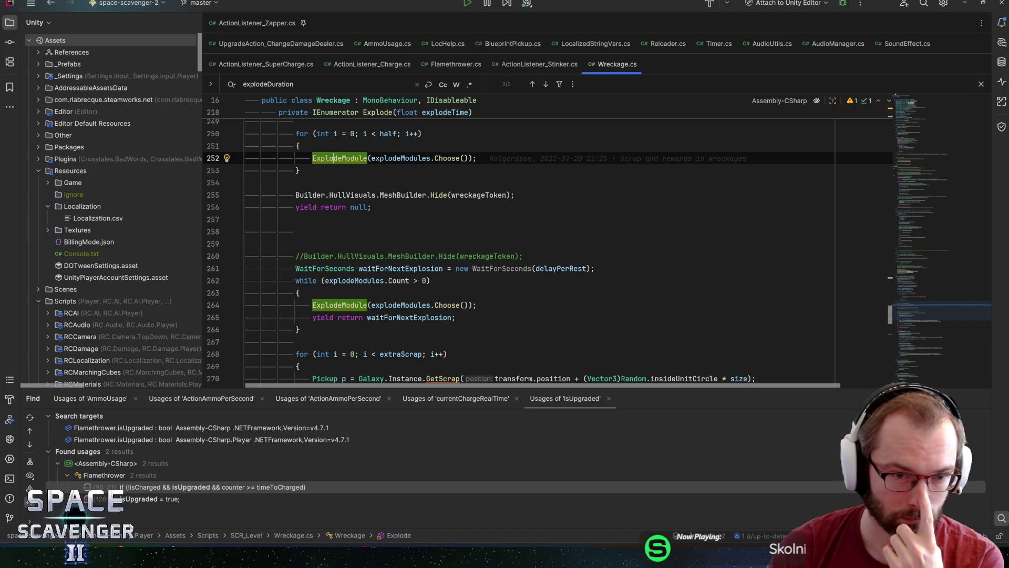
key("F12")
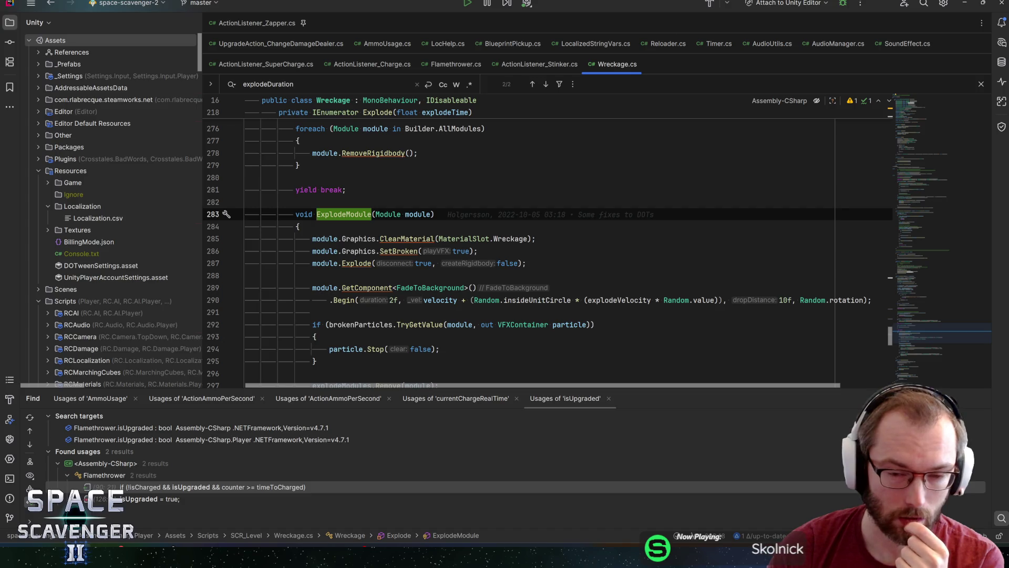
scroll(548, 252, "down", 2)
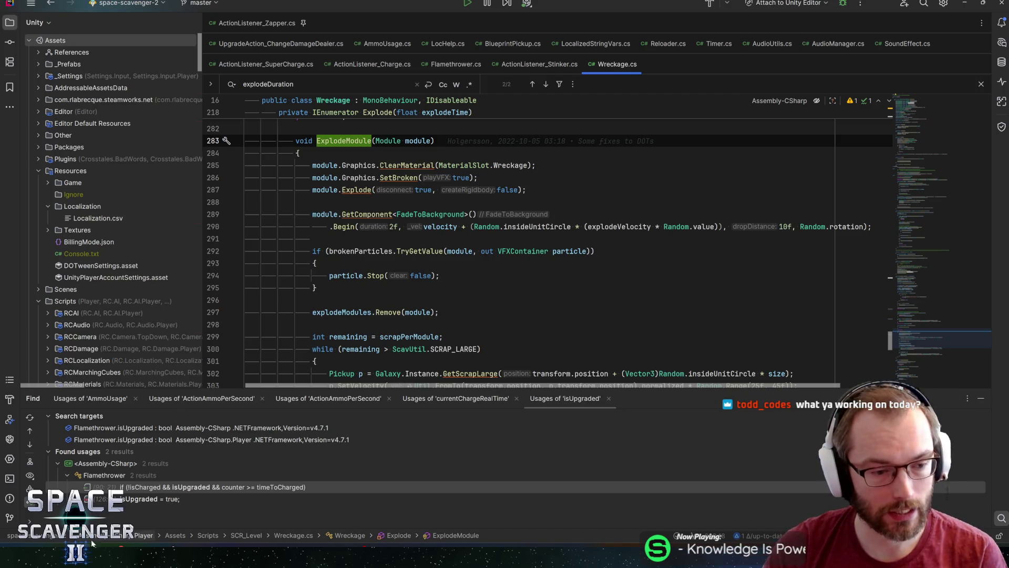
Switch from Rider to GitHub Desktop showing the changed BodyPieces.fbx
key("alt+Tab")
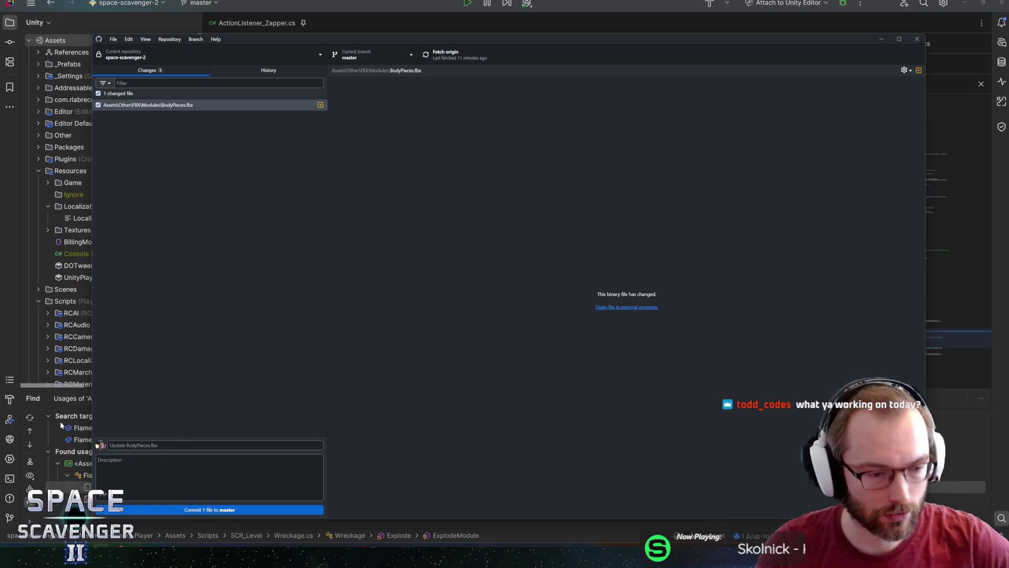
Review the Water Tank, Ion Cannon, Insert clip sound and flamethrower commits in History, then return to Rider
key("alt+Tab")
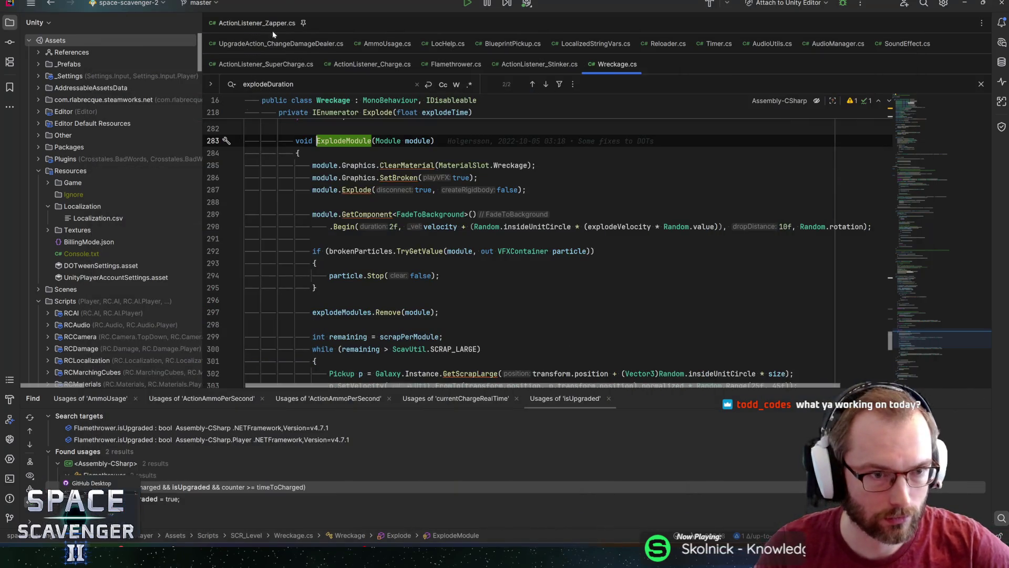
key("alt+Tab")
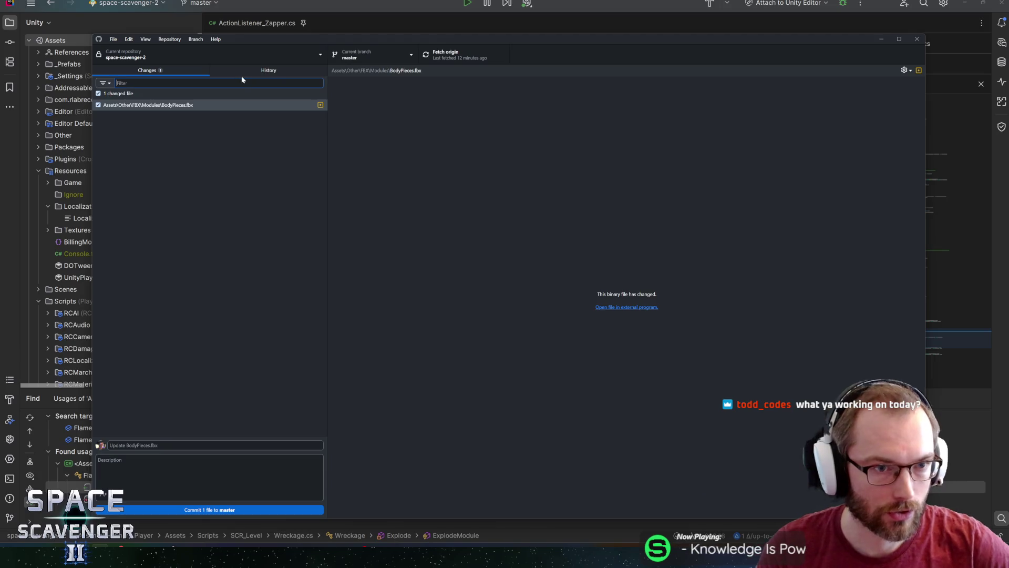
left_click(247, 68)
left_click(182, 138)
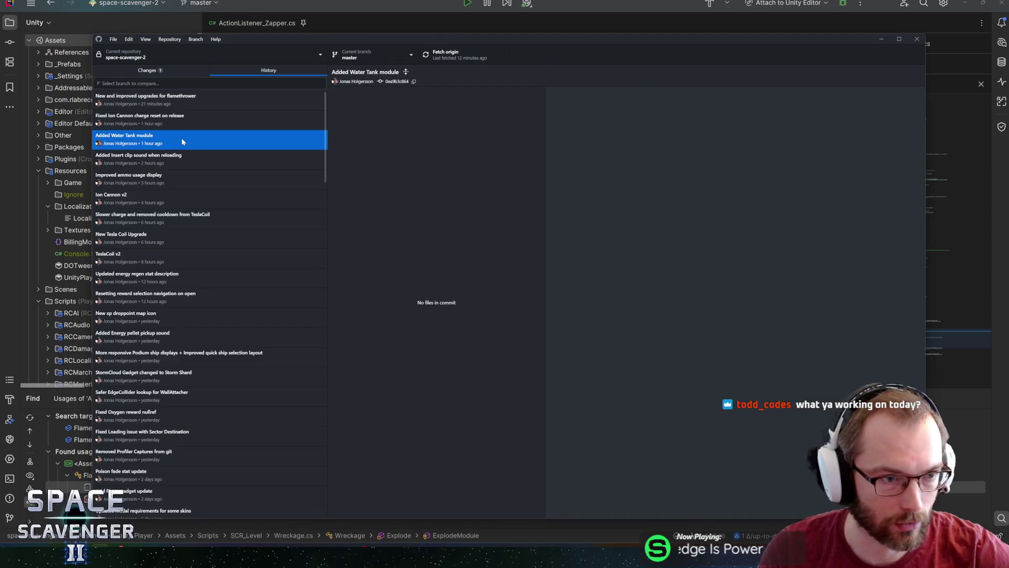
left_click(201, 122)
left_click(199, 157)
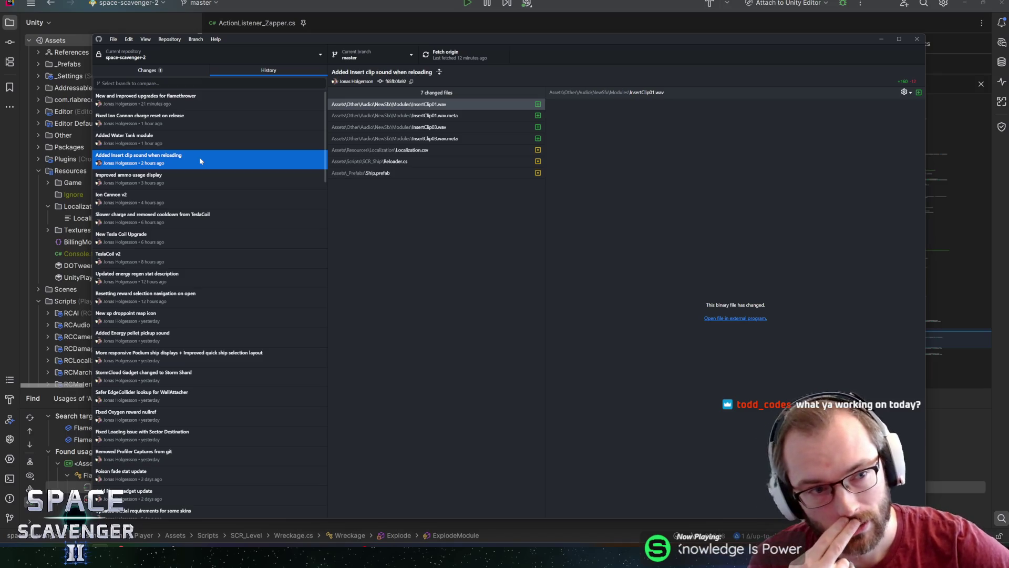
left_click(195, 100)
left_click(339, 22)
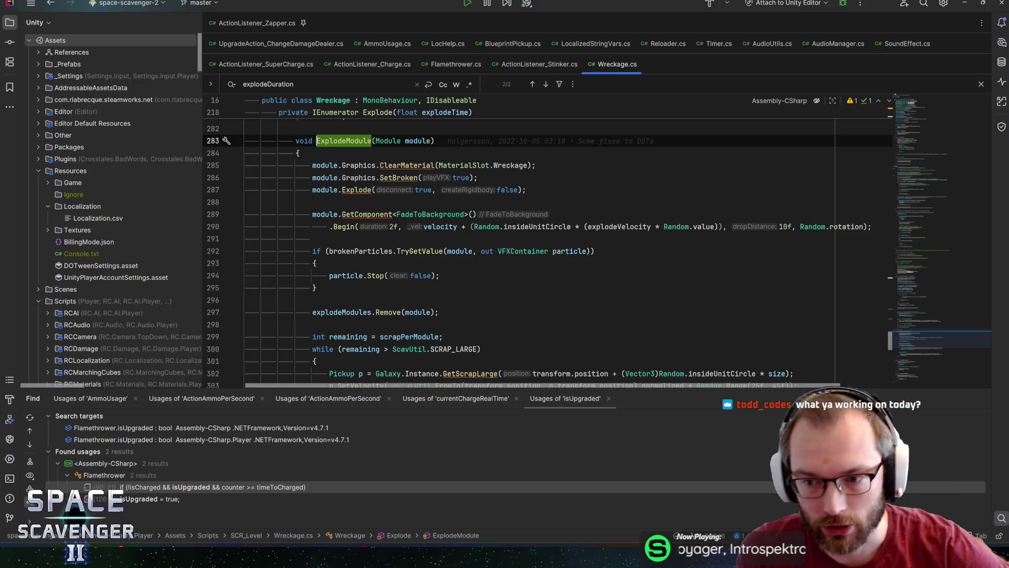
scroll(552, 236, "up", 2)
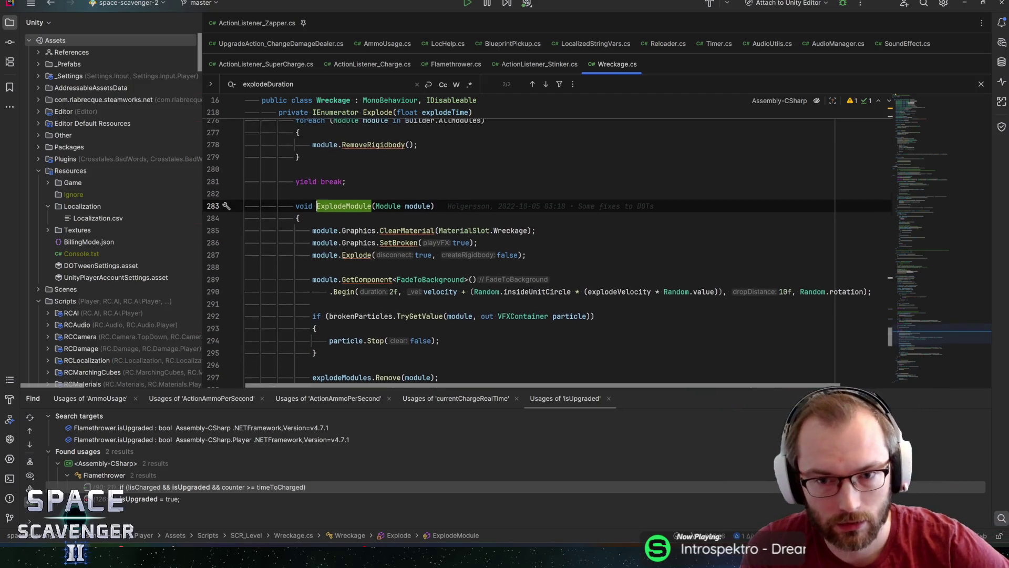
scroll(552, 236, "down", 1)
Read through ExplodeModule, then jump from the module.Explode call on line 287 to its declaration in Module.cs
key("Down")
key("Down")
key("End")
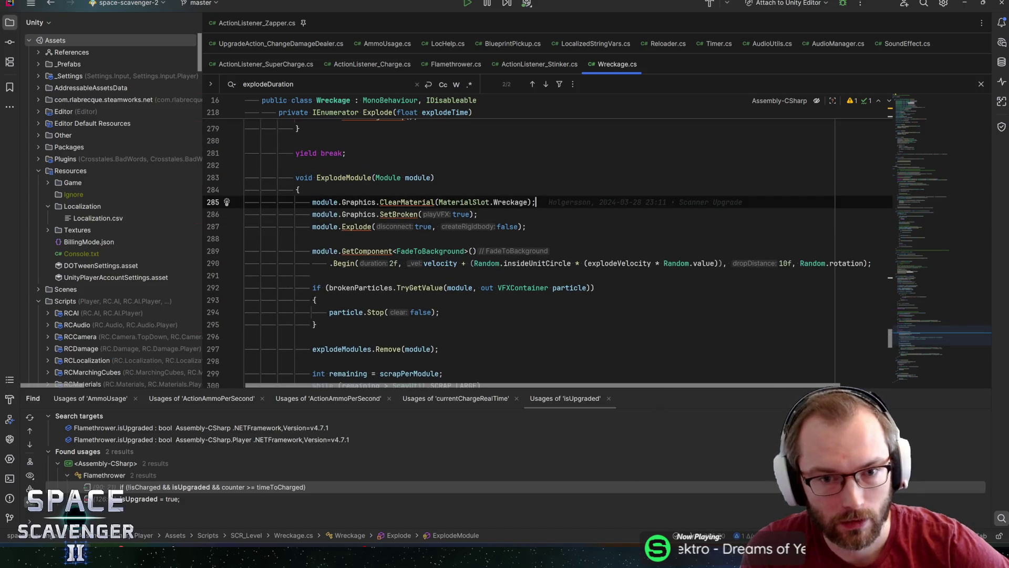
key("Up")
key("Up")
left_click(335, 177)
scroll(335, 177, "down", 1)
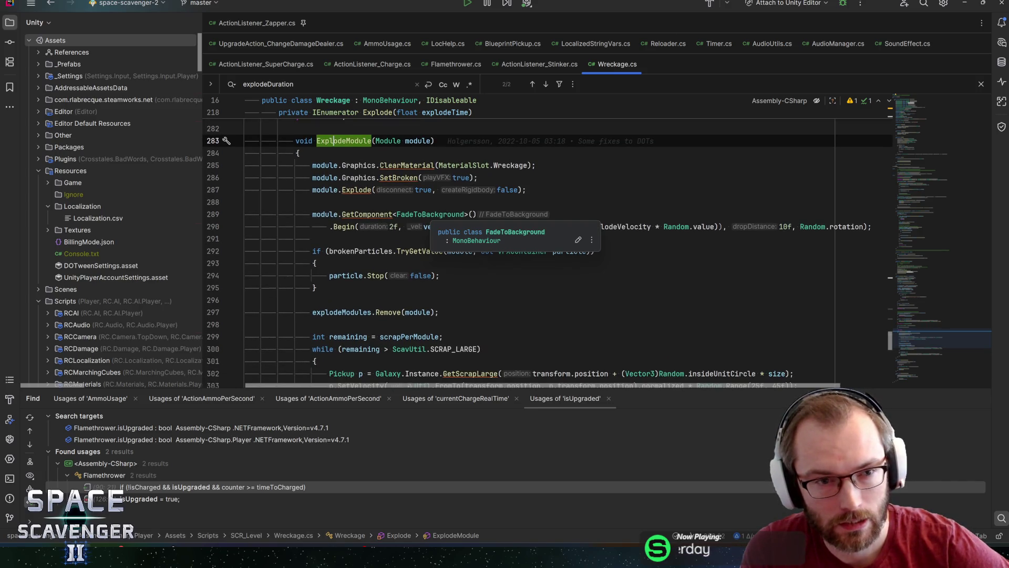
scroll(504, 252, "down", 2)
scroll(505, 253, "down", 1)
scroll(505, 252, "down", 1)
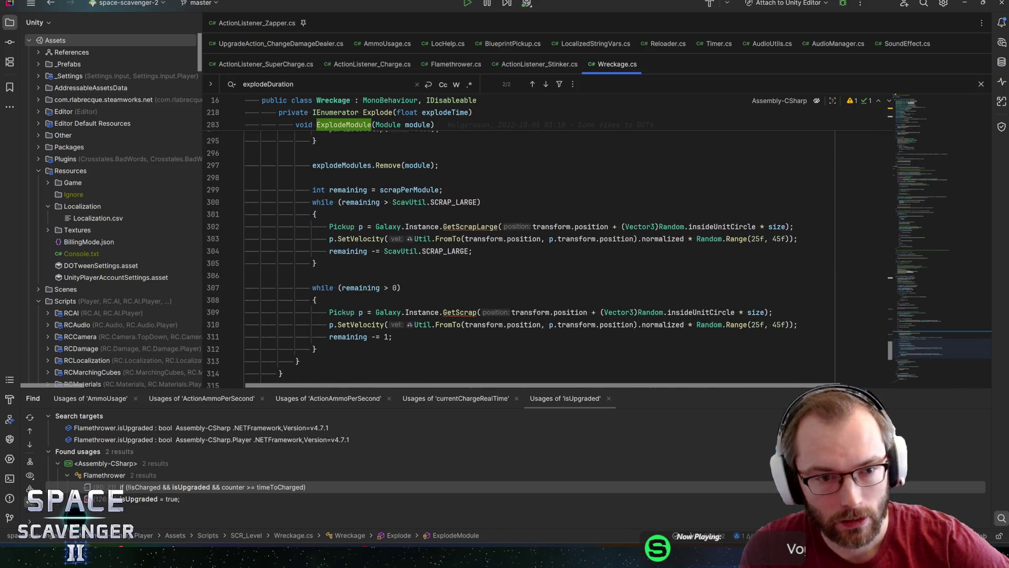
scroll(504, 252, "down", 2)
scroll(505, 253, "up", 1)
scroll(504, 253, "up", 3)
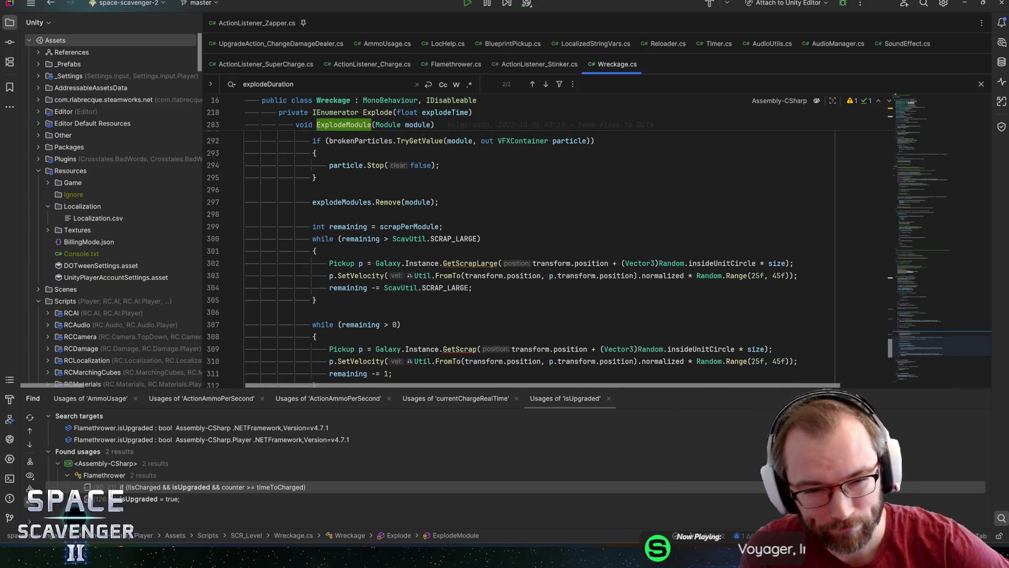
scroll(504, 252, "up", 3)
left_click(371, 312)
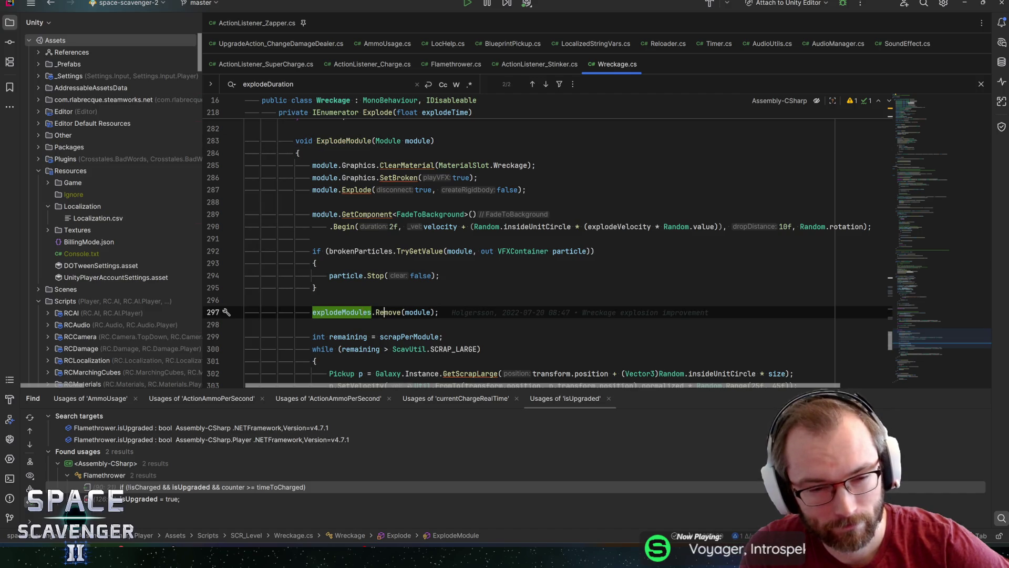
left_click(357, 191)
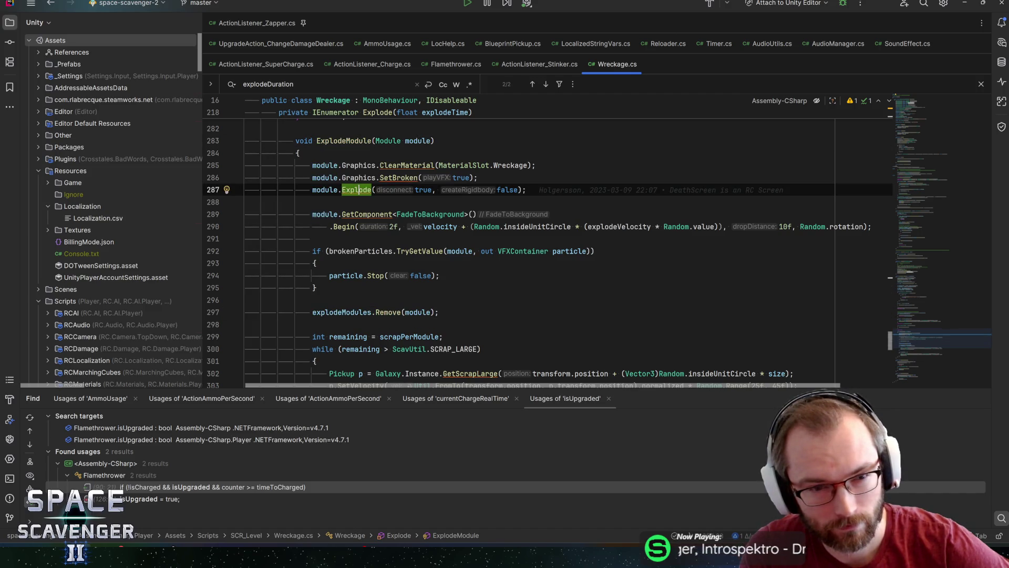
key("F12")
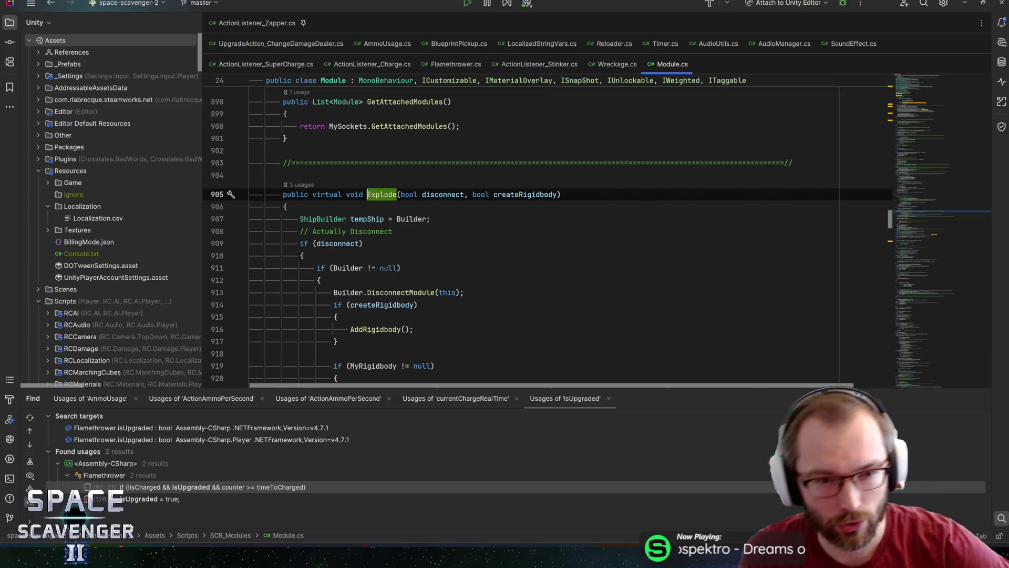
key("ctrl+minus")
key("F12")
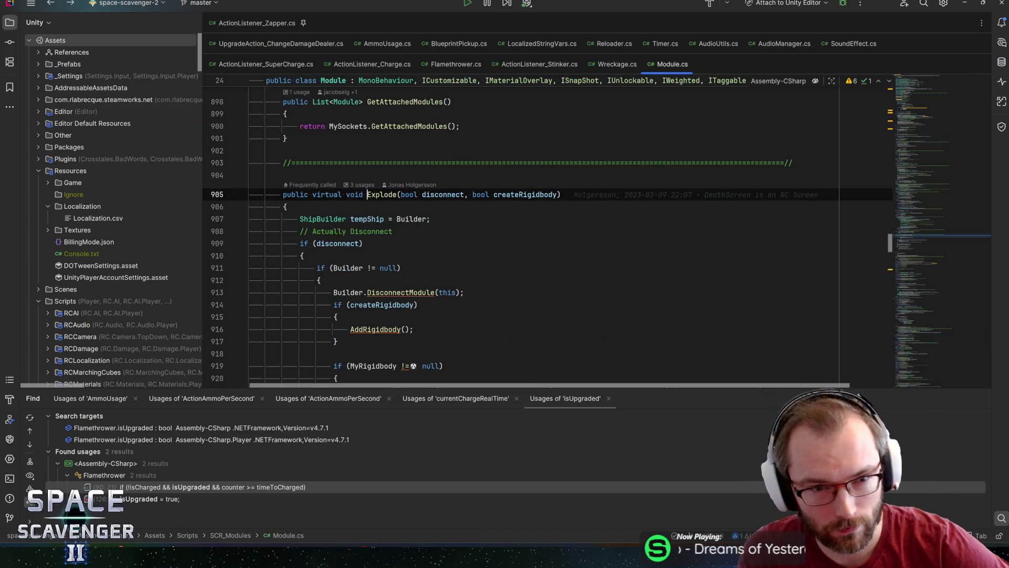
key("ctrl+Right")
key("ctrl+Right")
key("ctrl+Right")
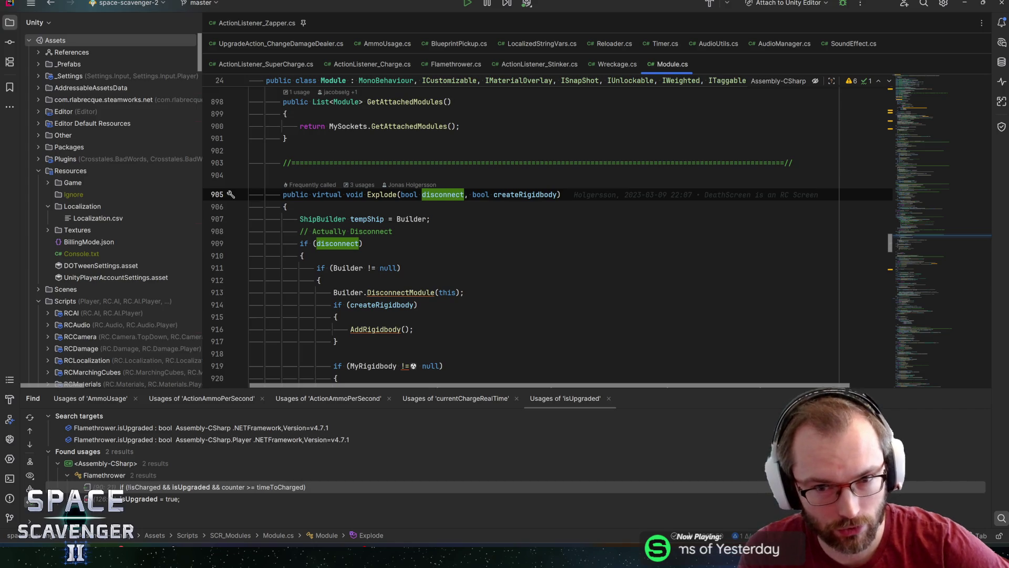
scroll(547, 234, "down", 1)
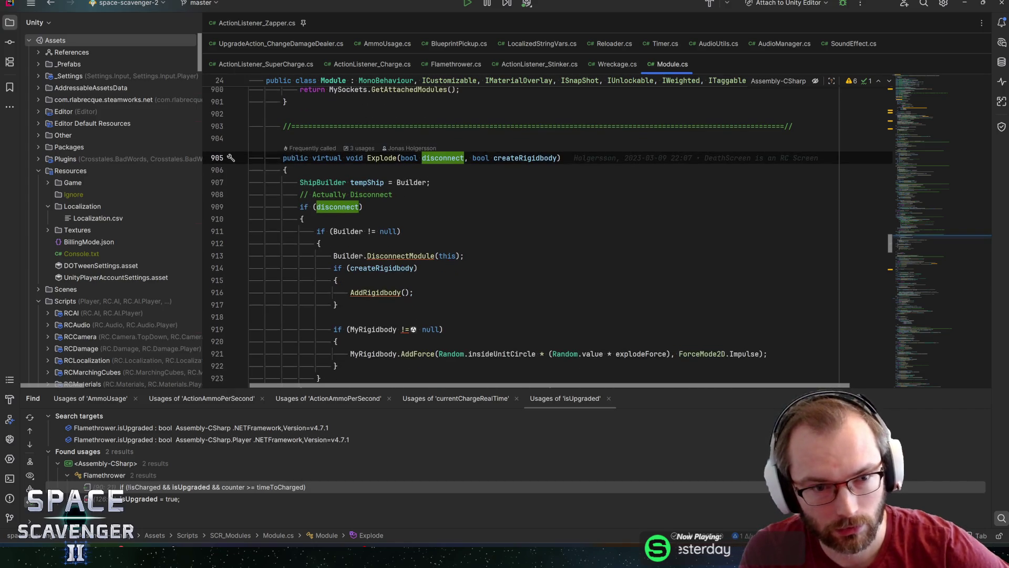
key("Down")
key("Down")
key("Down")
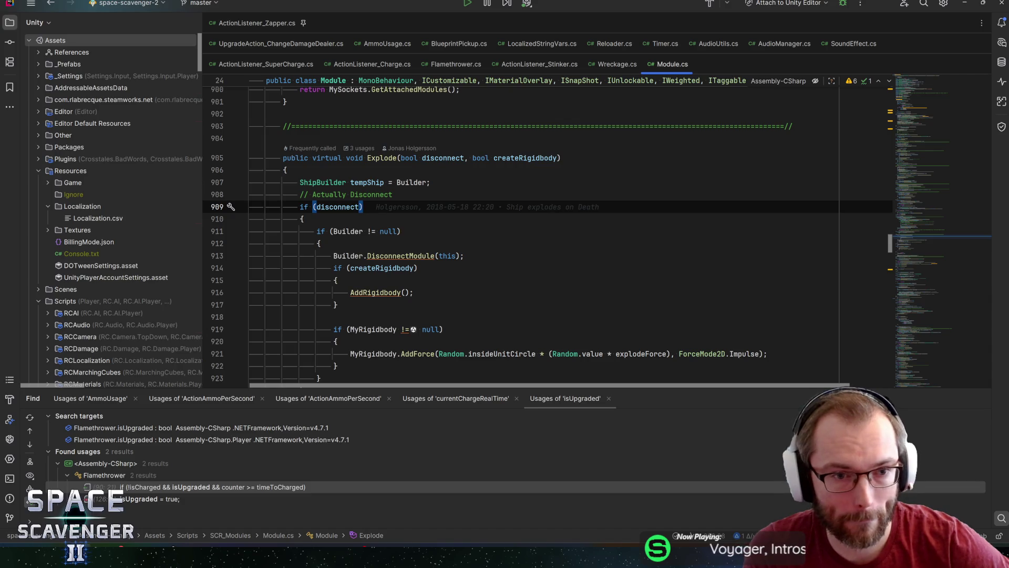
key("Down")
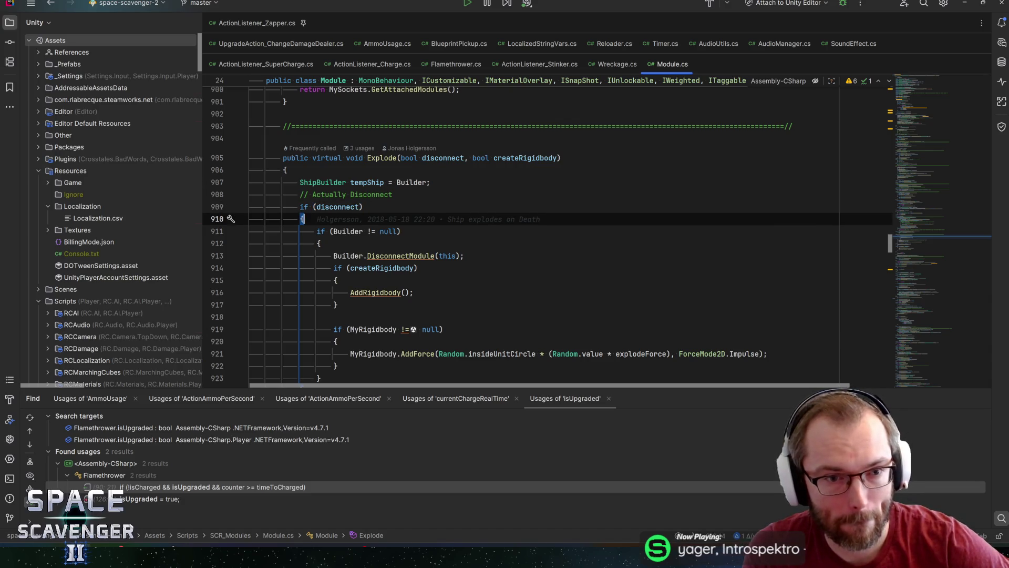
scroll(552, 237, "down", 2)
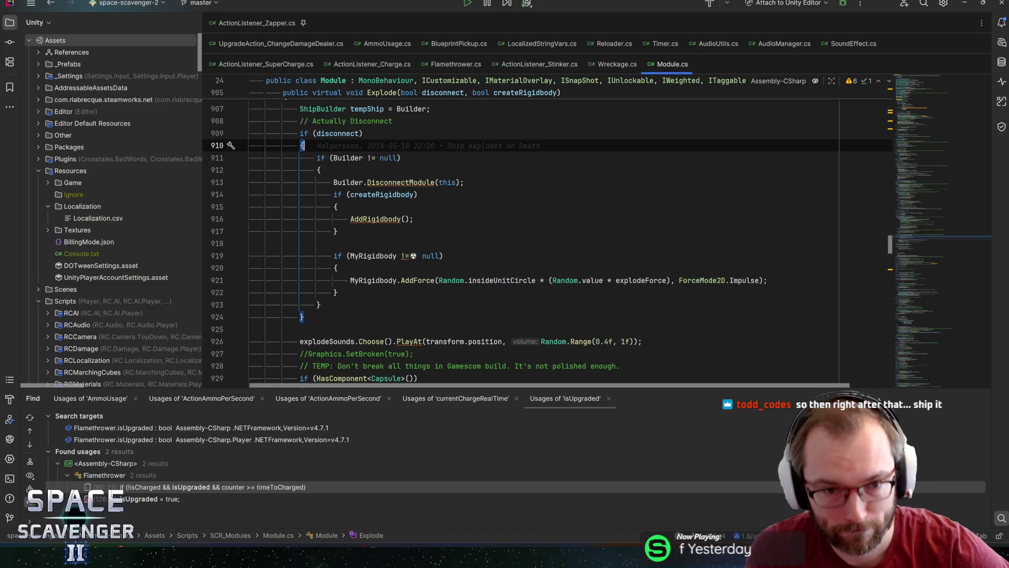
key("Down")
key("Down")
key("Down")
key("Up")
key("Up")
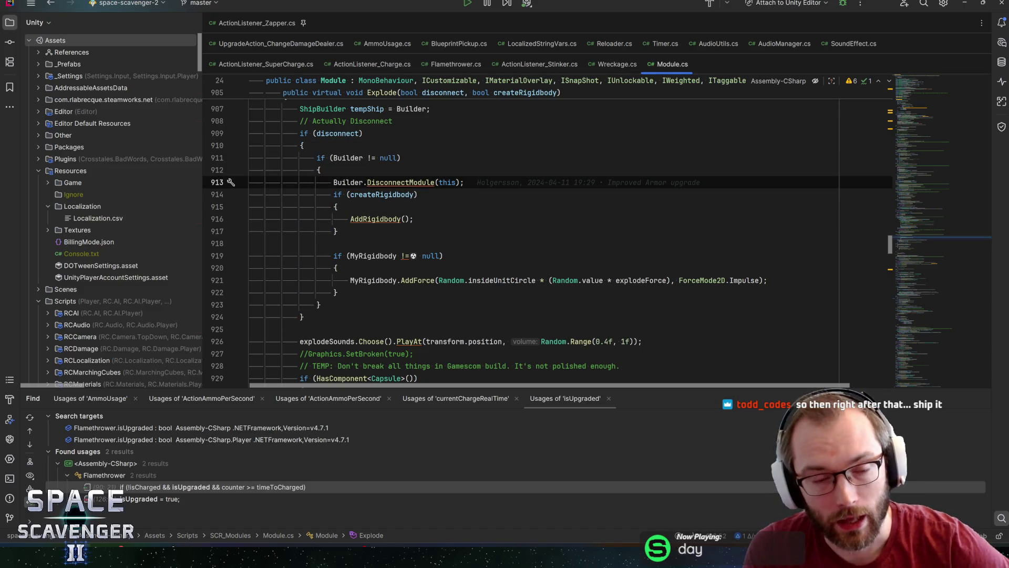
key("Up")
key("Up")
key("Up")
key("Up")
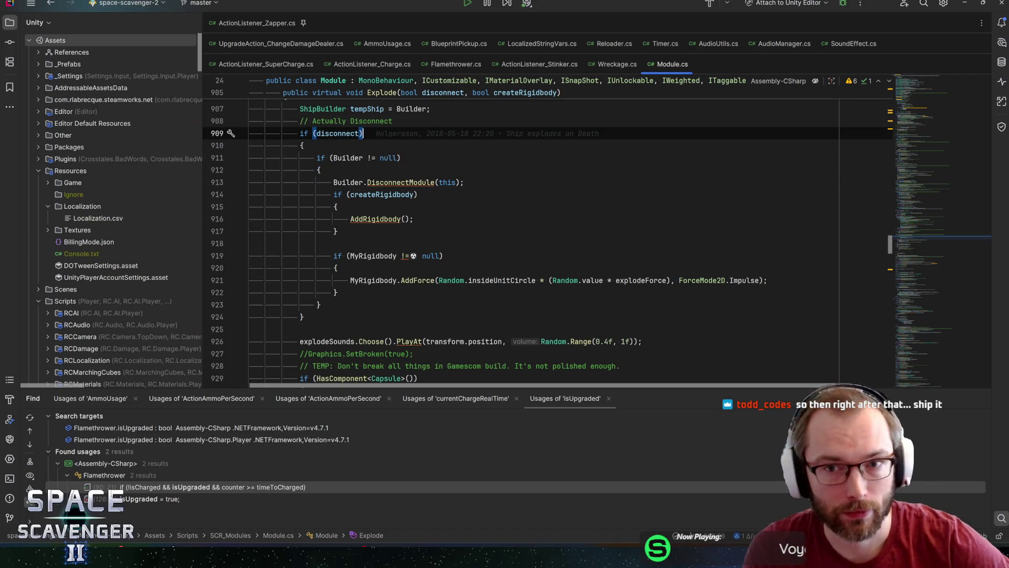
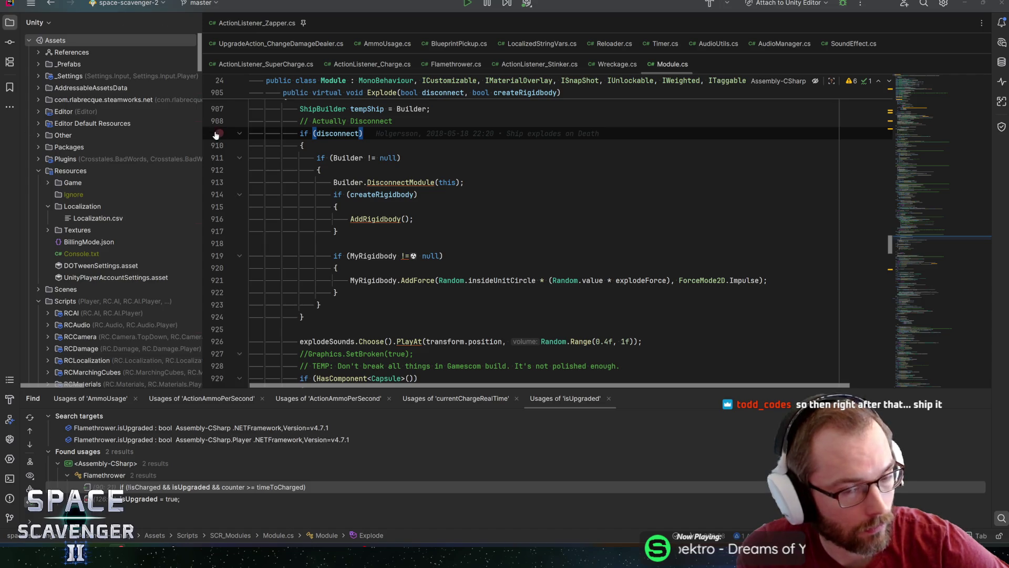
Review Explode's disconnect block, createRigidbody check and AddRigidbody call in Module.cs
key("Down")
key("Down")
key("Down")
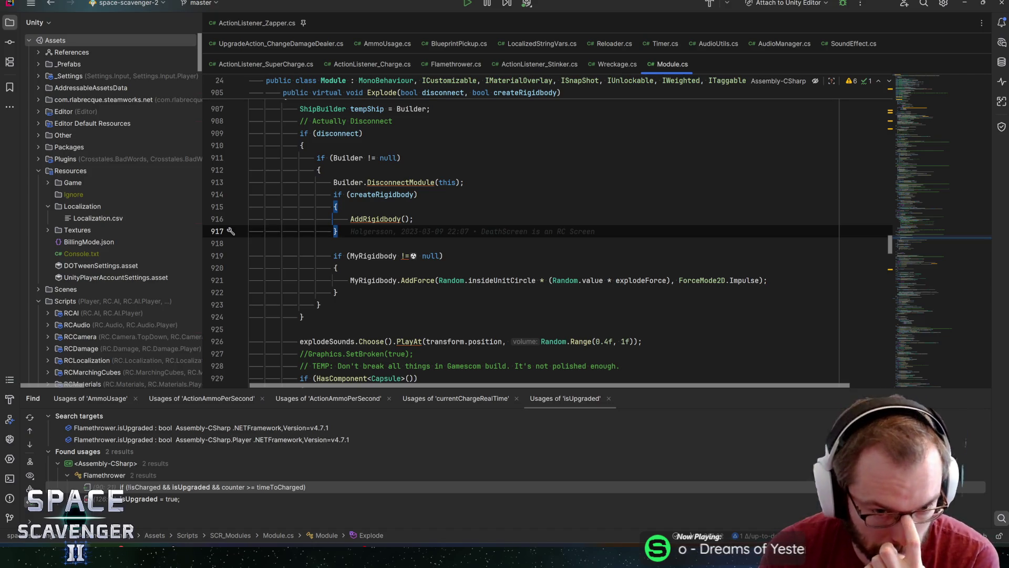
left_click(376, 219)
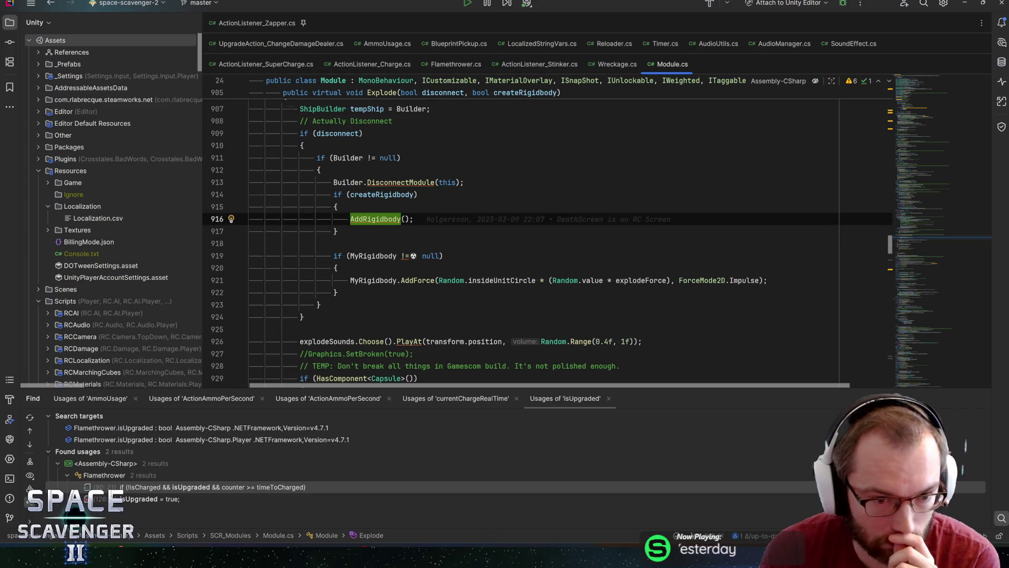
scroll(552, 237, "down", 3)
scroll(405, 232, "down", 1)
scroll(406, 233, "down", 2)
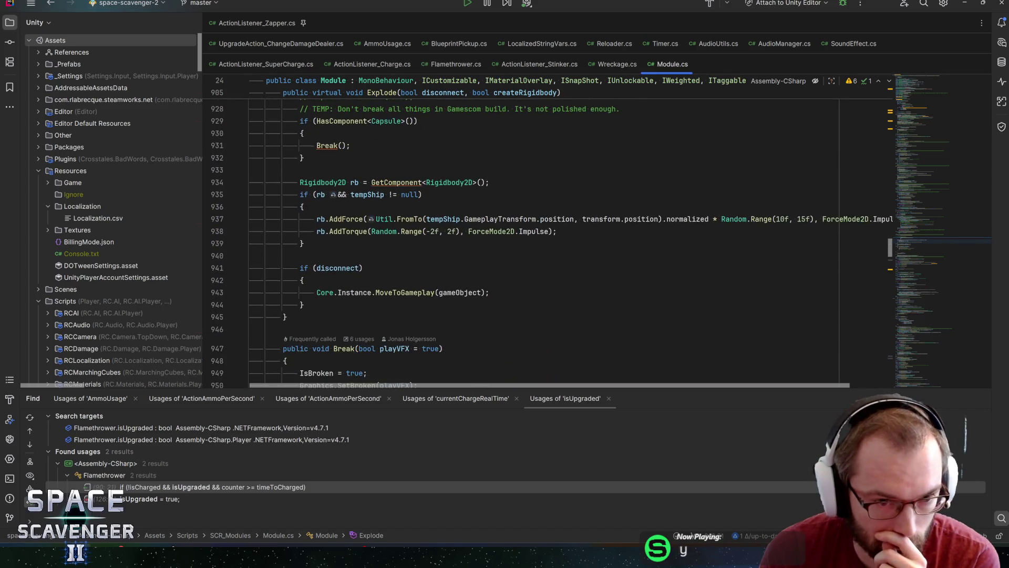
scroll(406, 232, "down", 2)
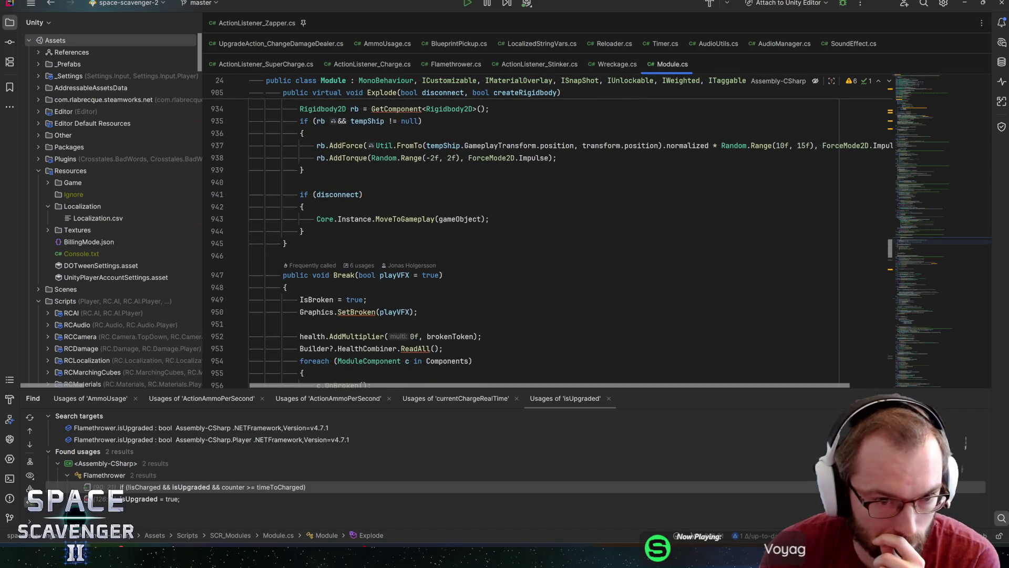
scroll(376, 329, "up", 3)
scroll(376, 329, "up", 4)
scroll(377, 328, "up", 2)
scroll(376, 329, "up", 2)
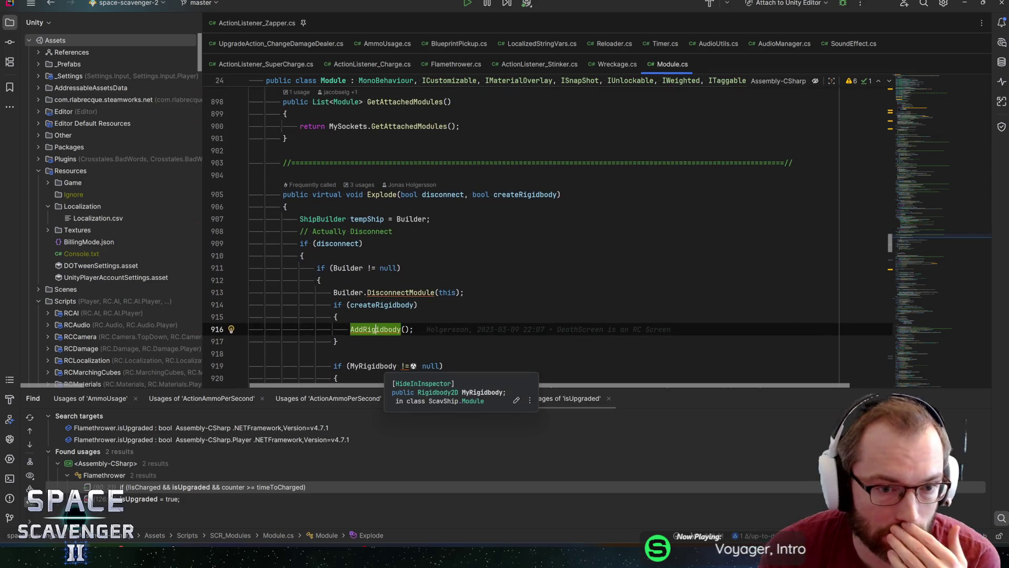
scroll(377, 329, "down", 1)
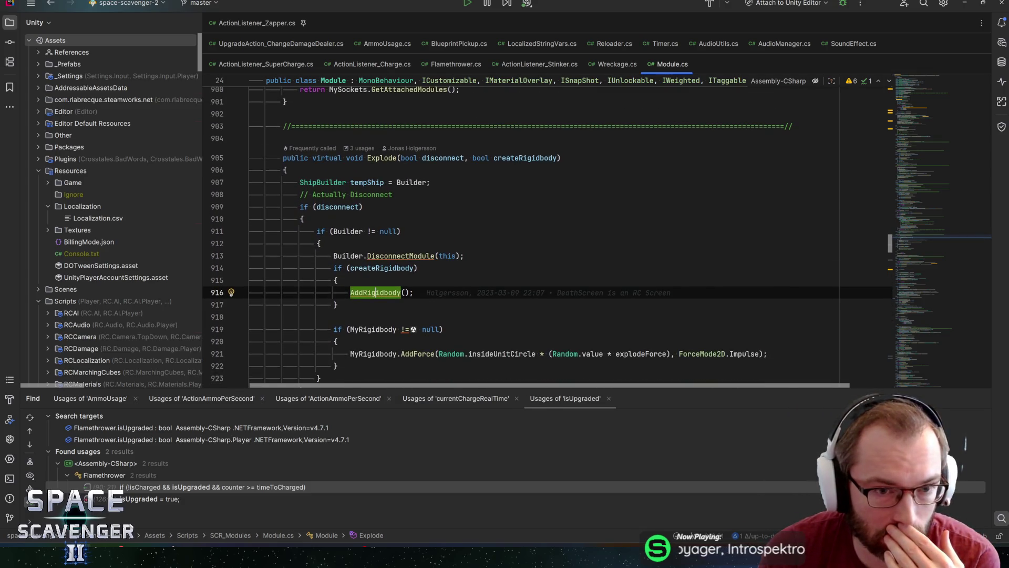
scroll(377, 329, "down", 1)
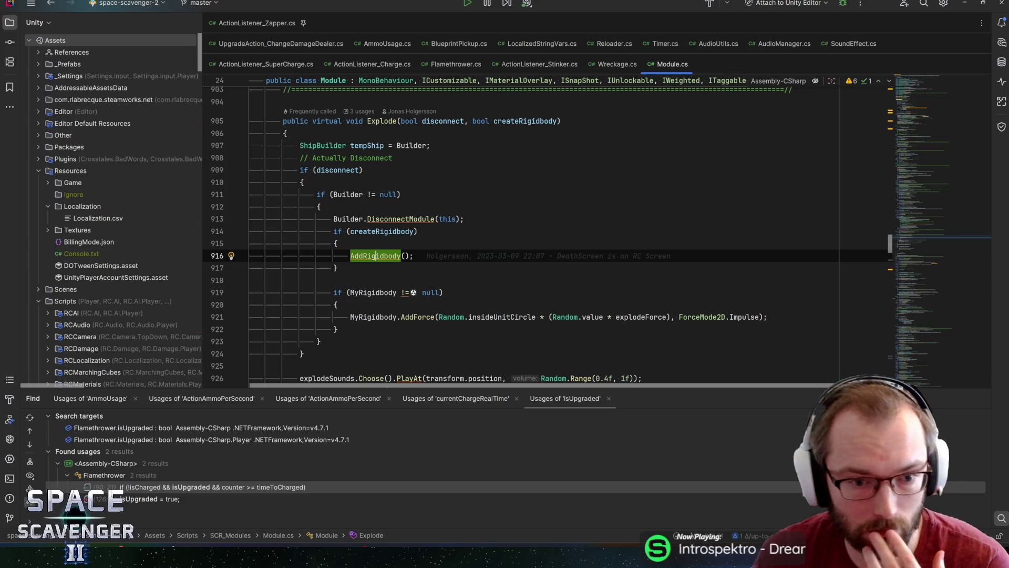
scroll(544, 237, "down", 1)
scroll(377, 146, "down", 3)
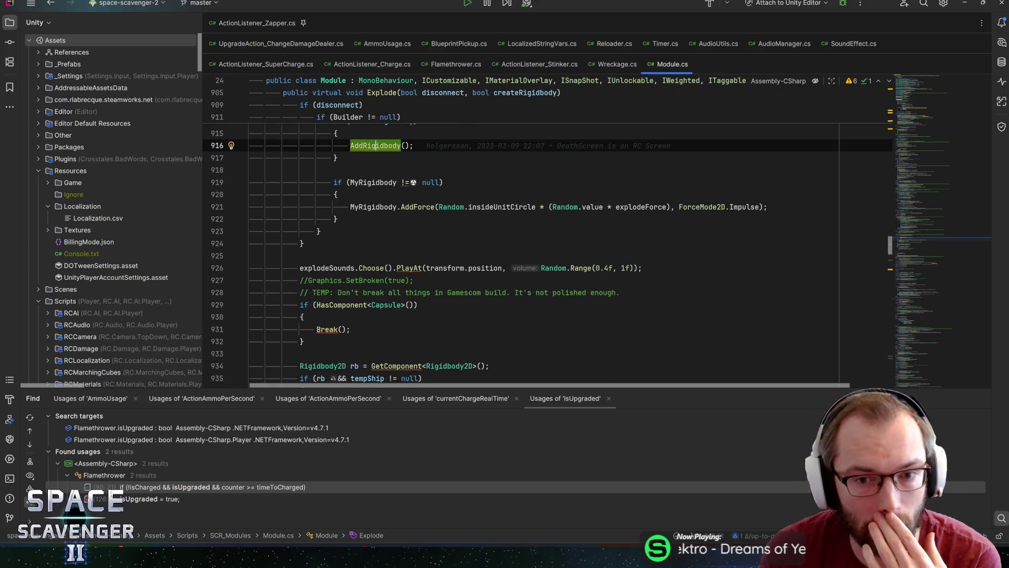
scroll(544, 236, "up", 5)
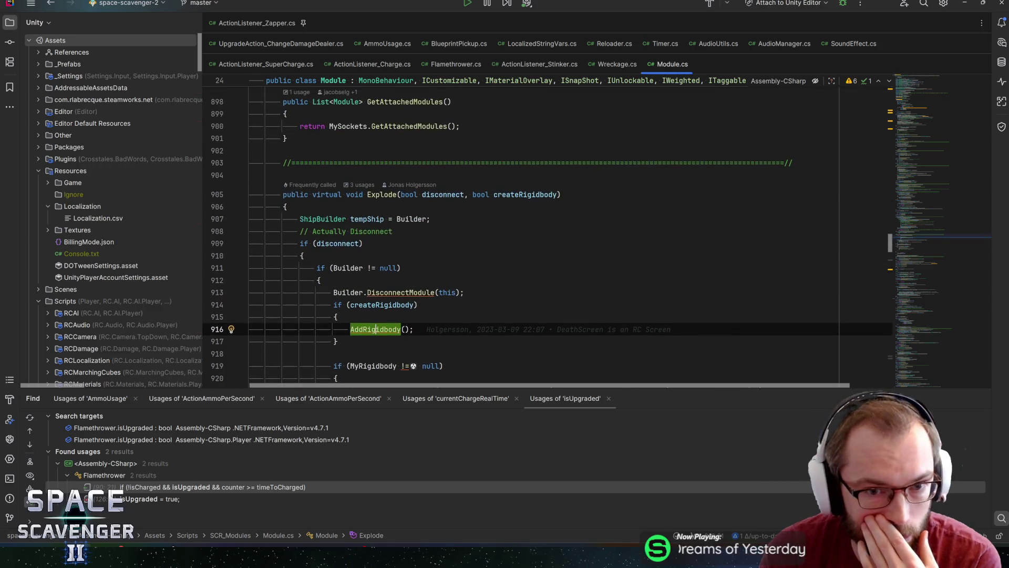
scroll(544, 237, "down", 3)
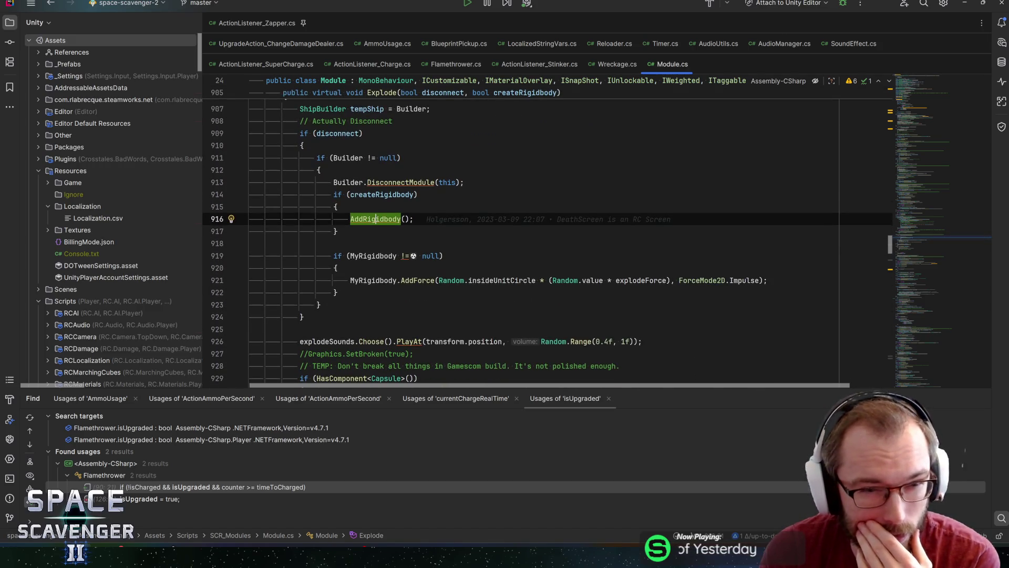
scroll(544, 236, "up", 1)
key("Up")
key("Up")
key("Up")
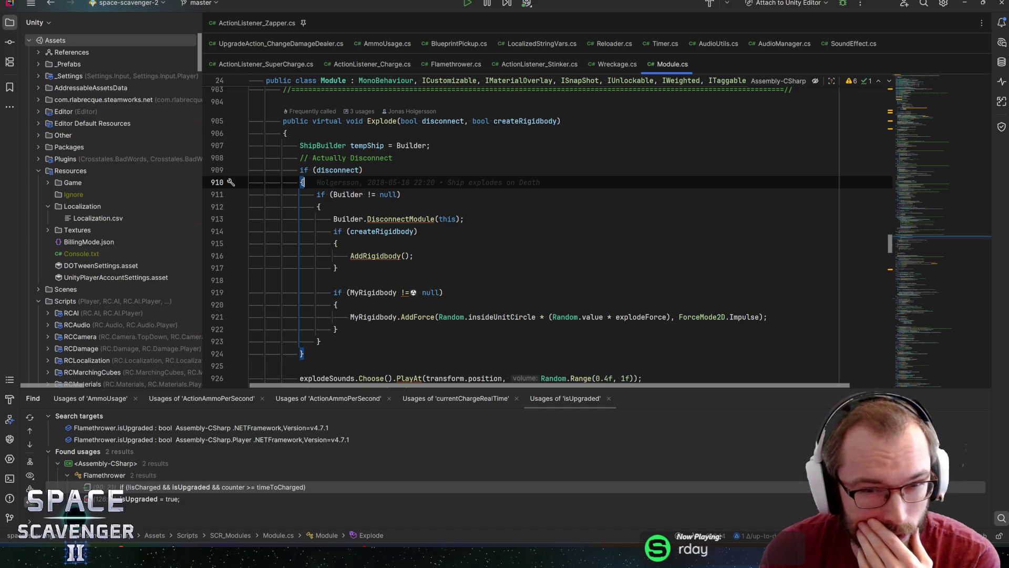
key("Down")
key("Down")
key("Down")
scroll(544, 237, "down", 5)
scroll(544, 237, "up", 4)
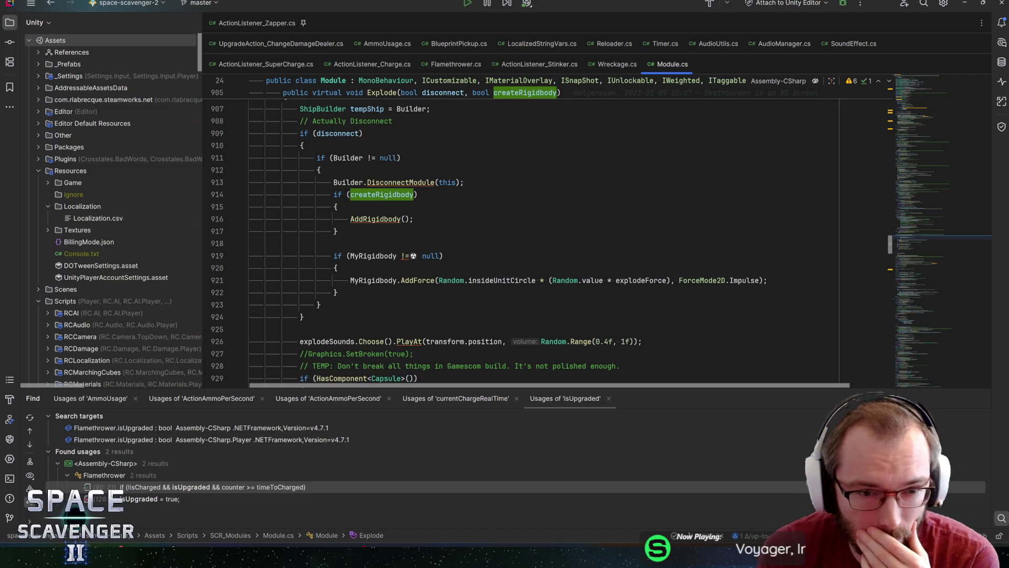
scroll(544, 237, "up", 1)
key("Up")
key("Up")
key("Up")
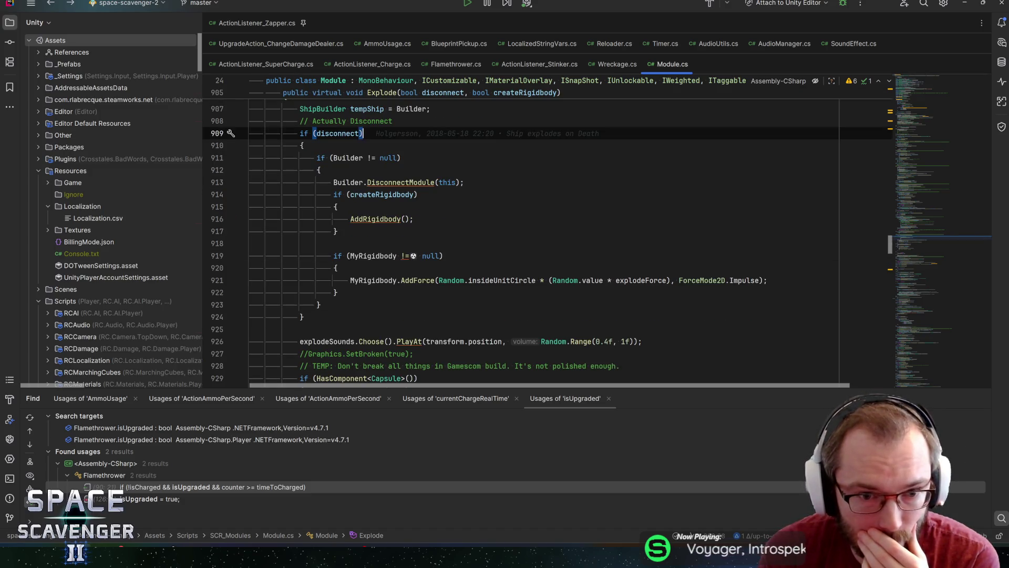
Find Explode's usages and jump to the ExplodeModule call in Wreckage.cs
key("alt+Up")
key("ctrl+b")
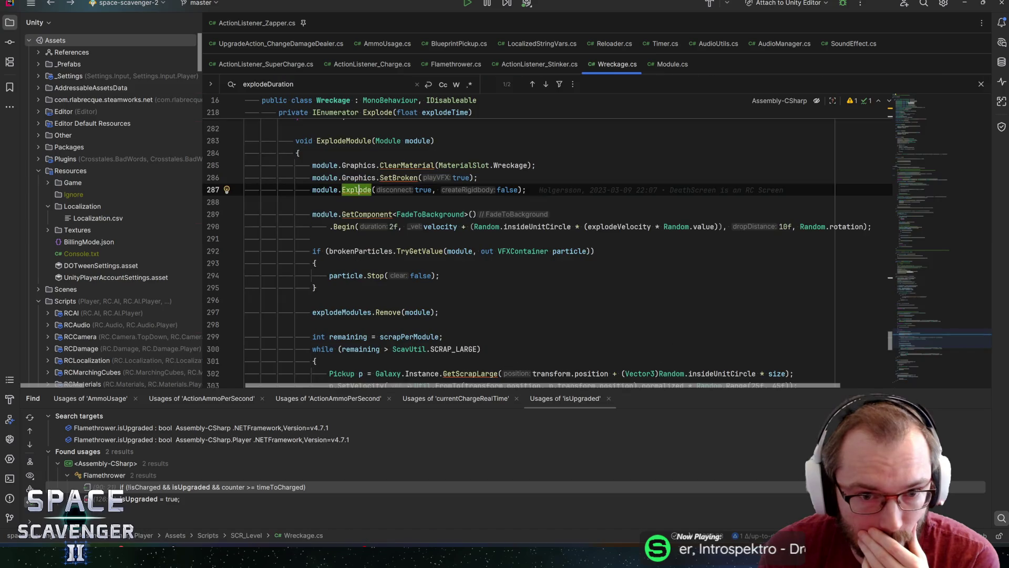
Navigate back to Module.Explode, view the Break method's declaration, and return to the Break call
key("ctrl+alt+Left")
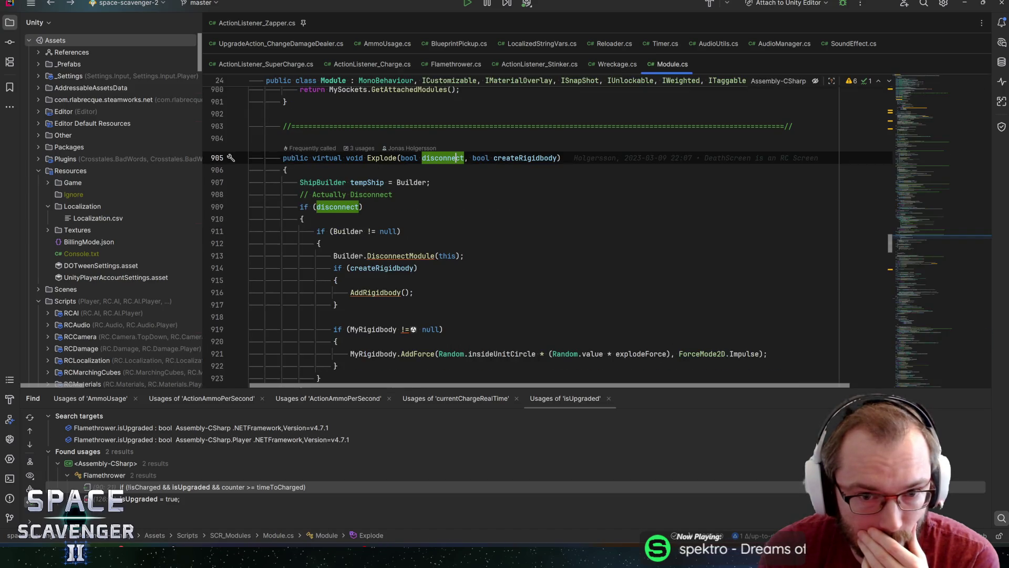
scroll(544, 237, "down", 2)
scroll(545, 237, "down", 2)
scroll(544, 237, "down", 1)
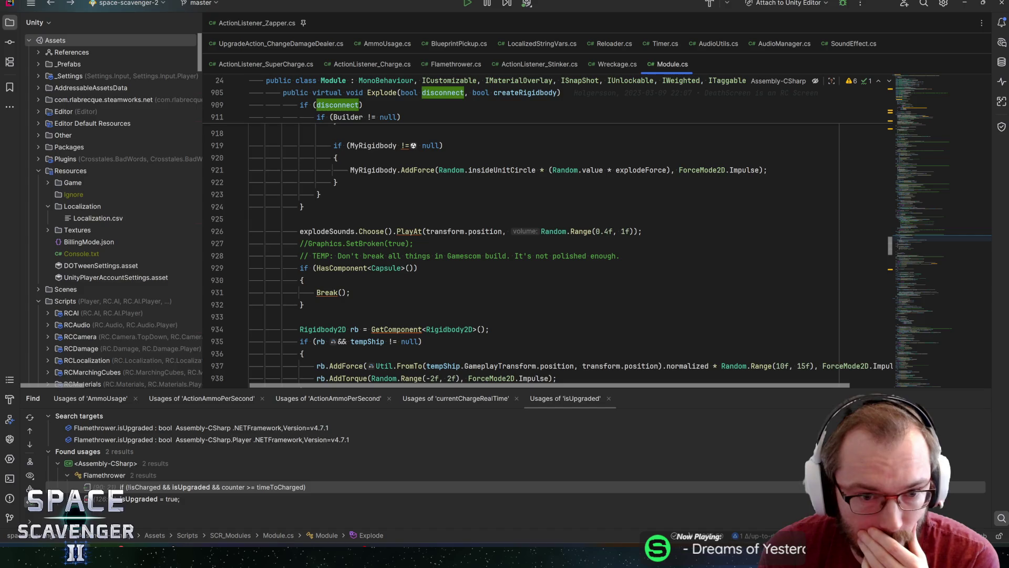
scroll(545, 237, "down", 2)
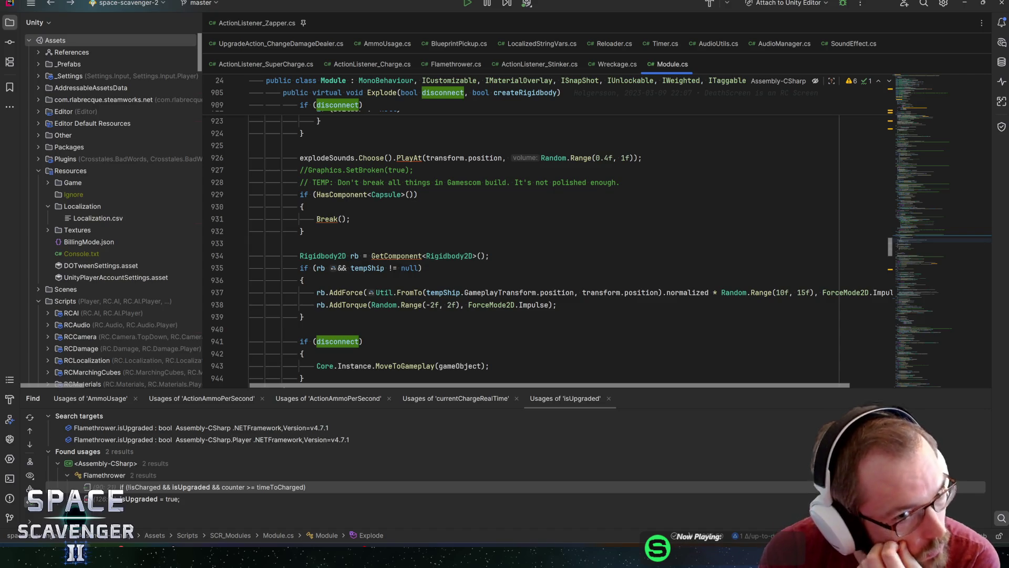
left_click(332, 218)
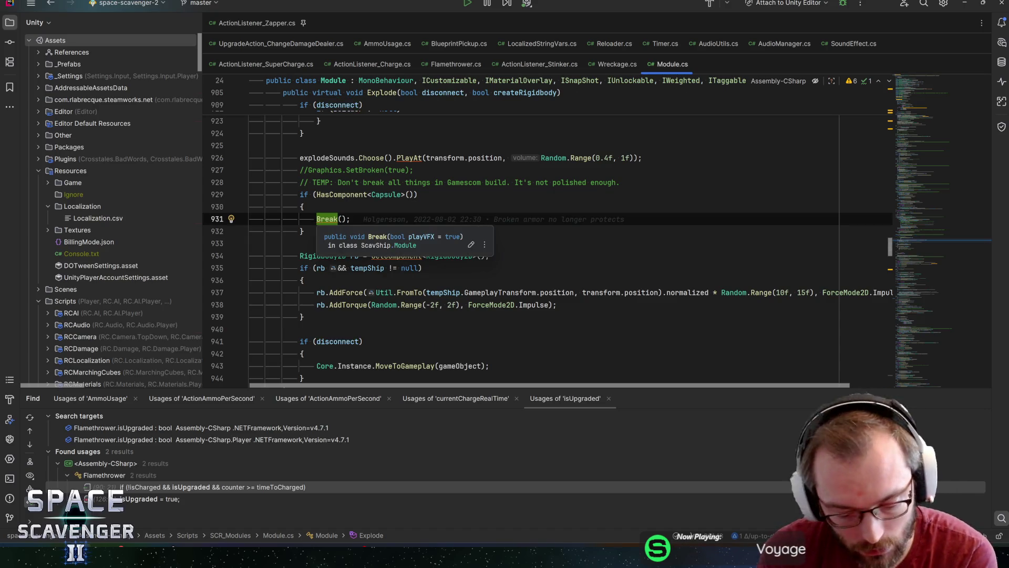
left_click(333, 219, "ctrl")
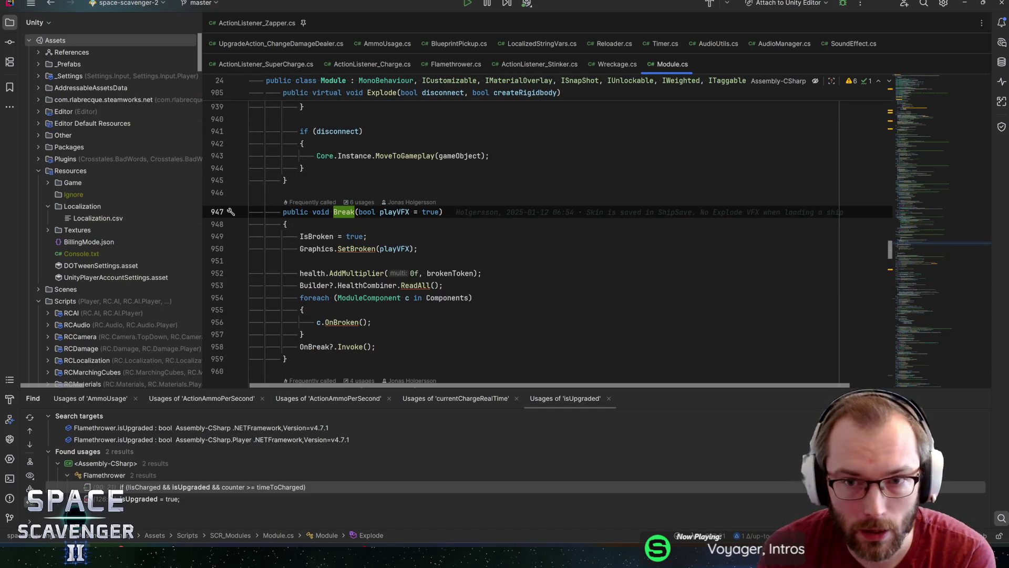
key("ctrl+minus")
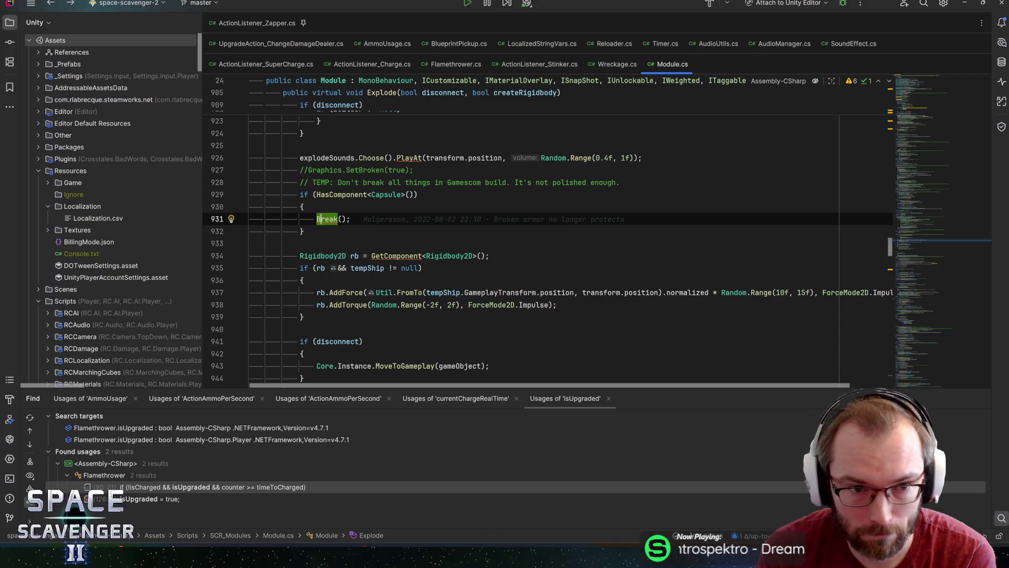
Select the whole TEMP Gamescom comment on line 928 and move to the commented-out SetBroken line
left_click_drag(312, 182, 444, 183)
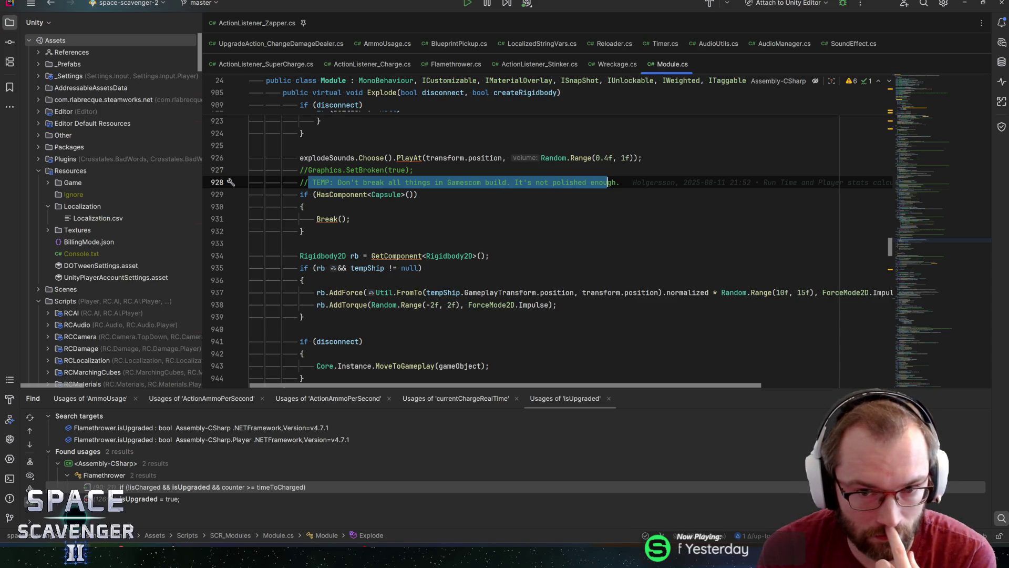
left_click_drag(620, 182, 303, 183)
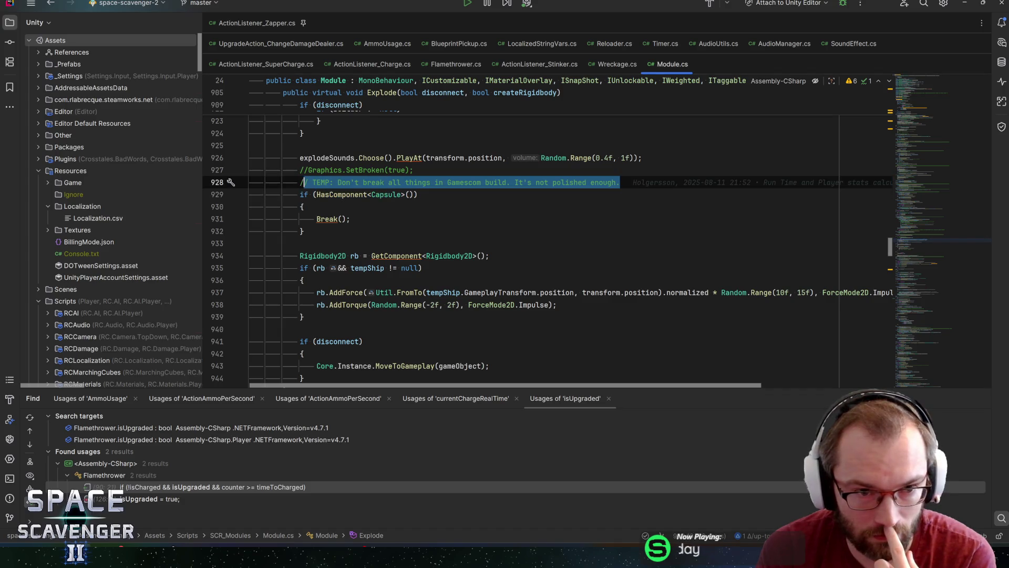
left_click(307, 169)
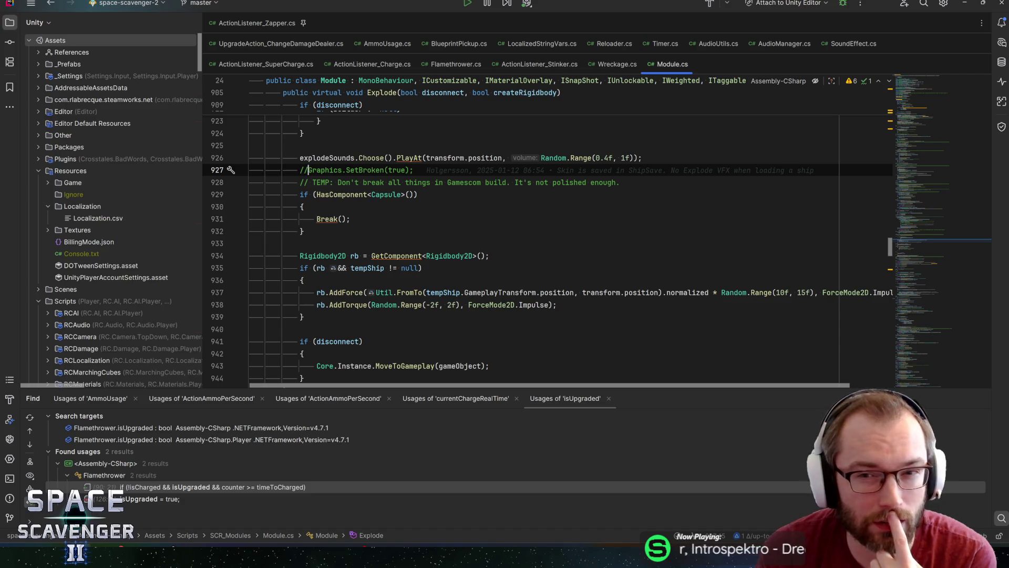
scroll(548, 249, "up", 1)
Uncomment the Graphics.SetBroken(true) call on line 927 and save to refresh Unity
key("Down")
key("End")
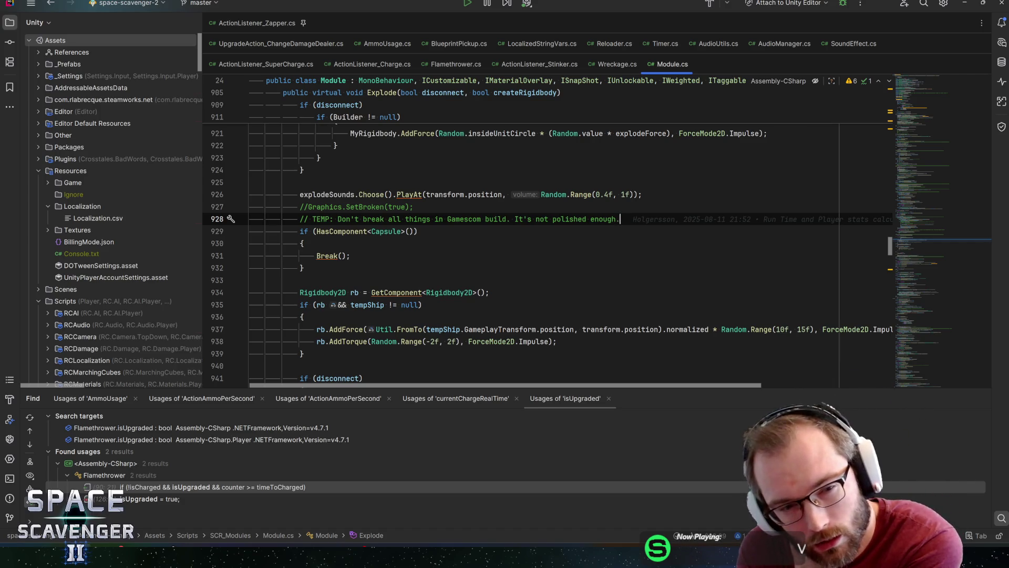
left_click(345, 207)
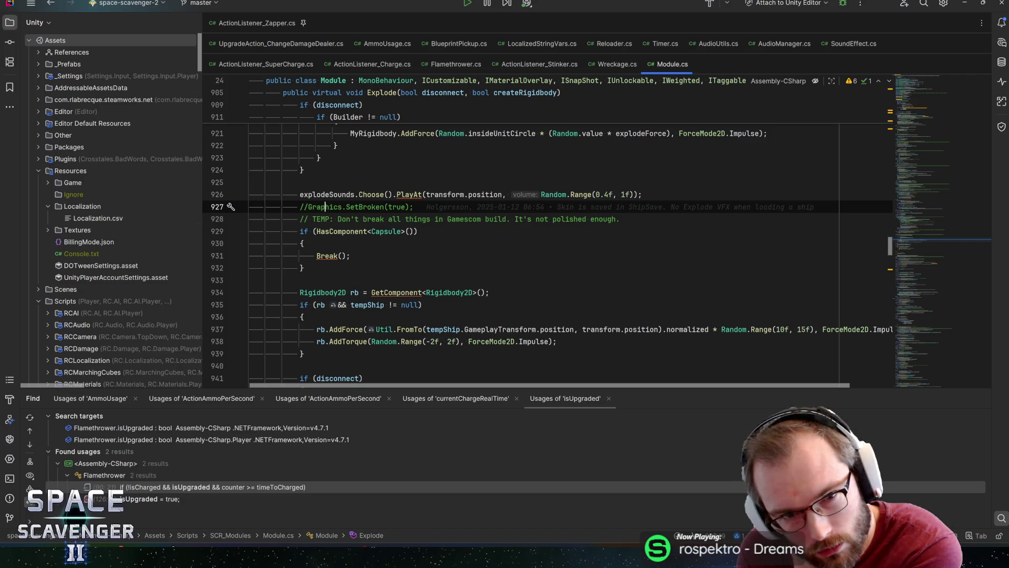
scroll(544, 252, "up", 1)
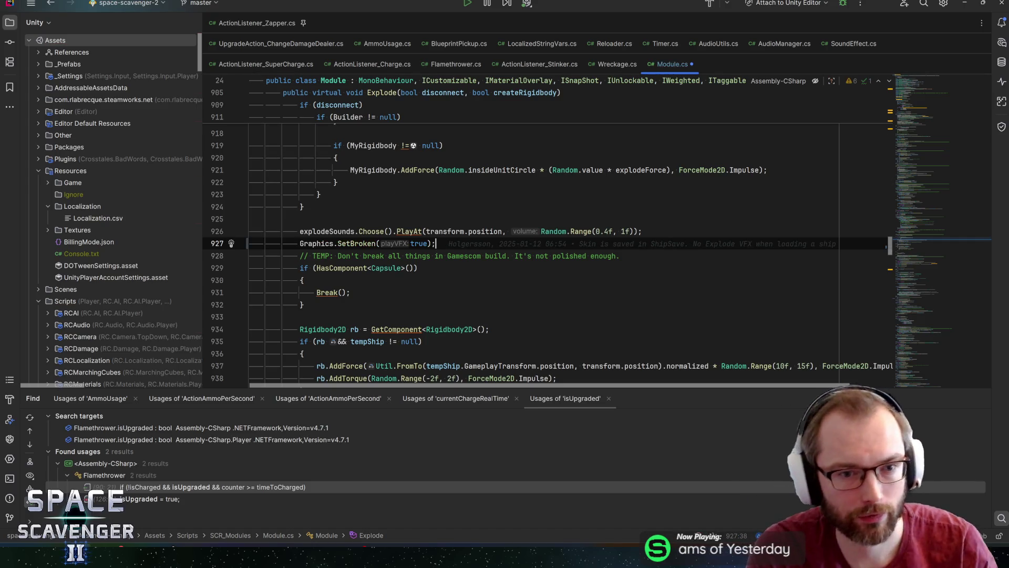
key("ctrl+s")
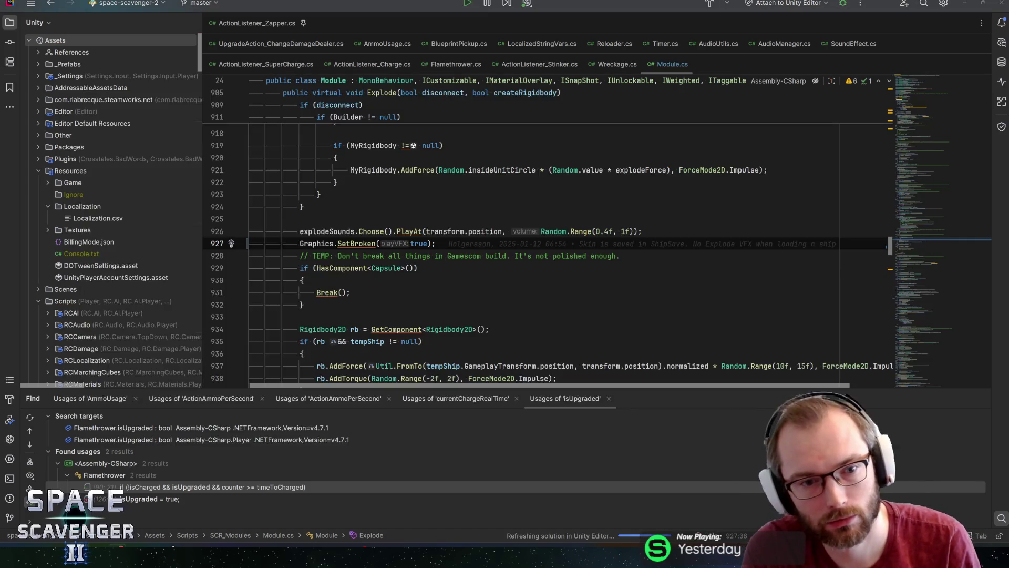
Switch to Unity to let the scripts recompile, showing the Scene view, then return to Rider
key("alt+Tab")
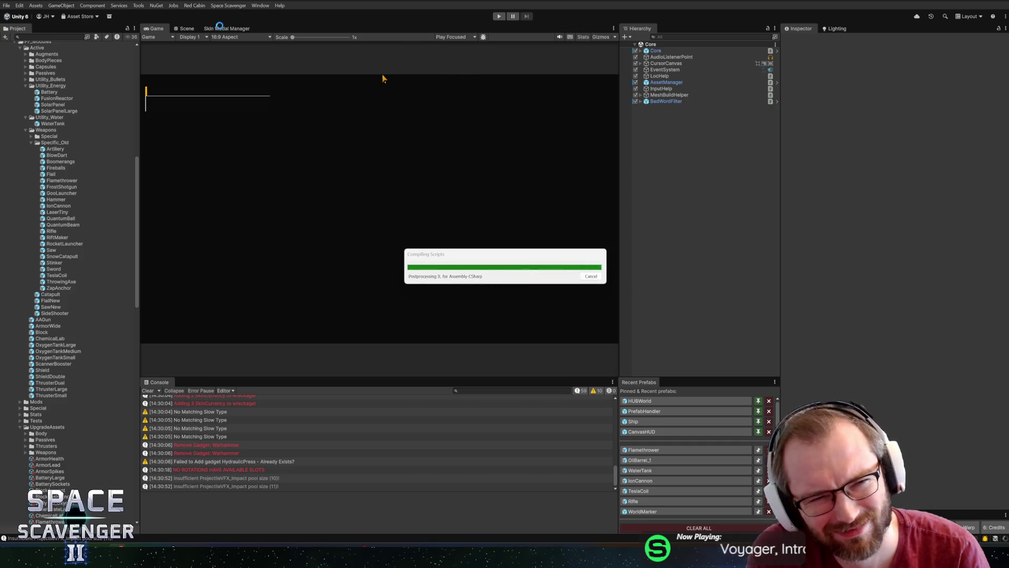
left_click(186, 32)
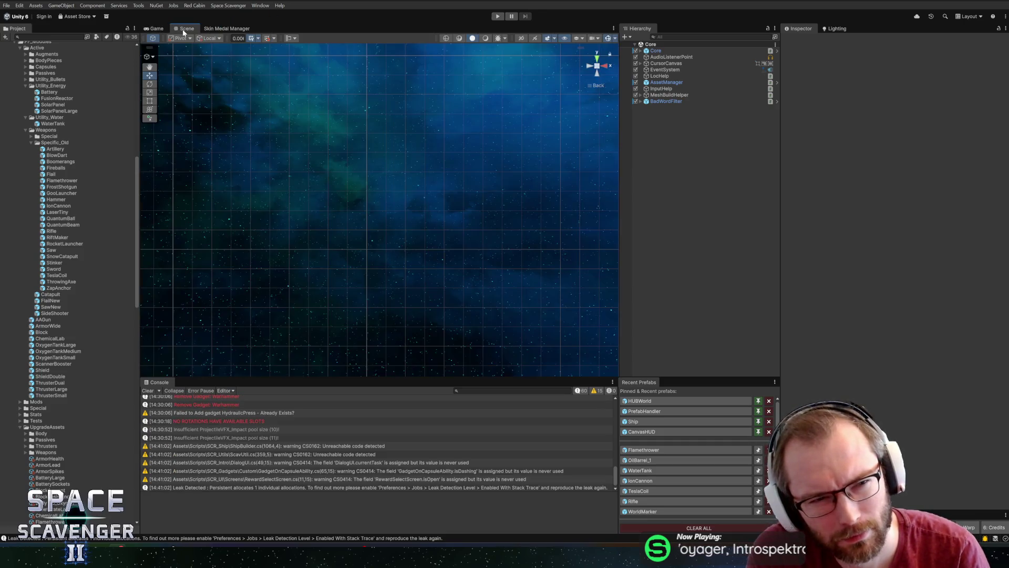
key("alt+Tab")
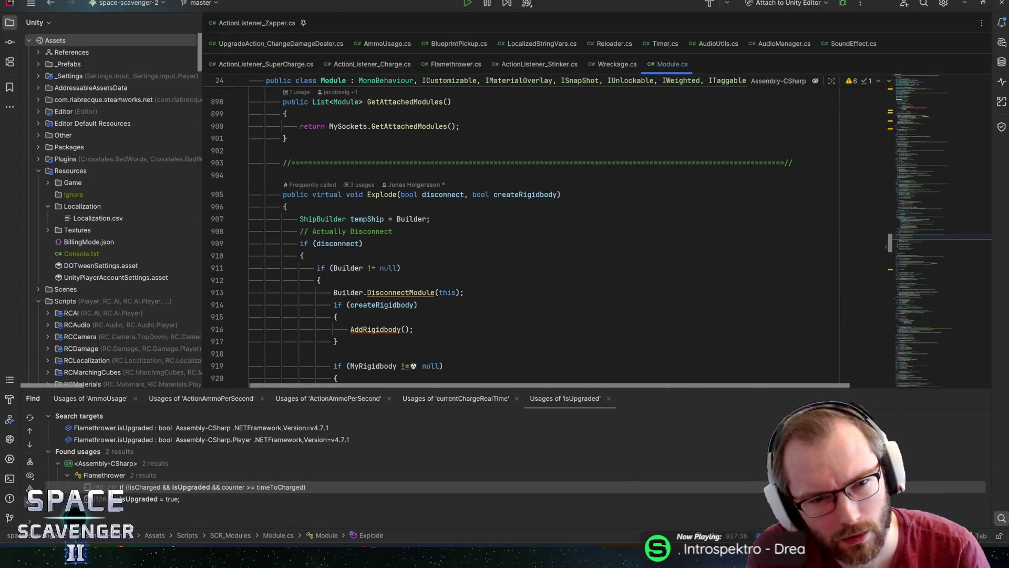
Check the '3 usages' list of Explode's callers and briefly glance at Unity
left_click(364, 185)
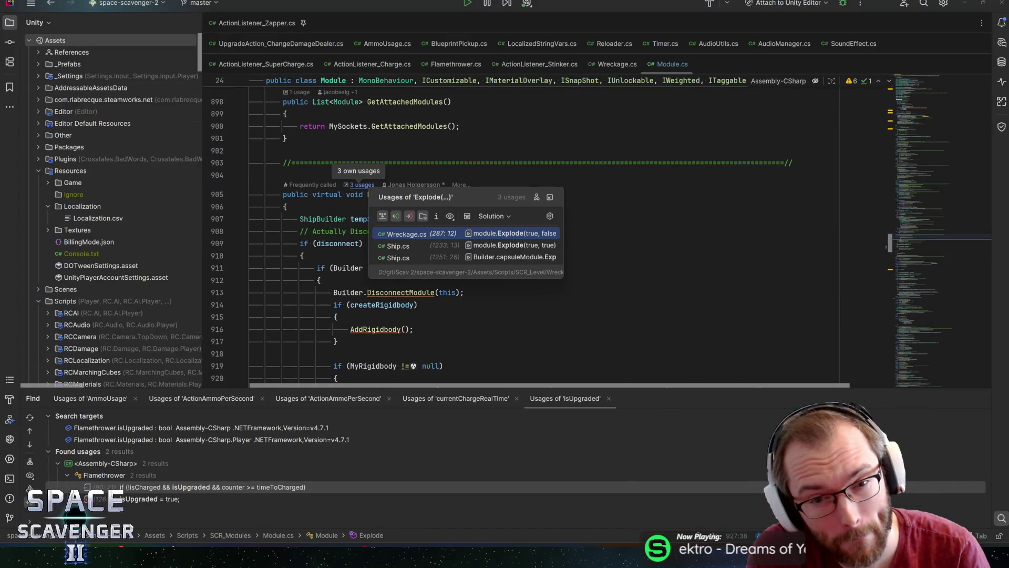
key("Escape")
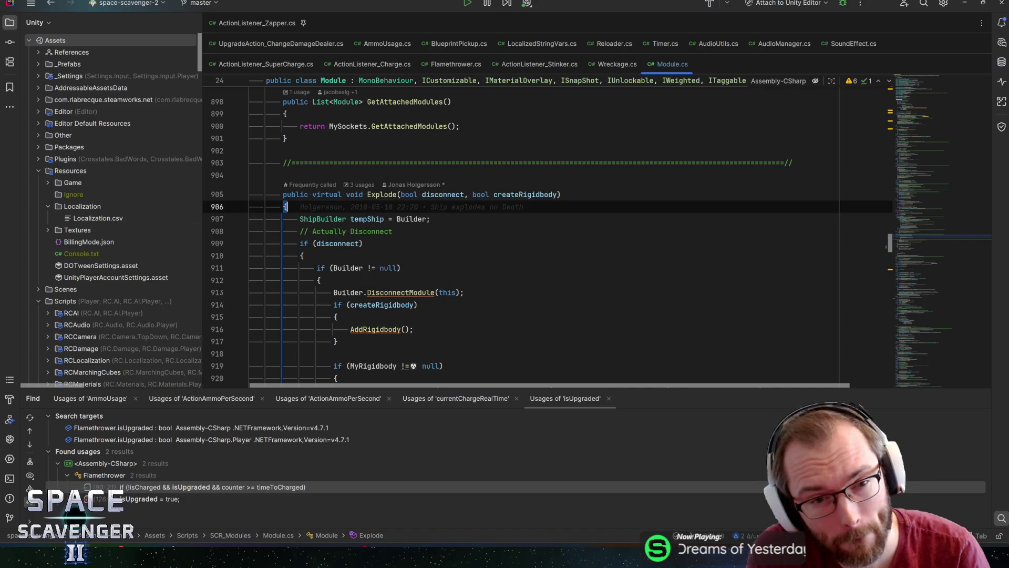
key("alt+Tab")
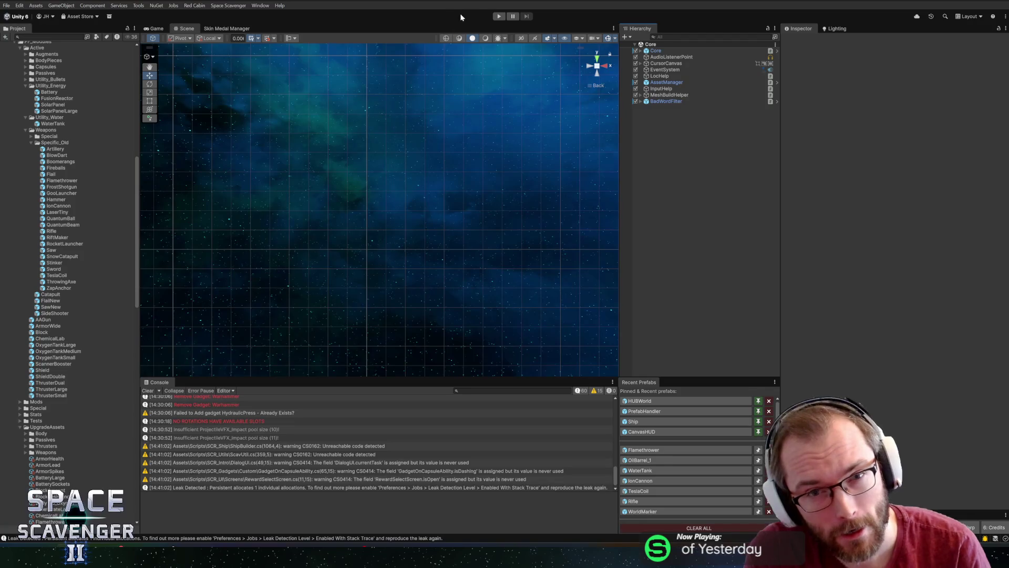
key("alt+Tab")
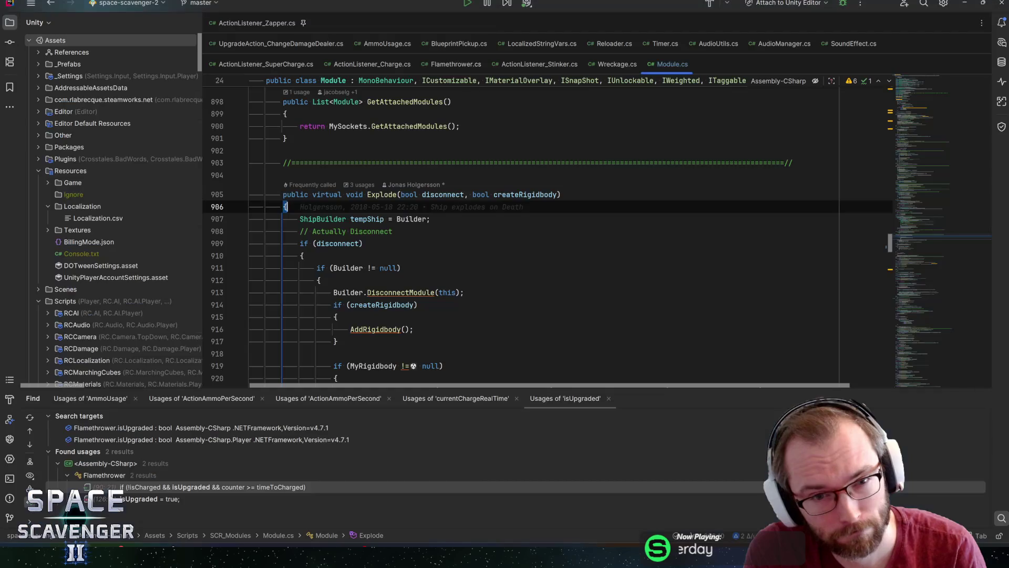
scroll(552, 236, "down", 5)
scroll(552, 236, "down", 2)
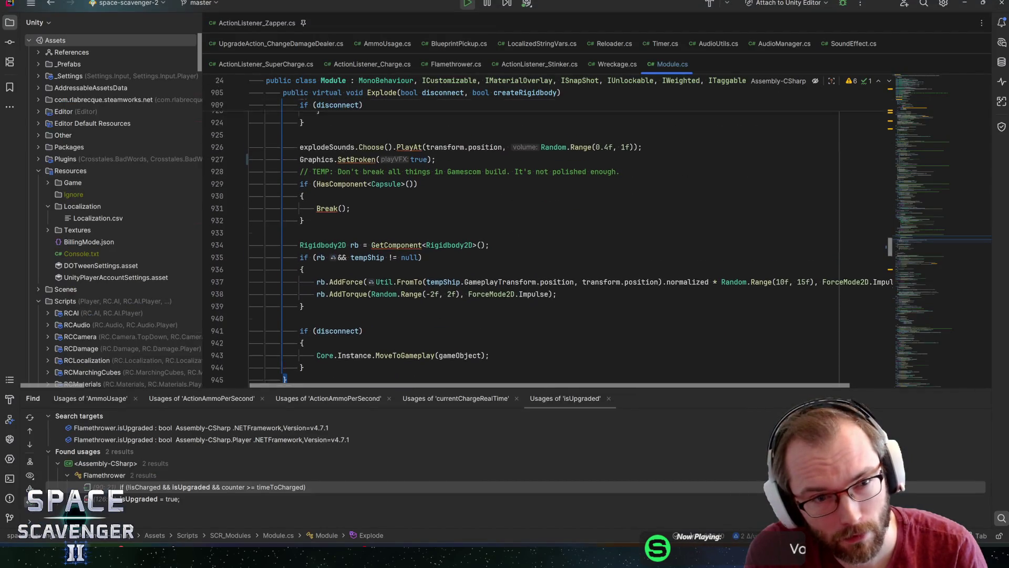
Go to SetBroken in ModuleGraphics.cs, select its material and broken-object lines, then switch to Unity
key("ctrl+b")
scroll(552, 237, "down", 1)
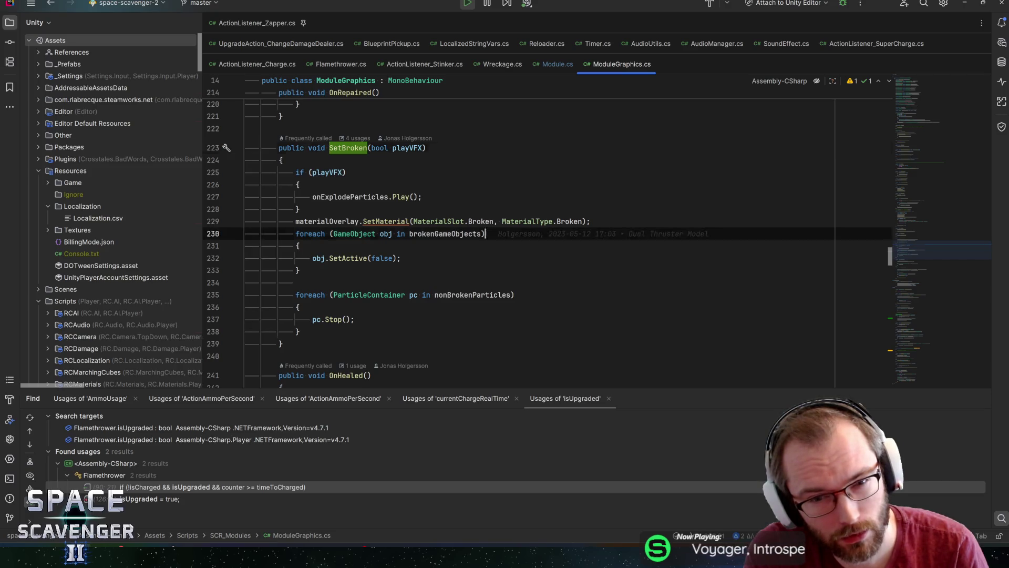
left_click_drag(485, 234, 312, 222)
key("alt+Tab")
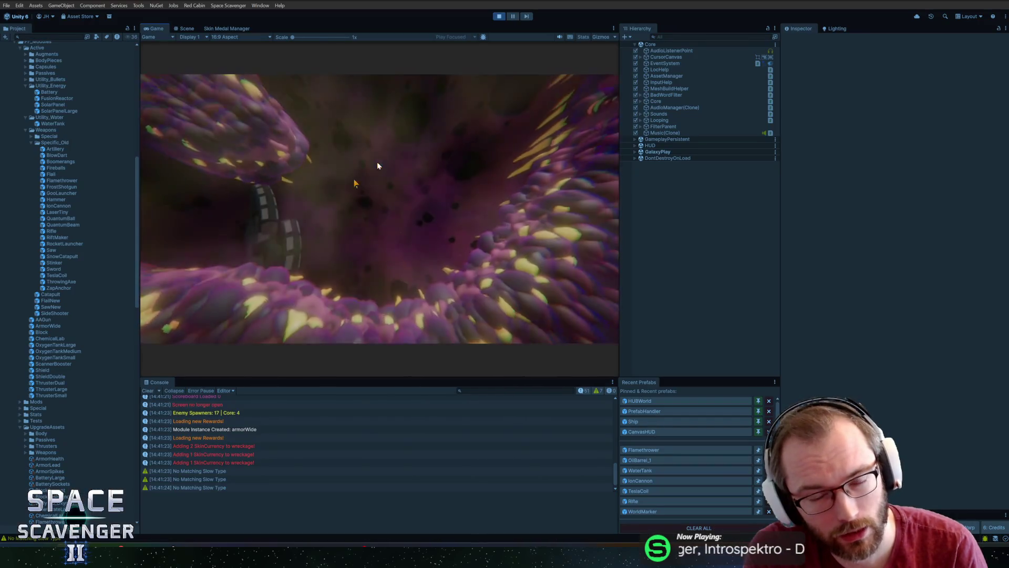
Maximize the Game view, claim the Oxygen Station reward module and fly off through the cave
double_click(158, 29)
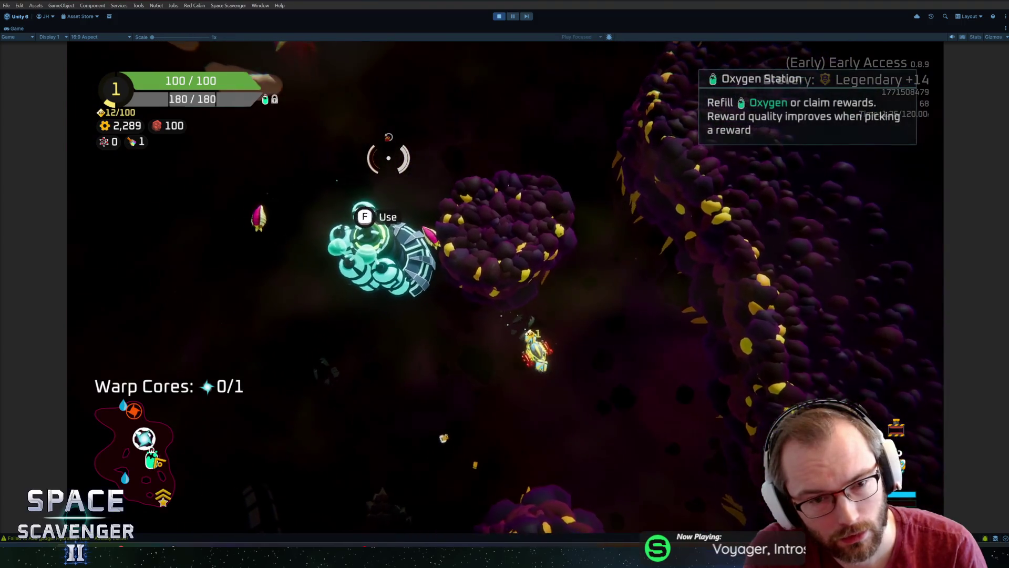
key("e")
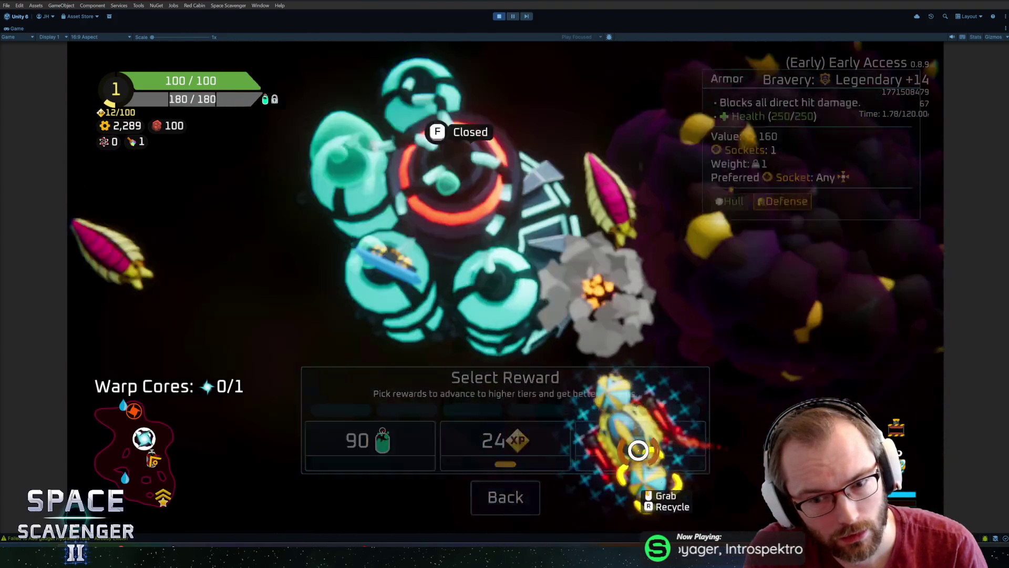
left_click(638, 449)
key("w")
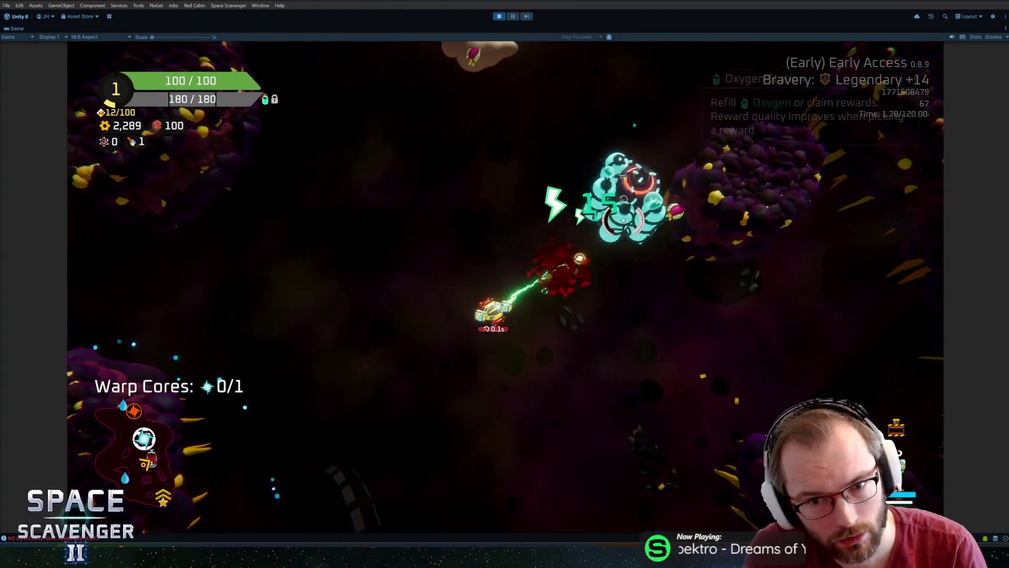
key("d")
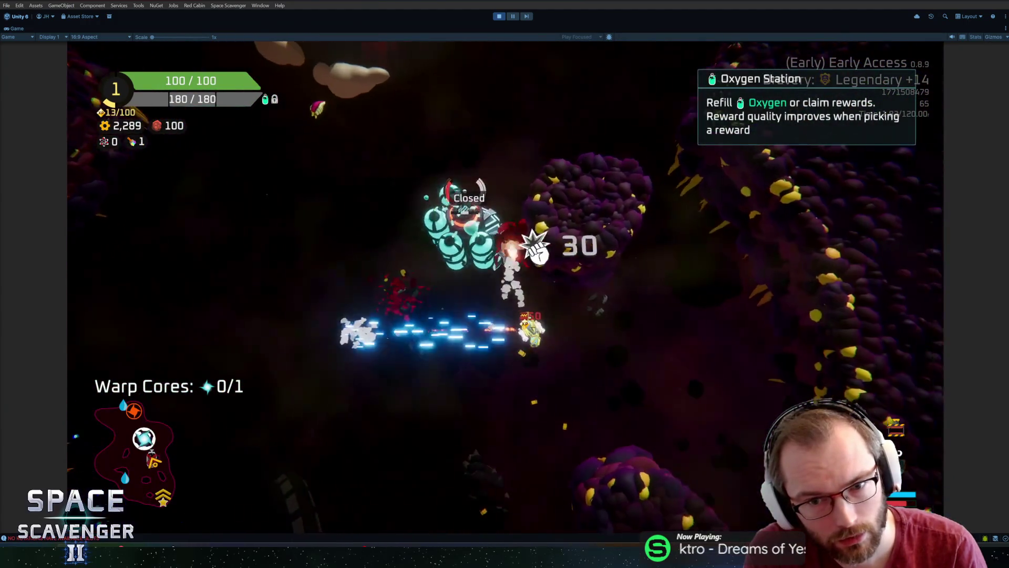
key("a")
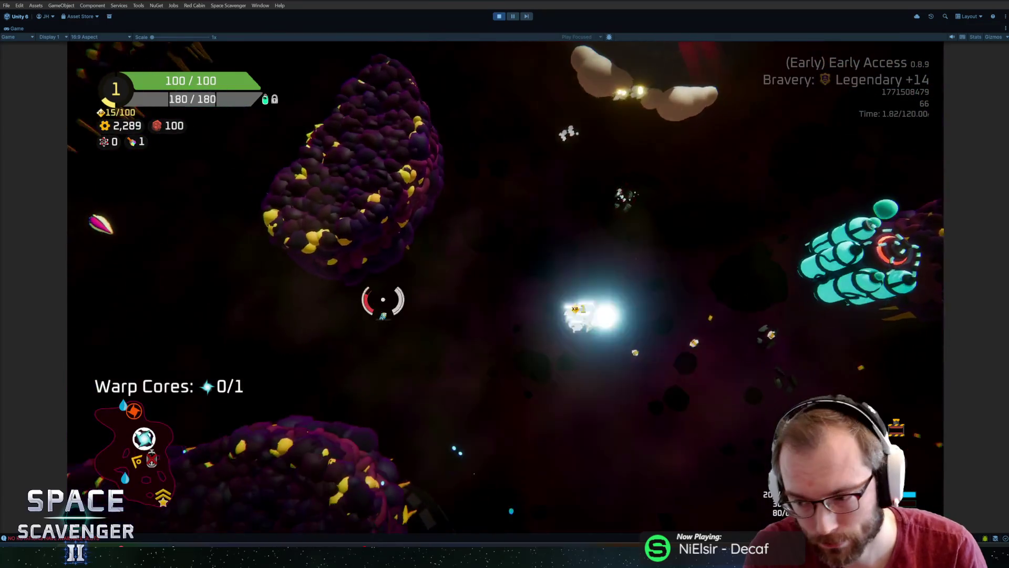
key("a")
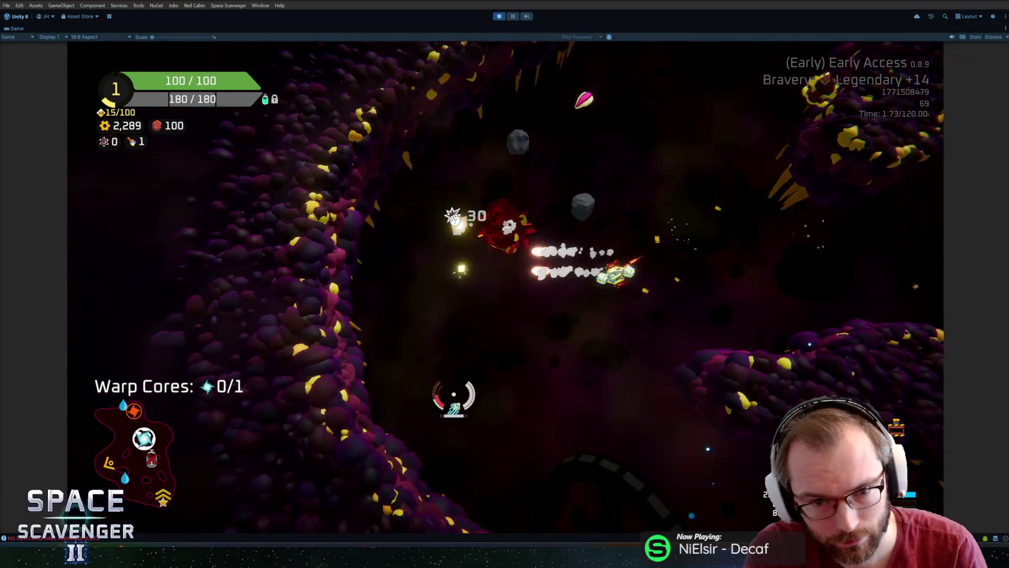
Fight around the large creature and collect the warp core
key("w")
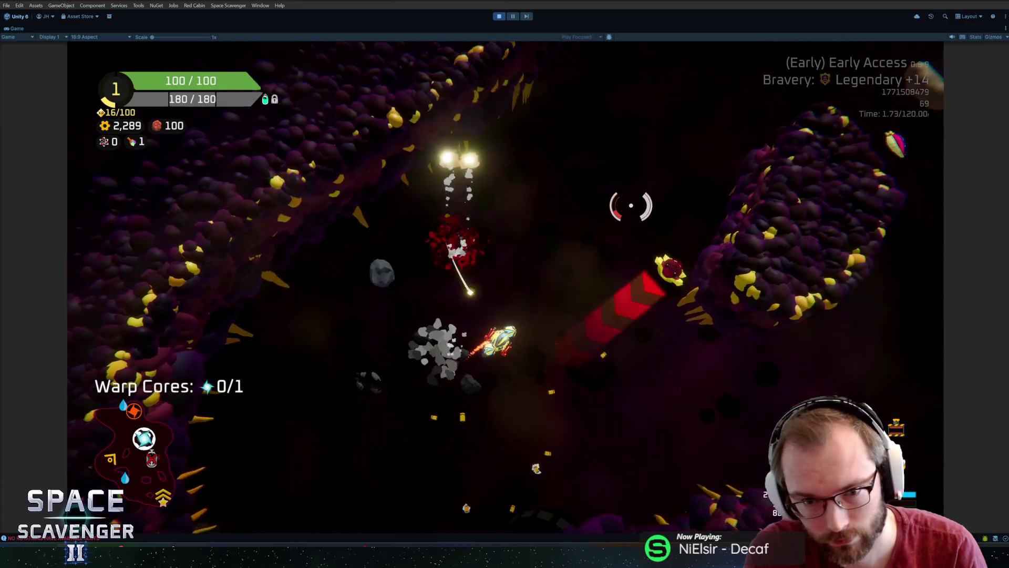
key("w")
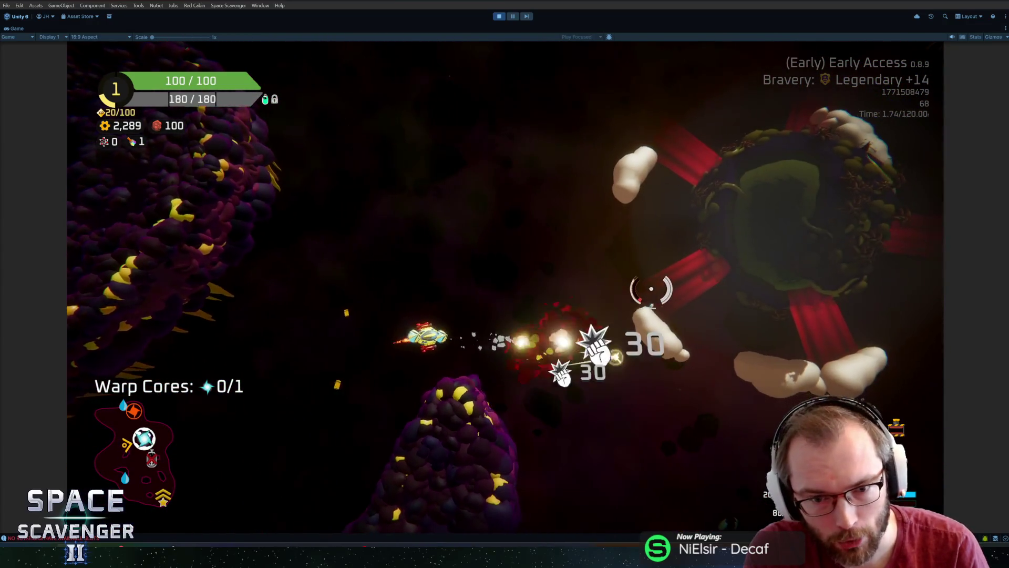
key("w")
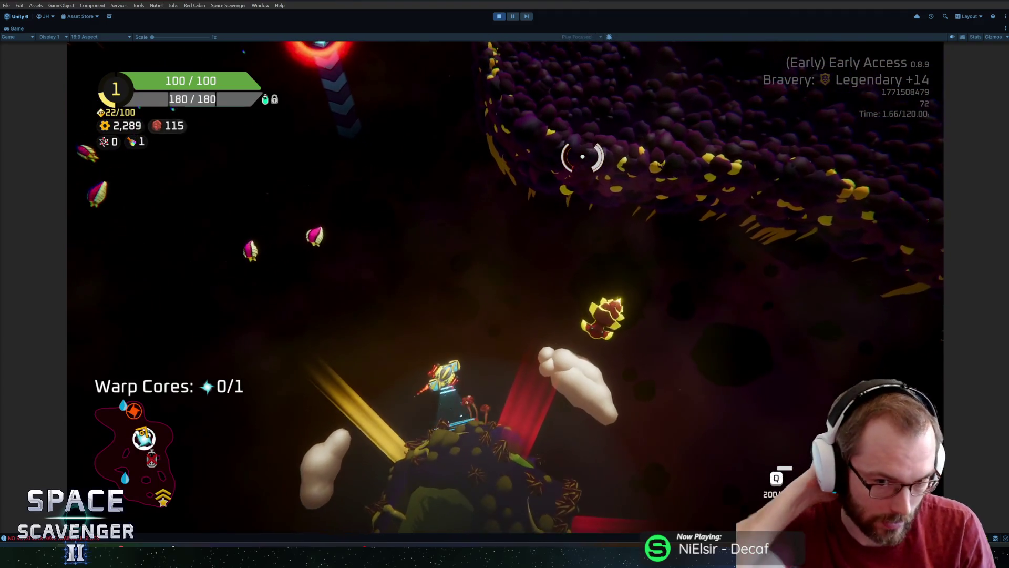
key("w")
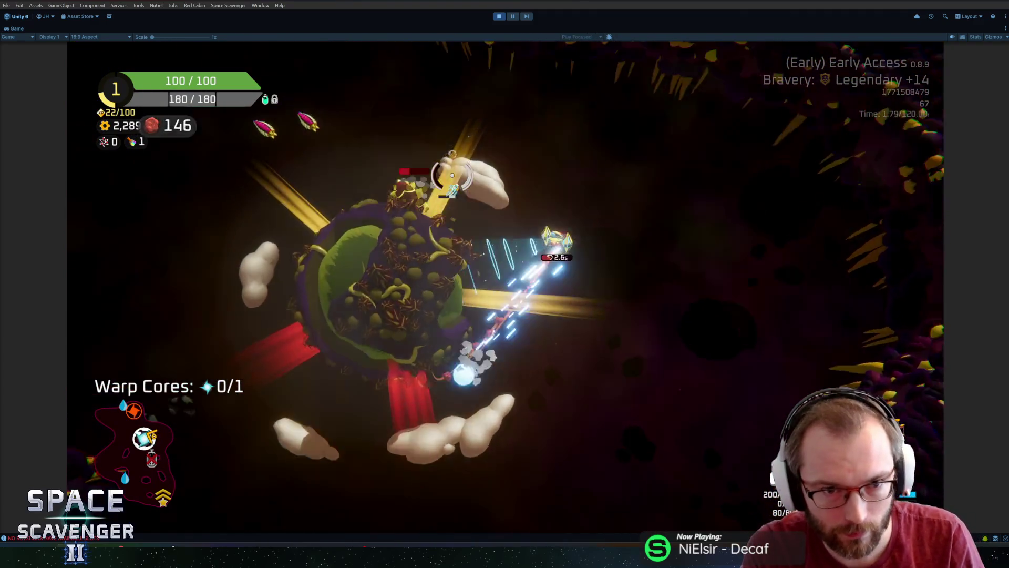
key("w")
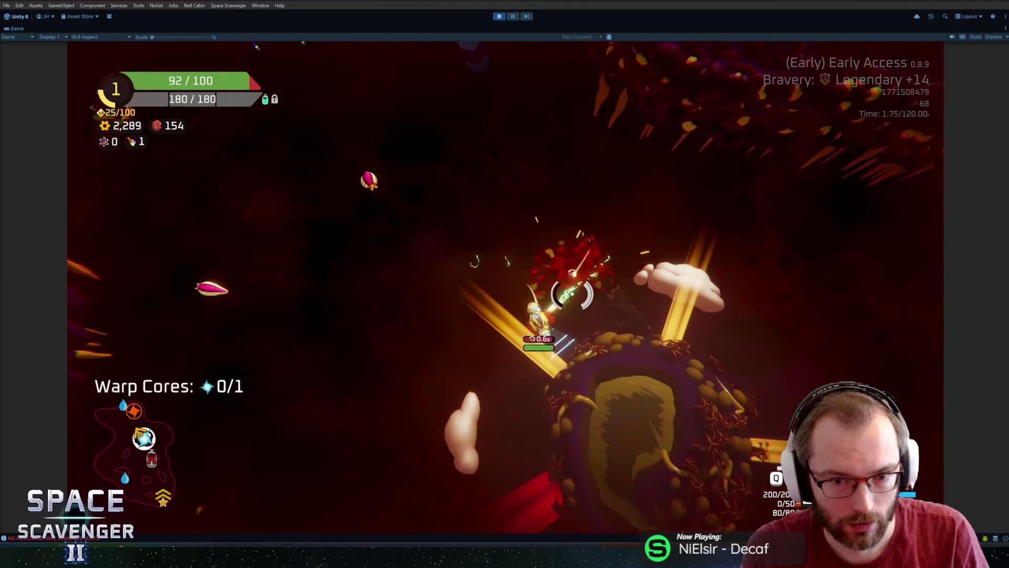
key("w")
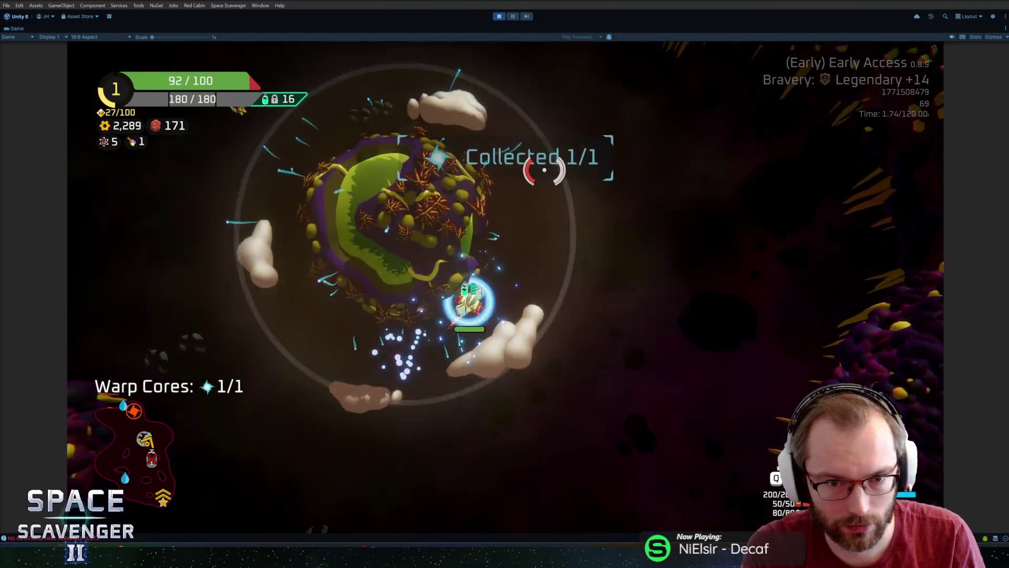
key("a")
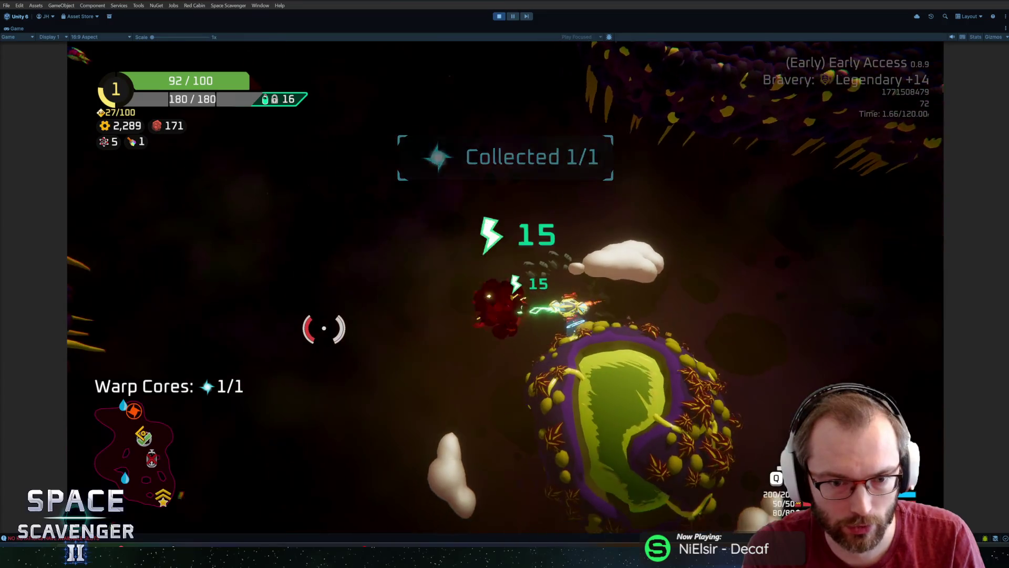
Clear the enemy area collecting scrap, then enter ship-building mode
key("w")
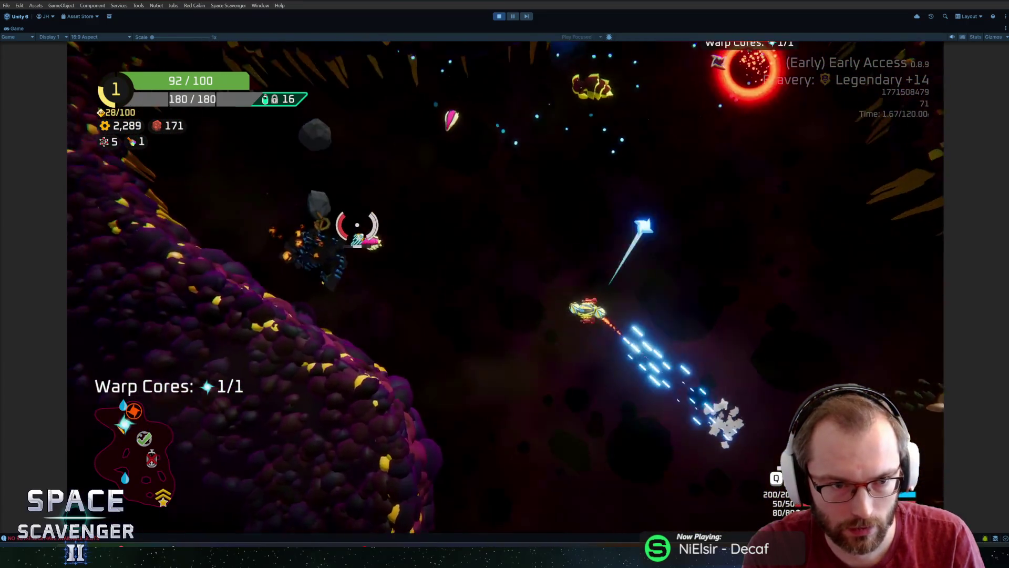
key("w")
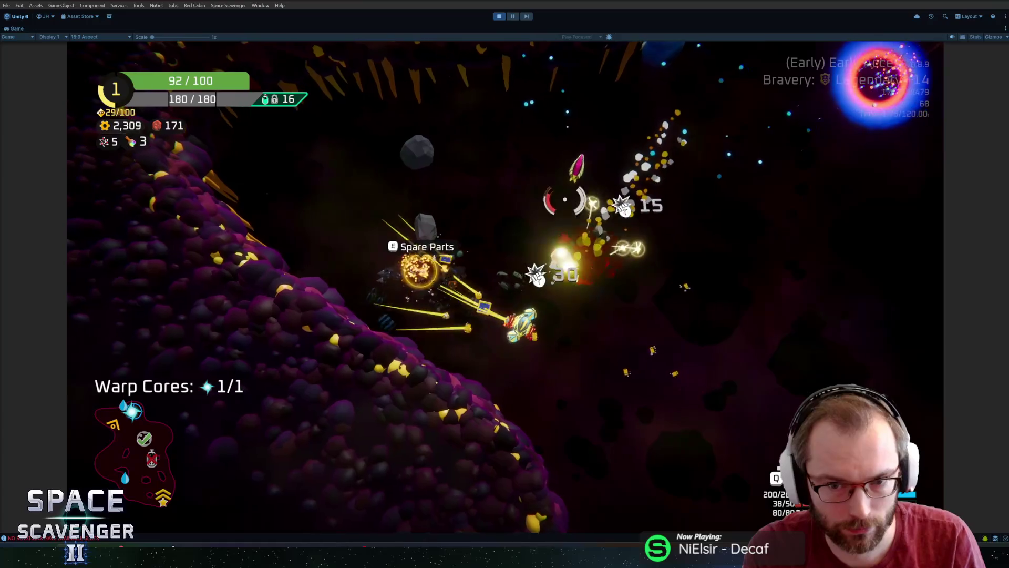
key("Tab")
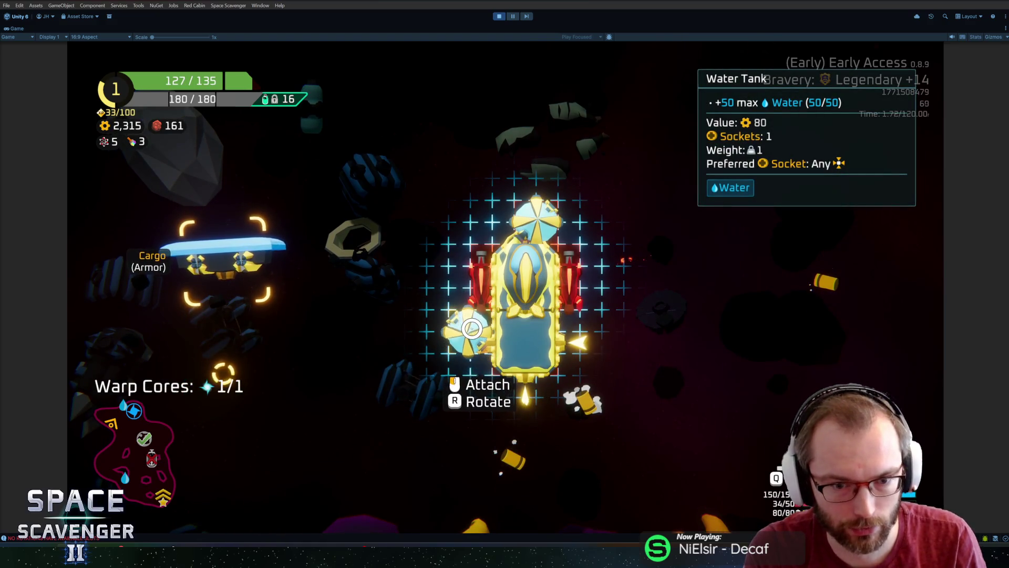
Resume flight through the asteroid field toward the warp portal and destroy the enemy cluster
key("Tab")
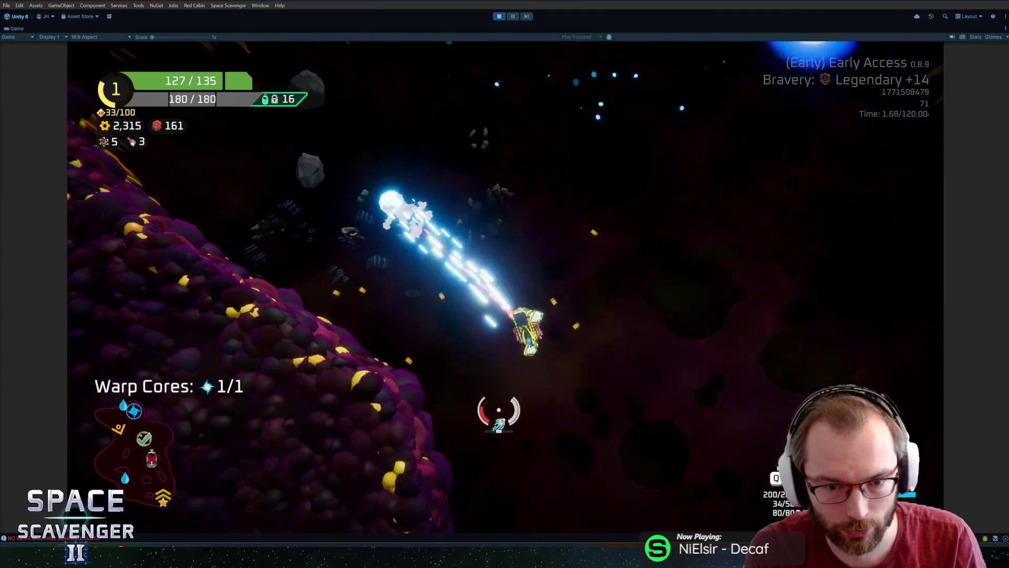
key("w")
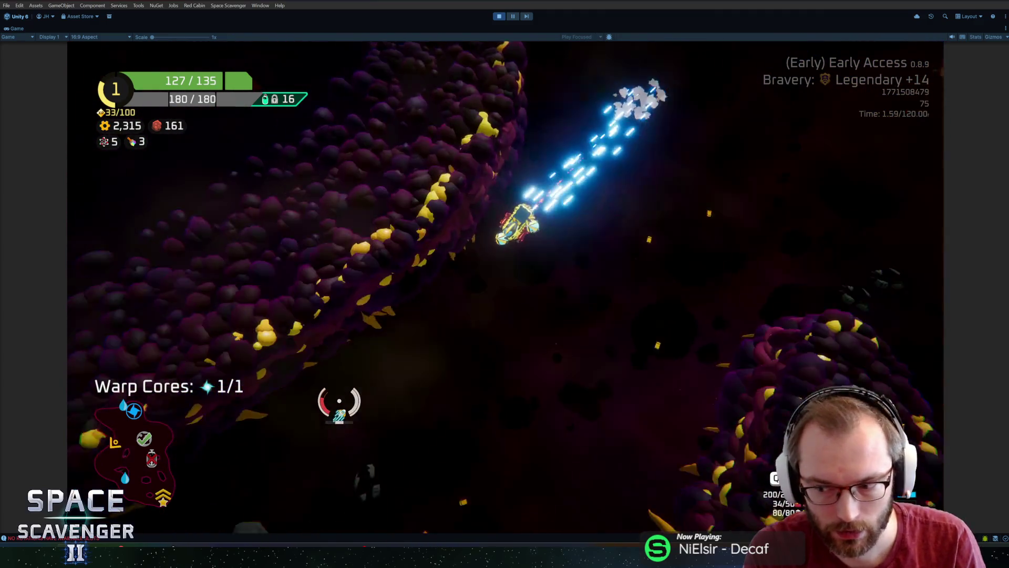
key("w")
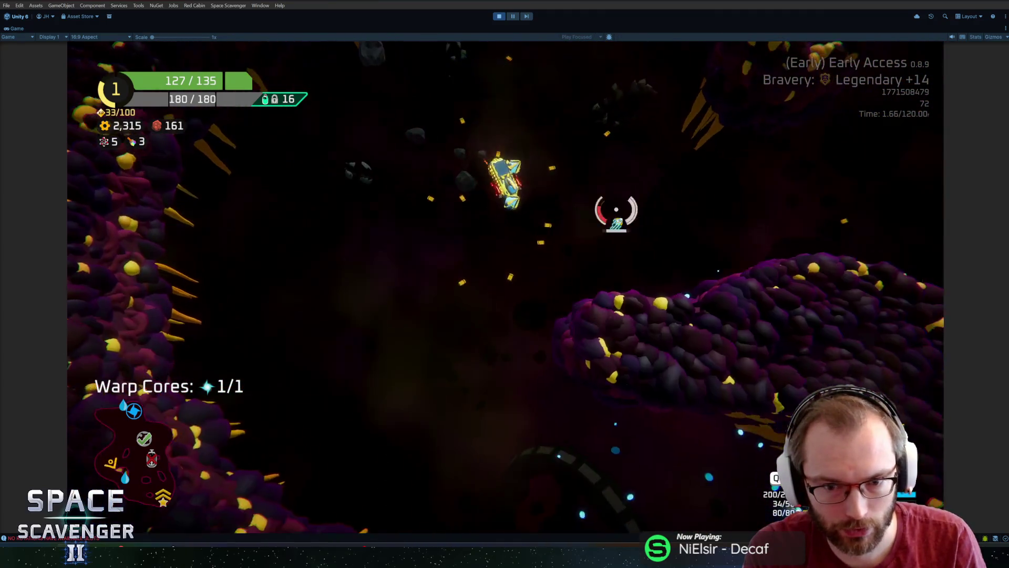
key("w")
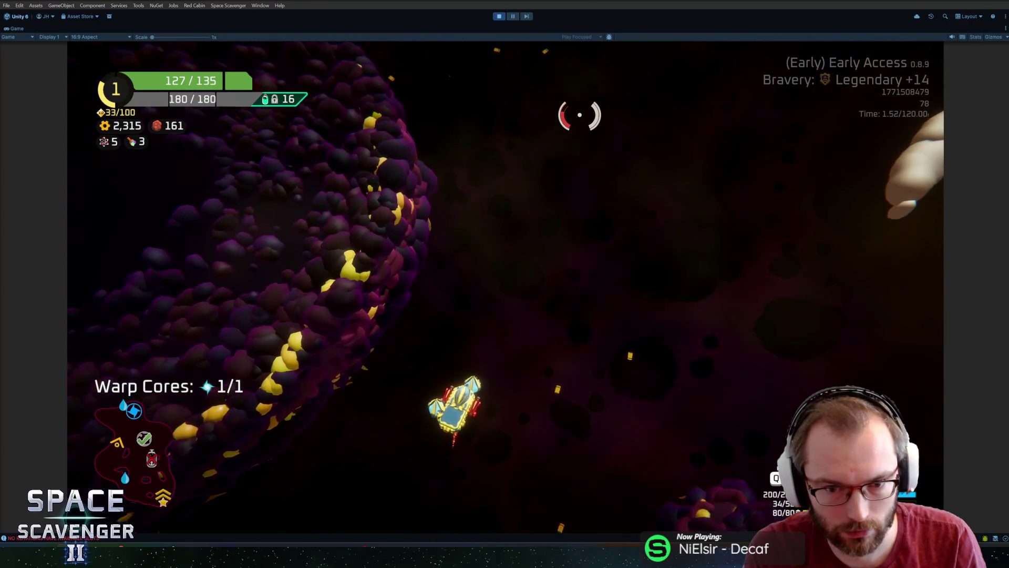
key("w")
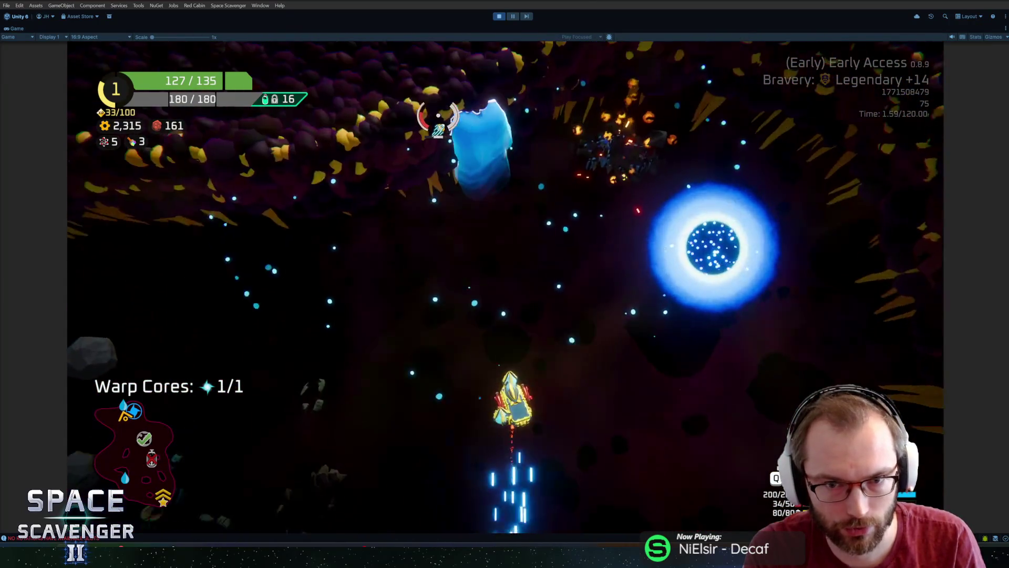
key("w")
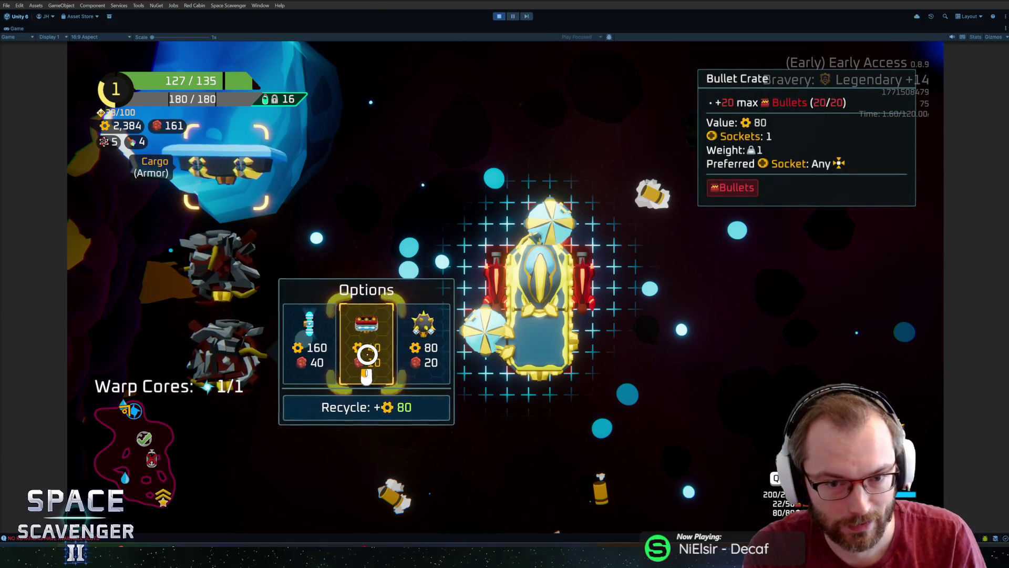
Buy the offered parts and mount the Bullet Crate on the ship's side
left_click(367, 347)
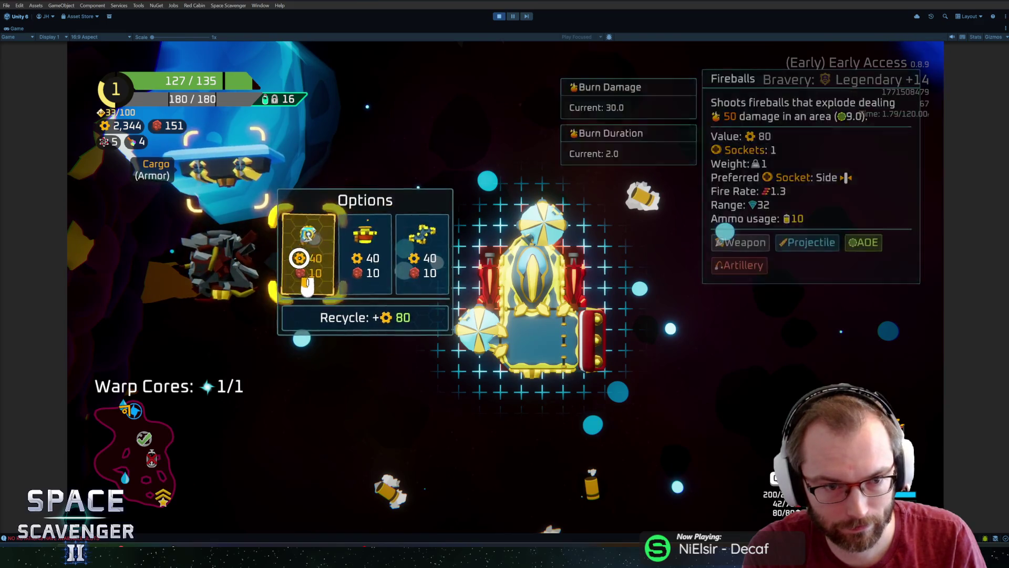
left_click(299, 257)
left_click(225, 308)
left_click(541, 406)
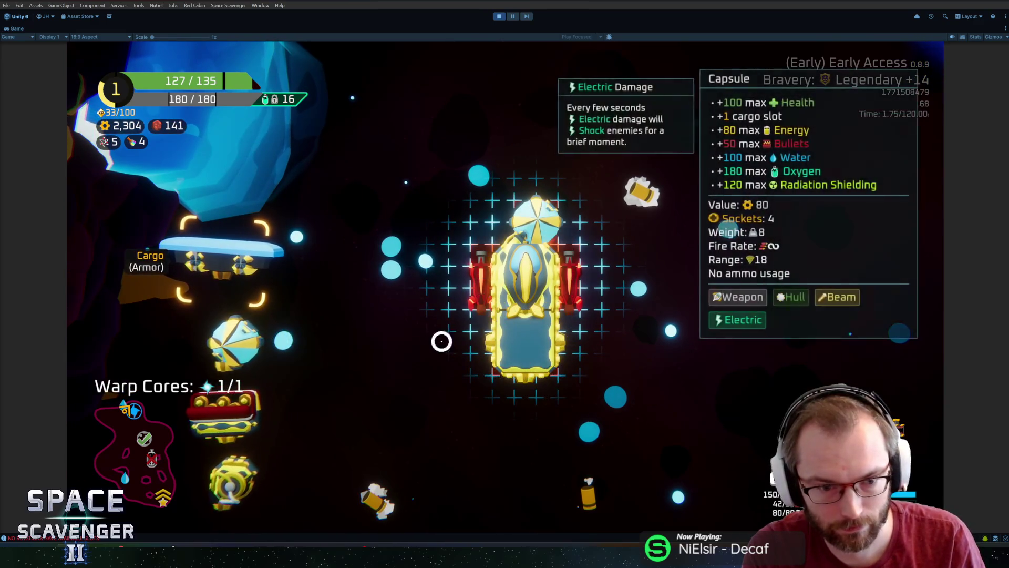
left_click(484, 311)
left_click(388, 429)
left_click(433, 304)
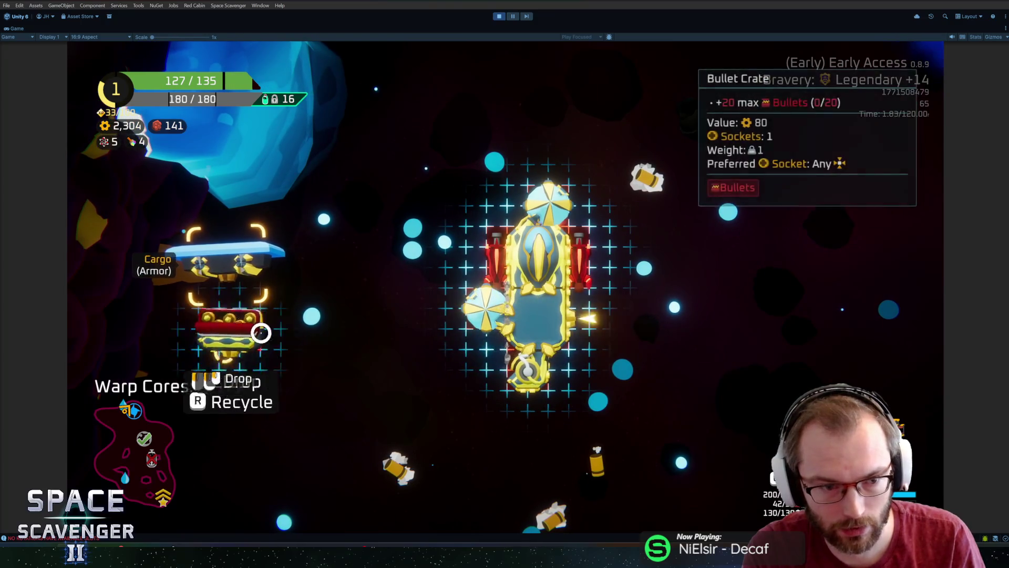
left_click(550, 329)
Attach the Battery under the ship and reattach the water tank at the front
left_click(522, 360)
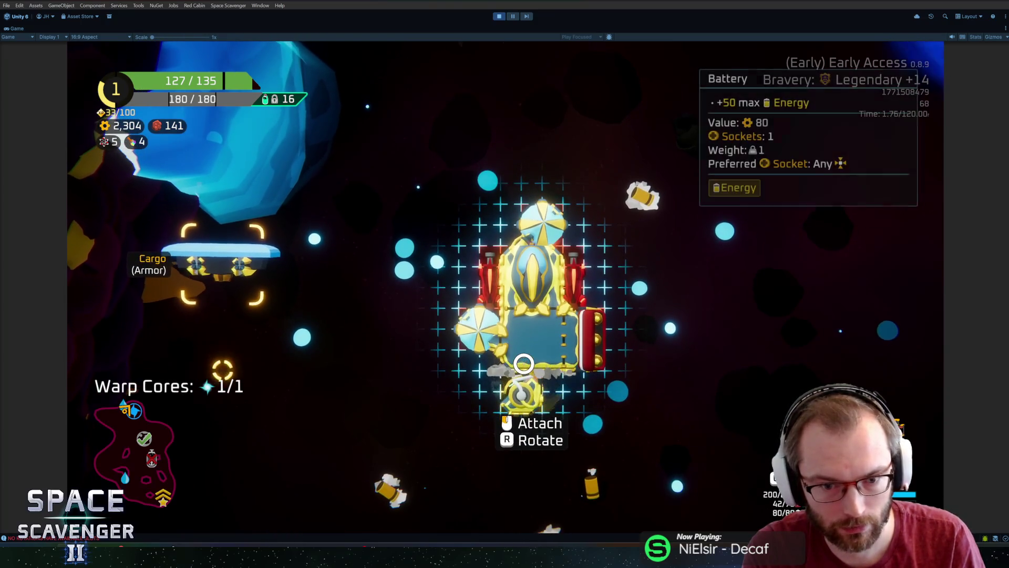
left_click(523, 358)
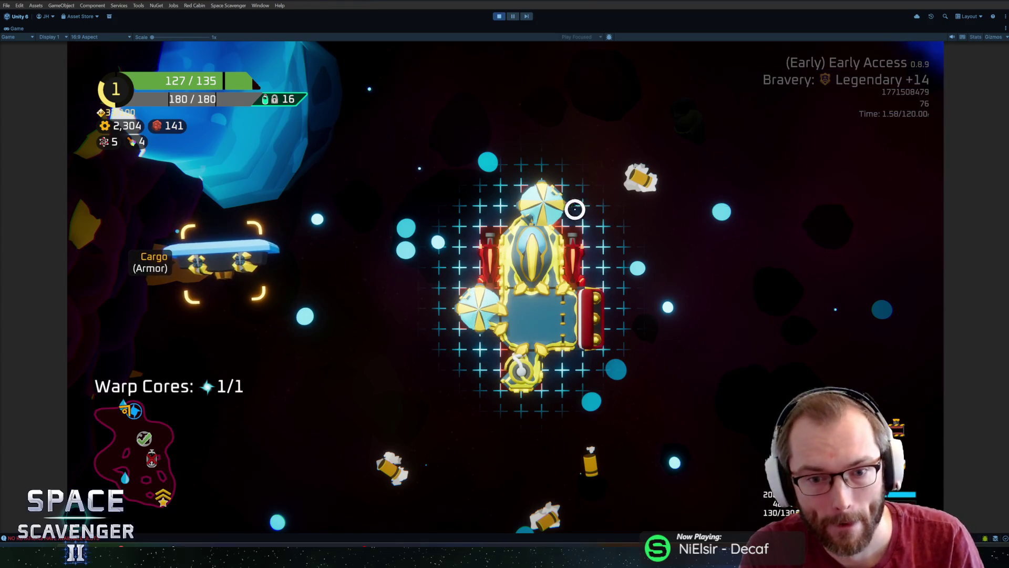
left_click(579, 209)
left_click(533, 189)
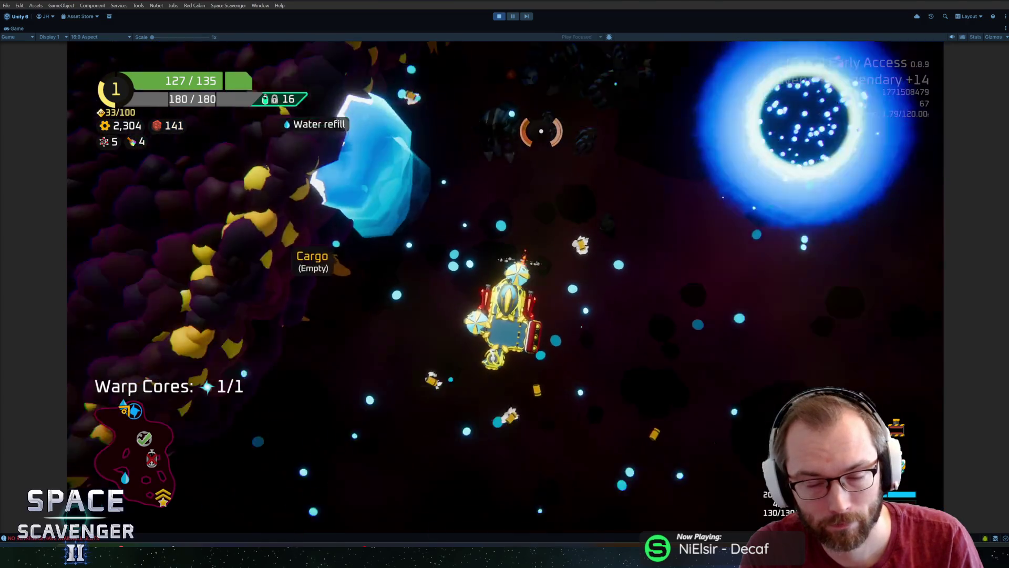
Fly into the blue portal, warp, and choose a planet sector on the map to load the next level
key("w")
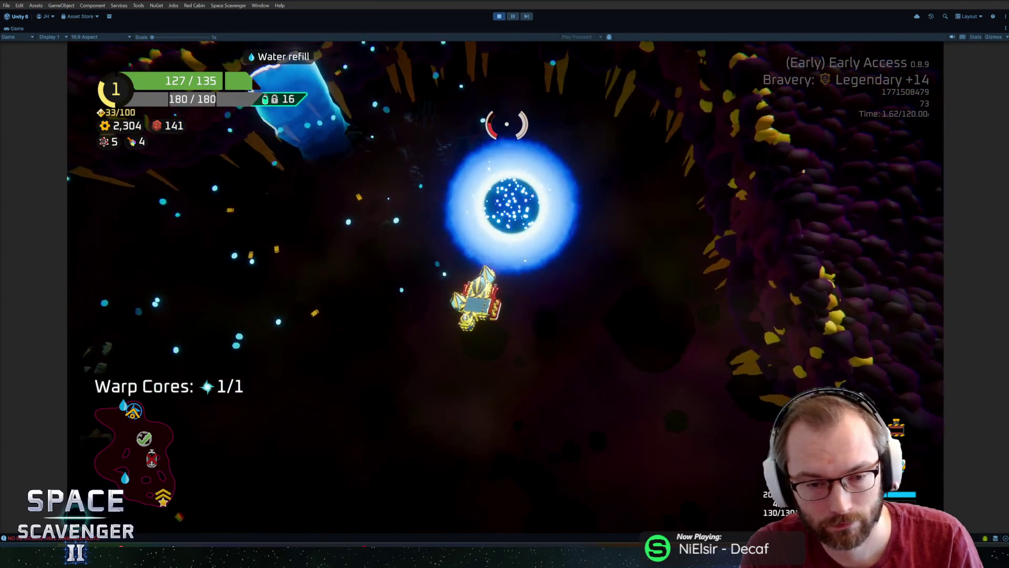
key("a")
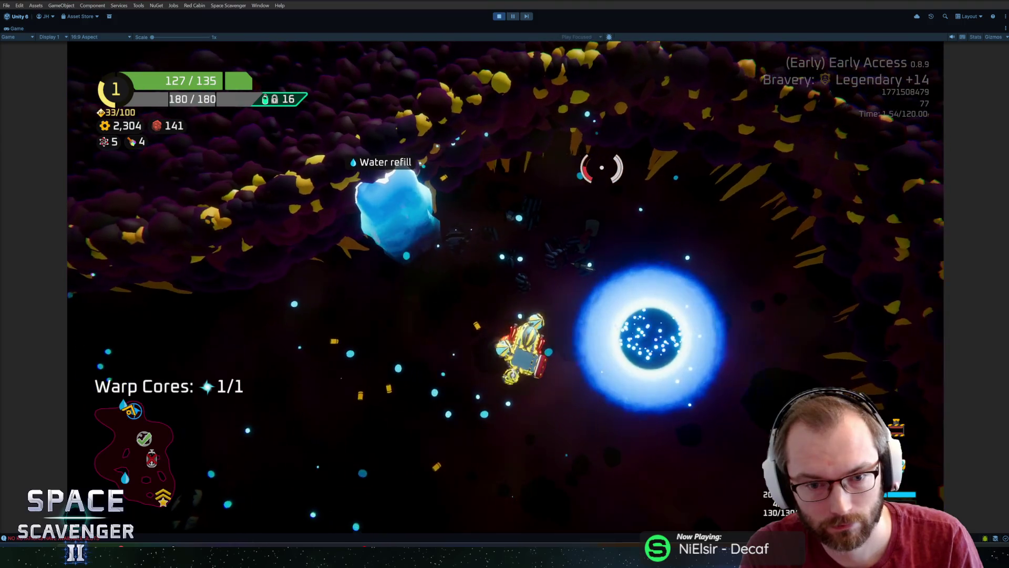
key("e")
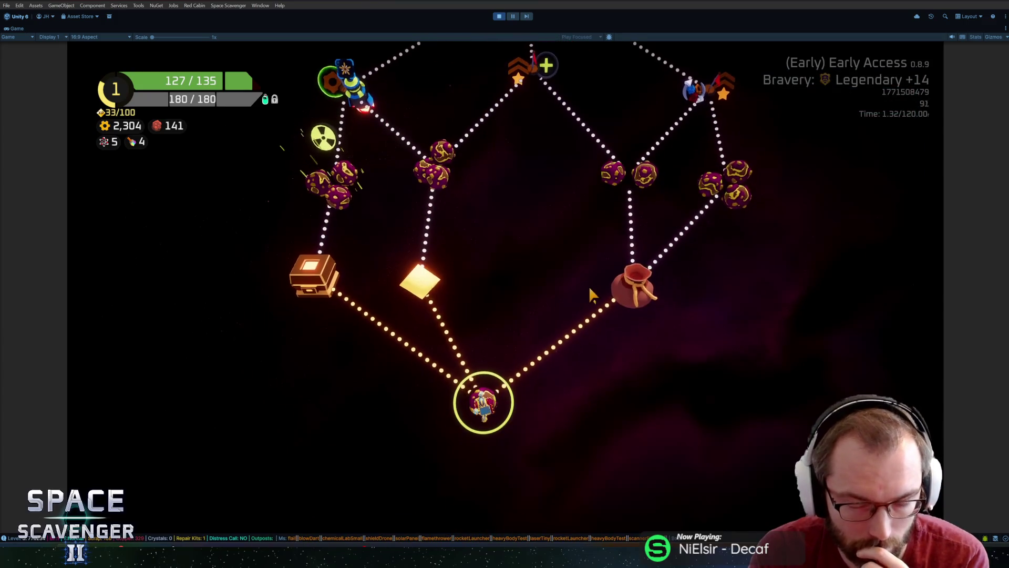
left_click(436, 189)
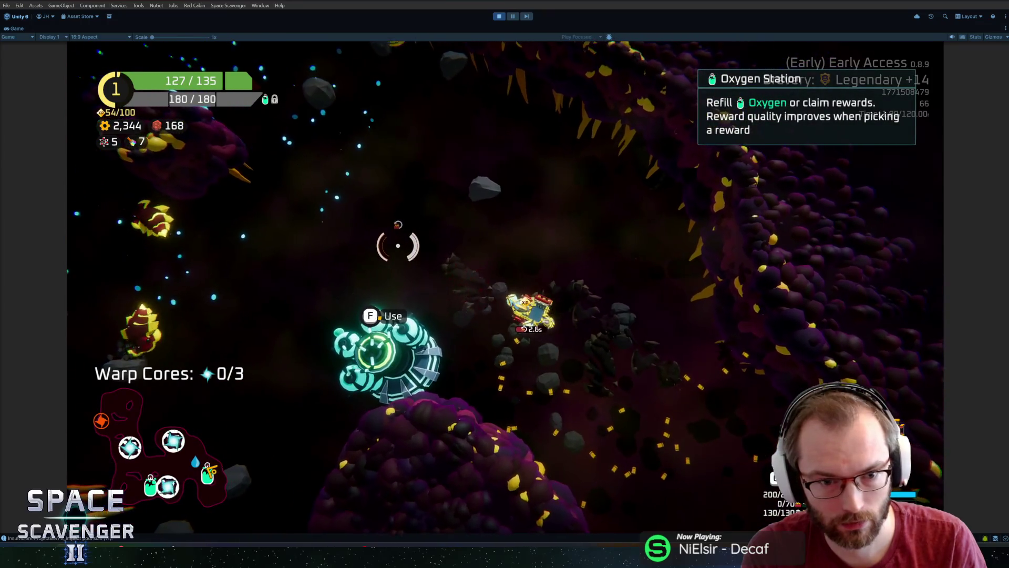
Use the Oxygen Station and claim the resource reward card
key("f")
left_click(512, 446)
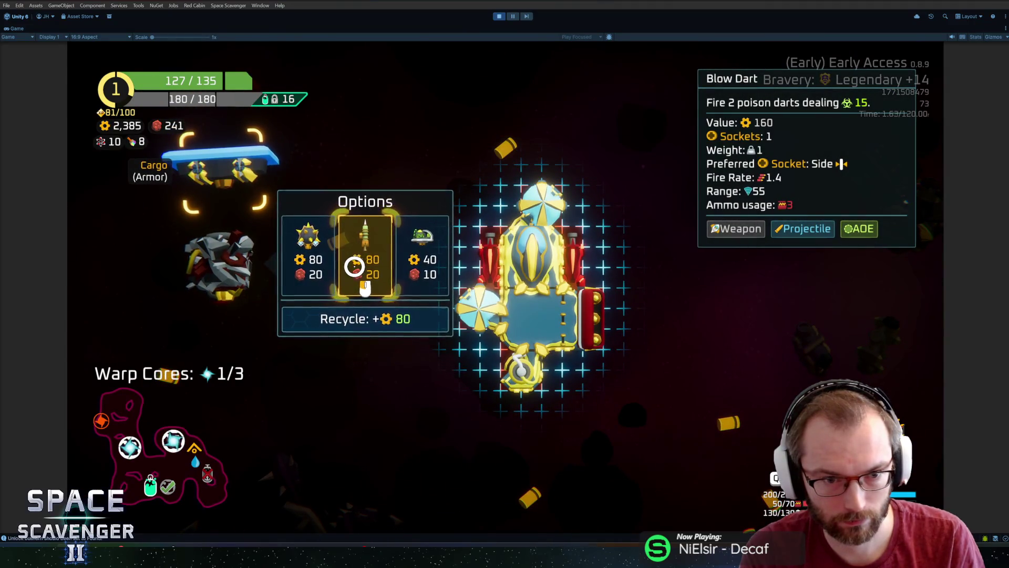
Buy the spiked Flail and mount it on the ship's left socket
left_click(333, 261)
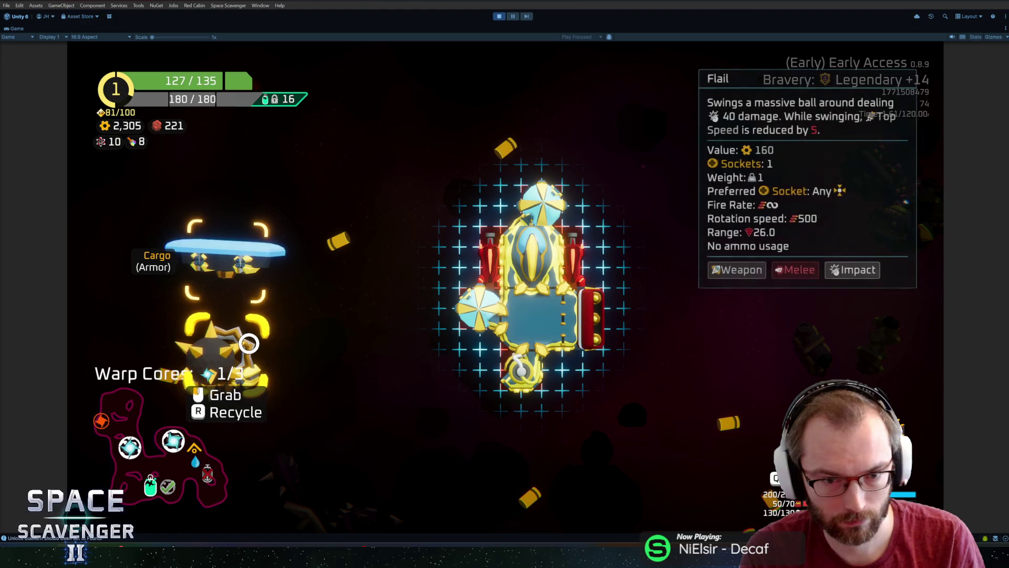
left_click(478, 295)
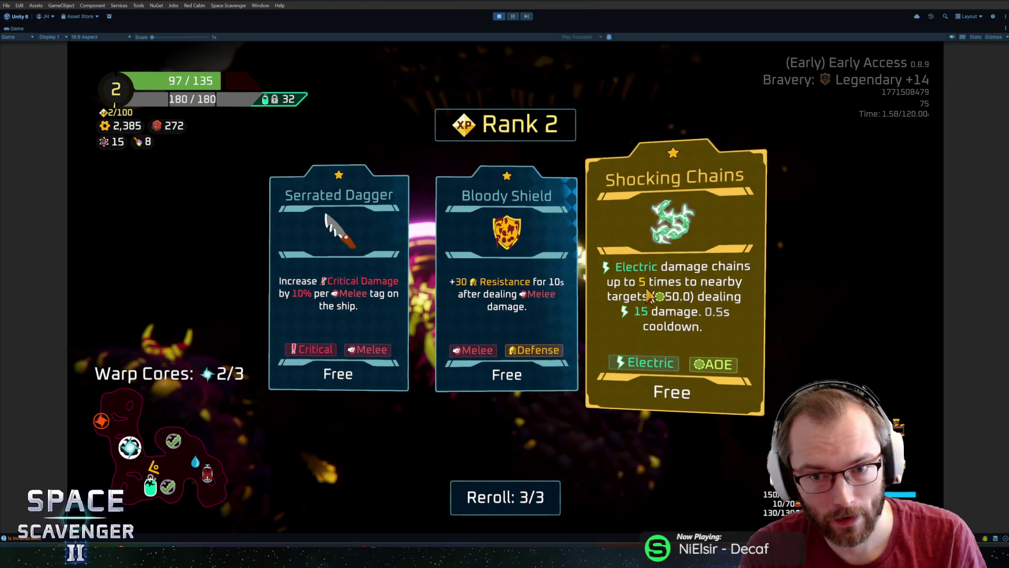
mouse_move(335, 276)
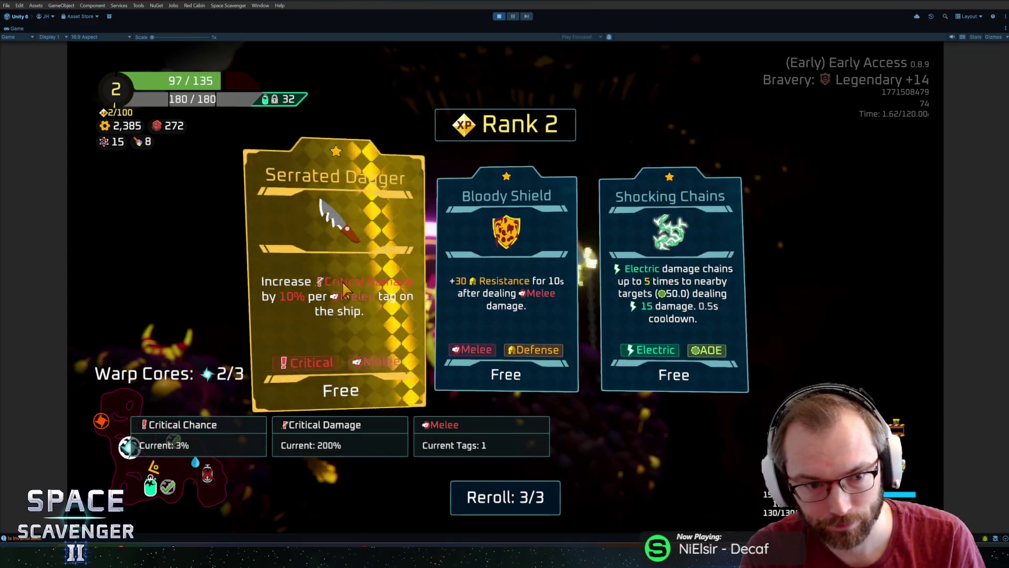
Choose the Serrated Dagger card from the Rank 2 upgrades
left_click(345, 278)
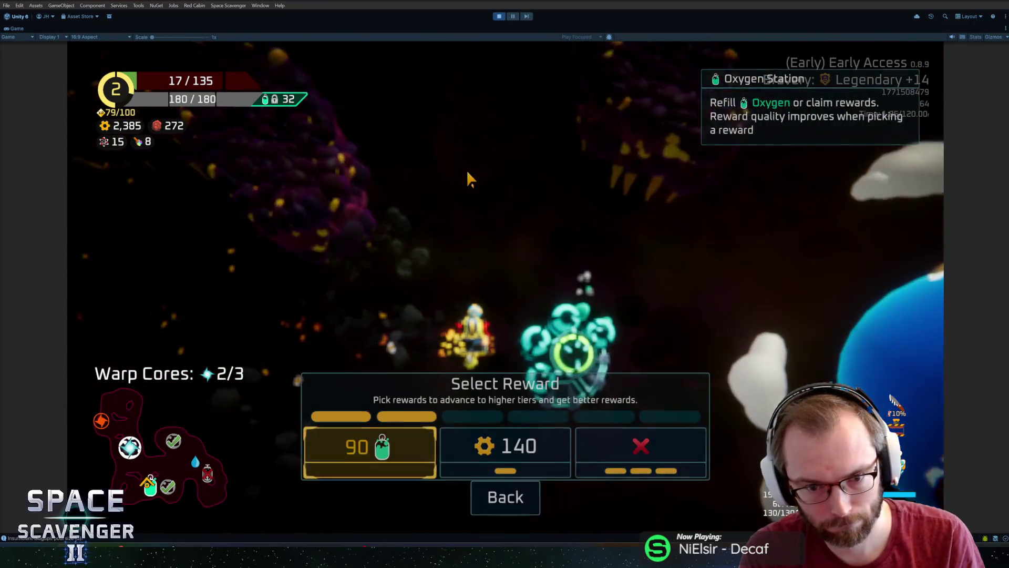
Claim the 90 oxygen station reward and finish the run to the Summary showing 6,575 damage
left_click(609, 442)
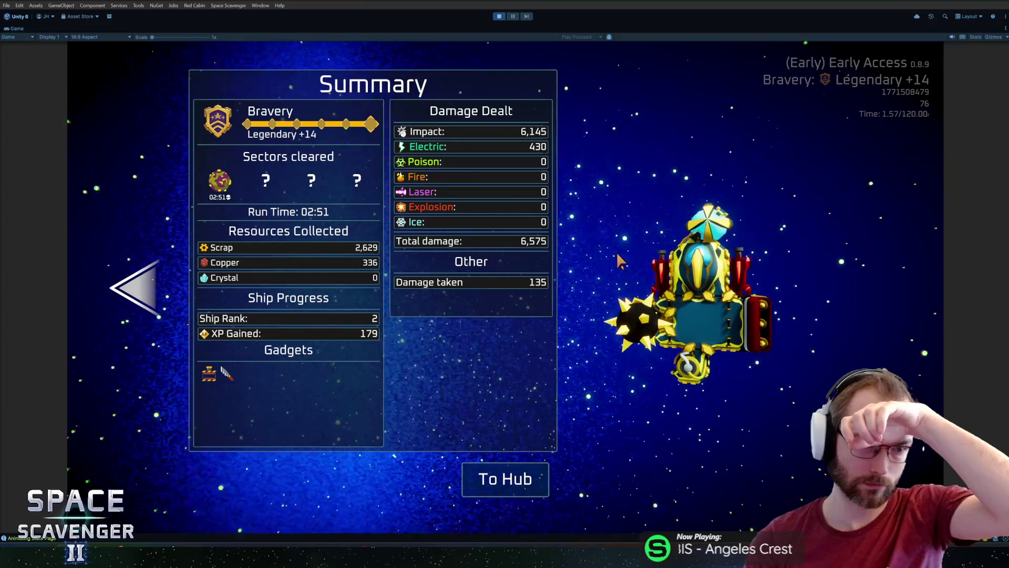
Leave the run Summary via To Hub and wait for the hub to load
left_click(495, 471)
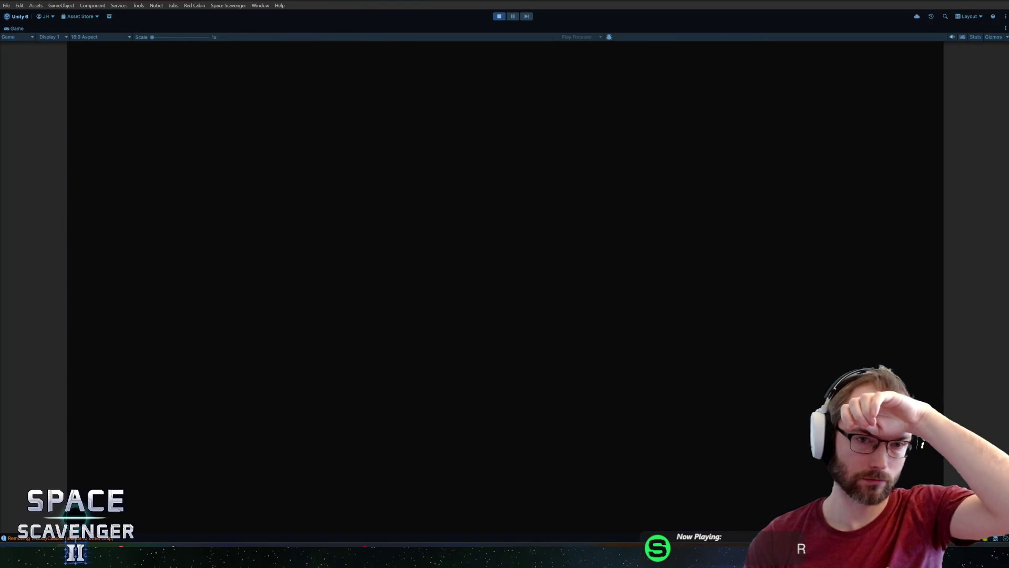